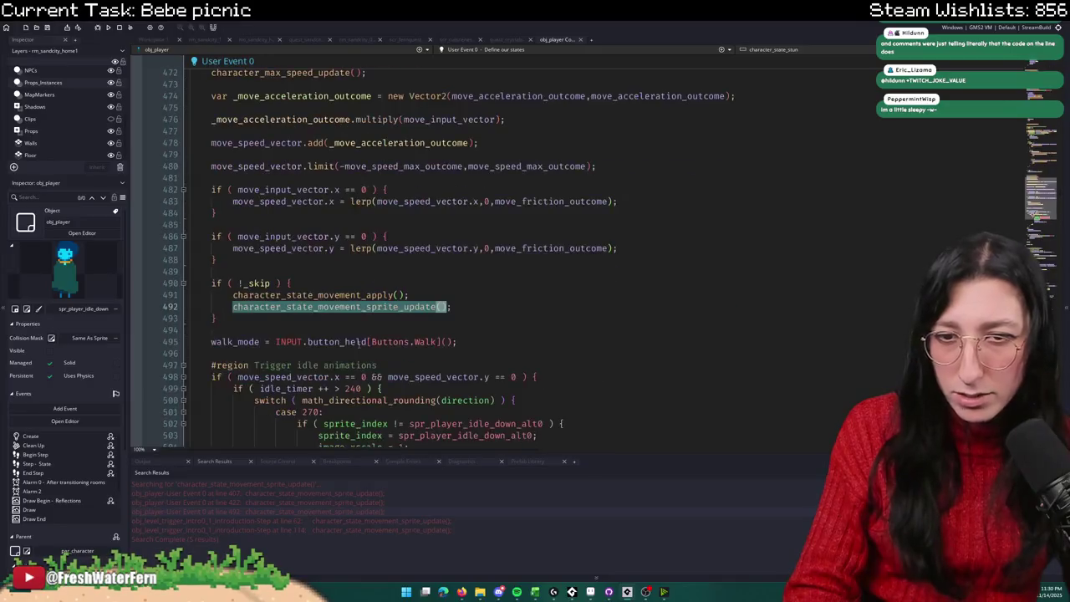
{"action": "key", "text": "F3"}
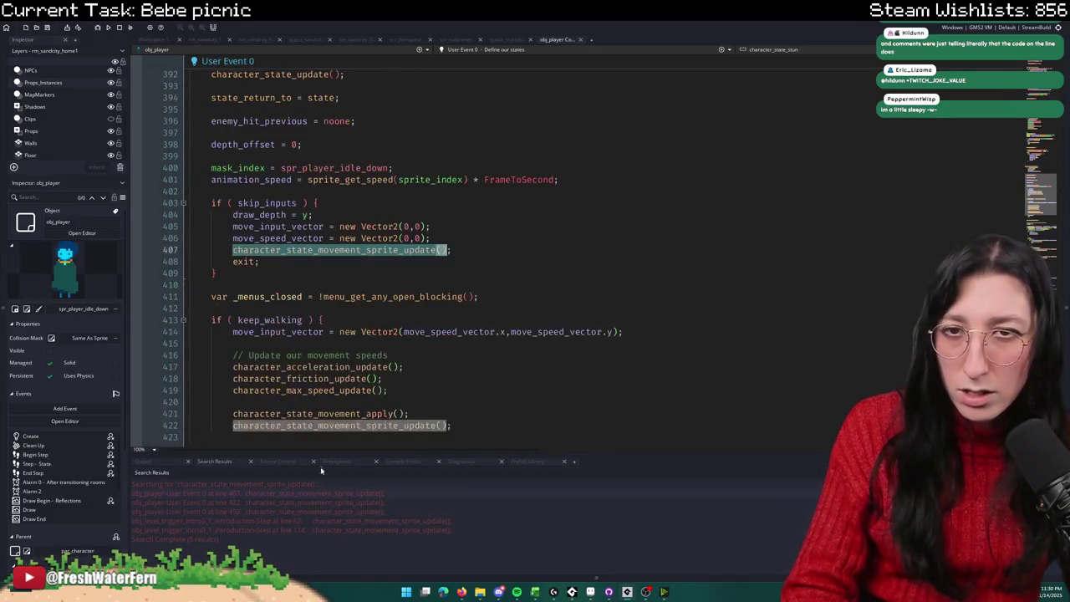
Step: Jump to the next sprite-update call and select the character_state_idle function name at line 385
{"action": "scroll", "coordinate": [364, 308], "scroll_direction": "down", "scroll_amount": 10}
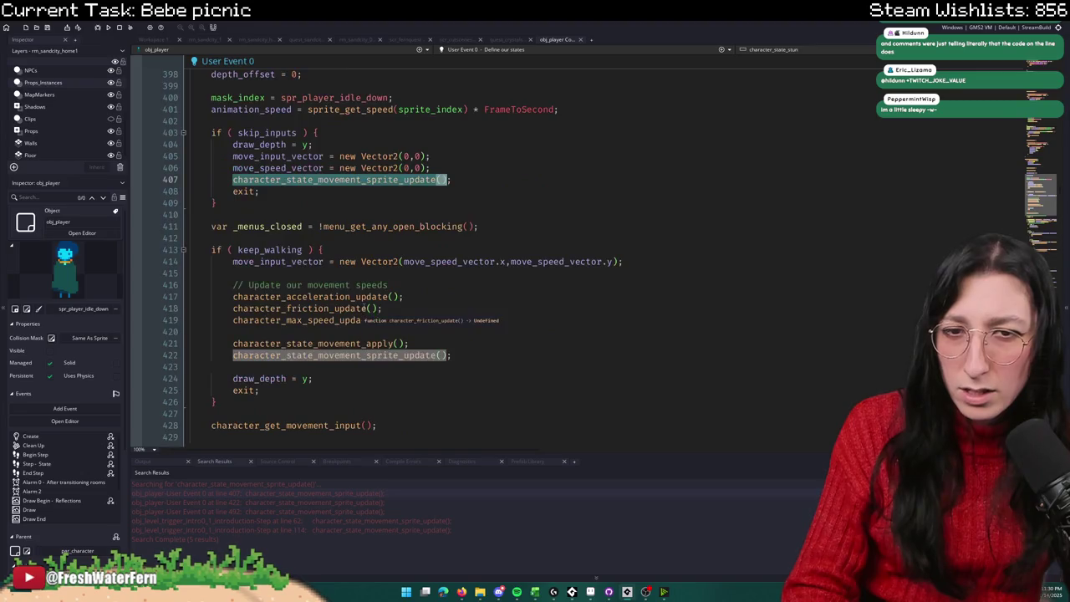
{"action": "scroll", "coordinate": [364, 303], "scroll_direction": "up", "scroll_amount": 4}
{"action": "scroll", "coordinate": [364, 303], "scroll_direction": "up", "scroll_amount": 8}
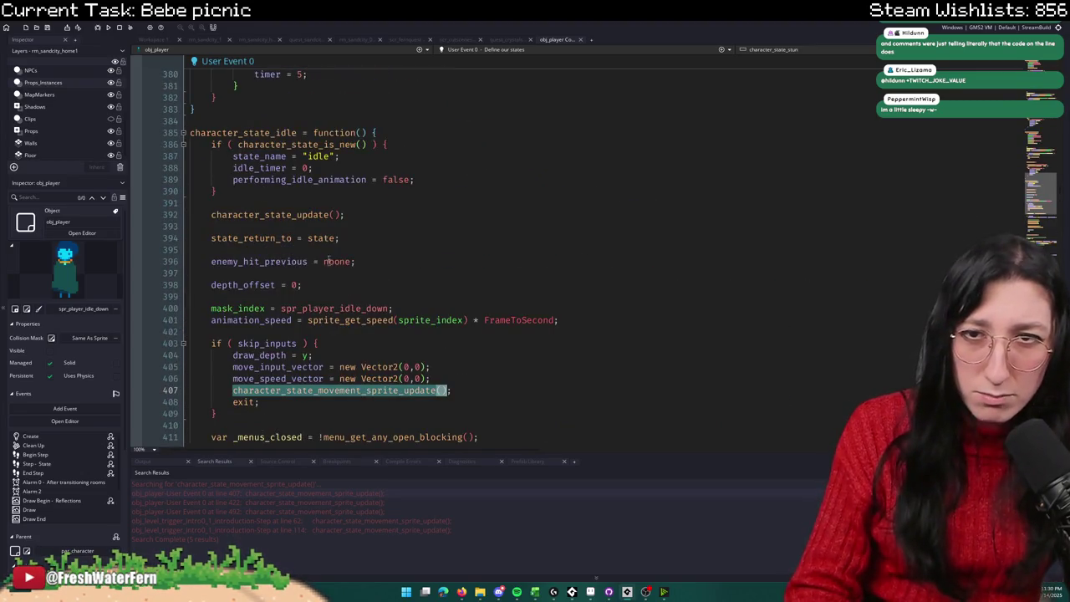
{"action": "double_click", "coordinate": [284, 133]}
Step: Find all project matches for 'state = character_state_idle' and close the Search & Replace panel
{"action": "key", "text": "ctrl+f"}
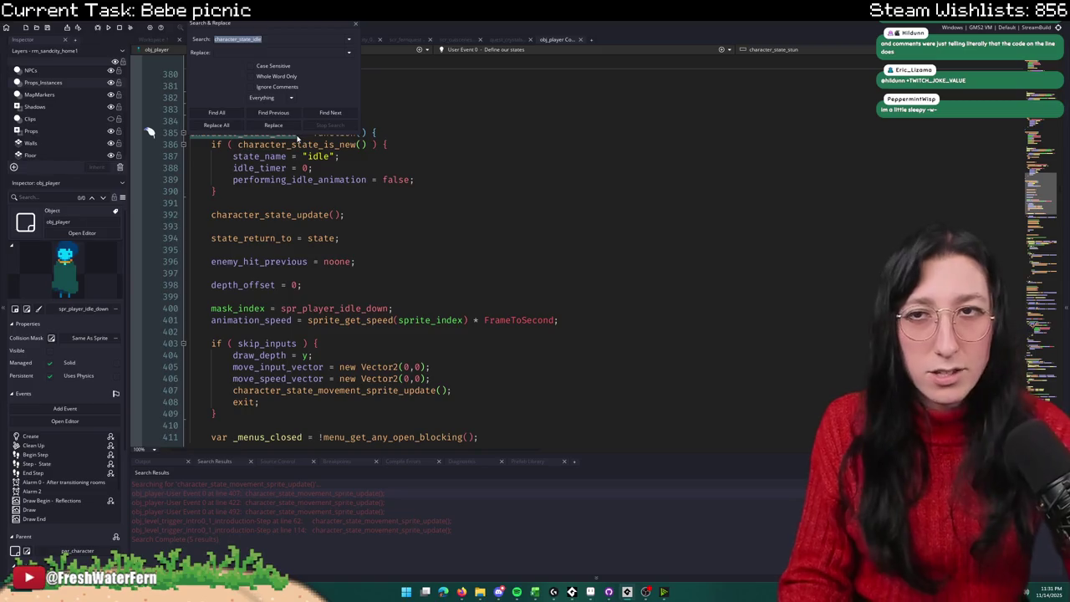
{"action": "type", "text": "state"}
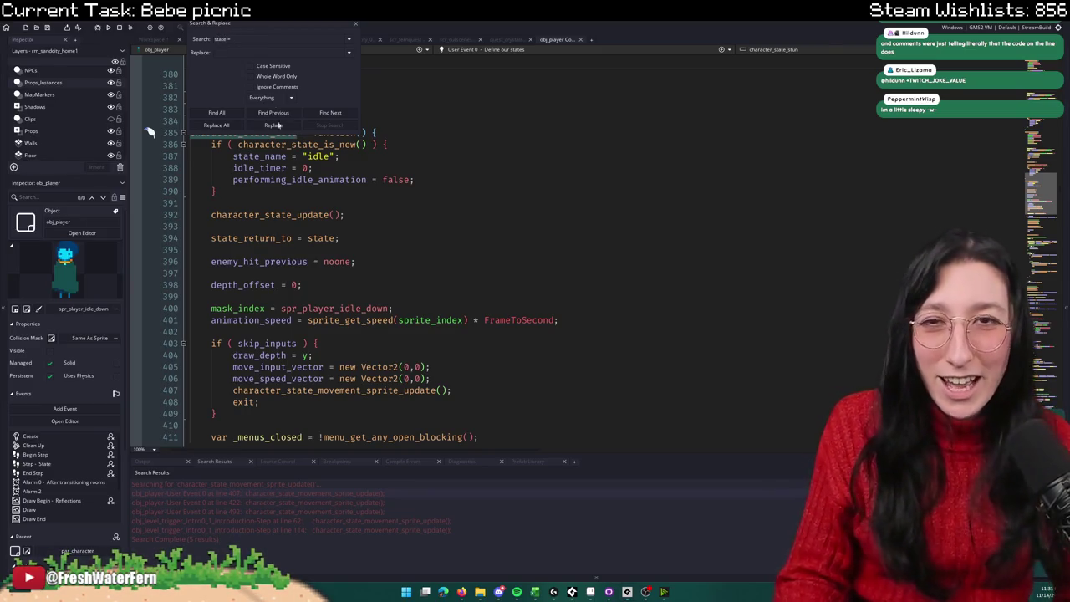
{"action": "type", "text": " = character_state_idle"}
{"action": "left_click", "coordinate": [227, 115]}
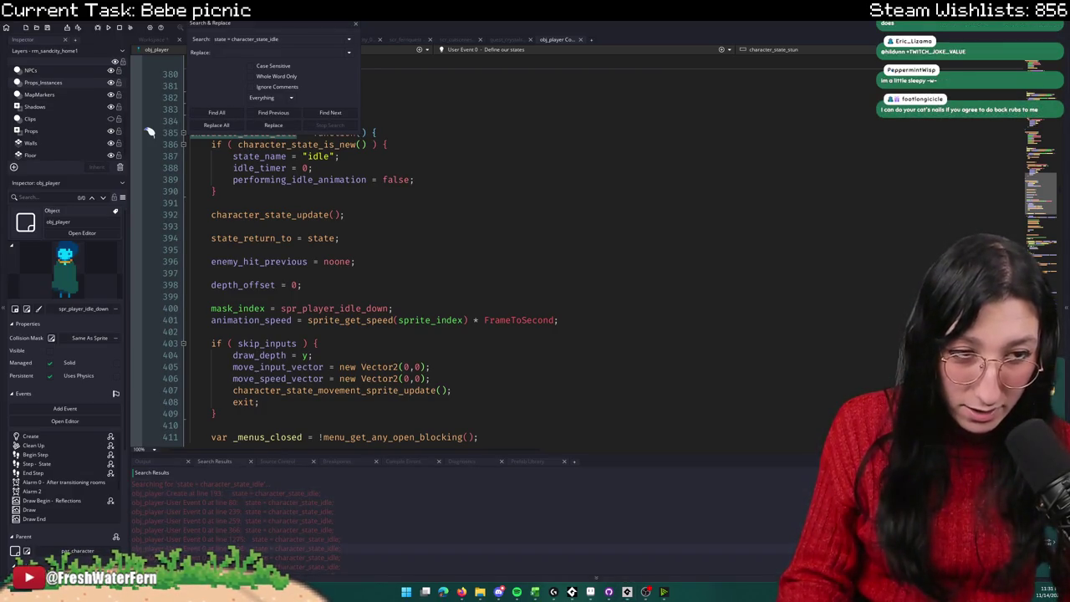
{"action": "key", "text": "super+r"}
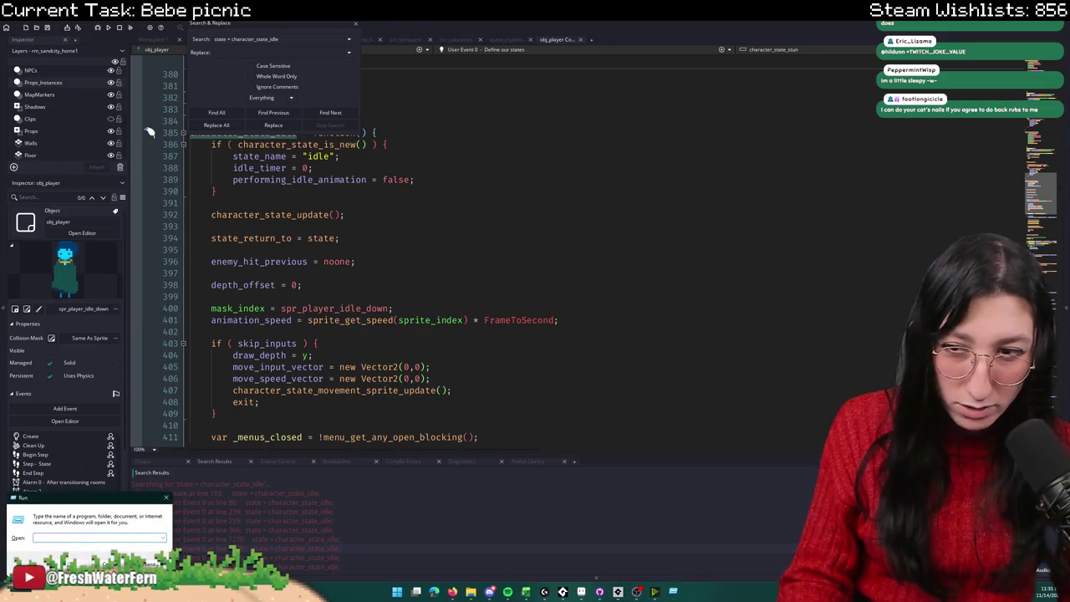
{"action": "key", "text": "Escape"}
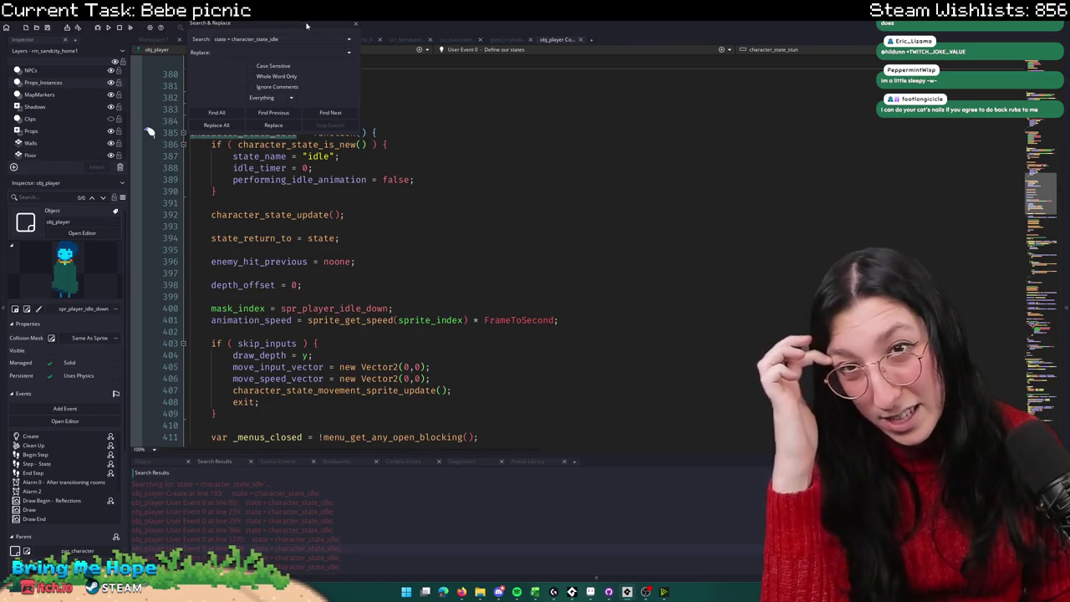
{"action": "left_click", "coordinate": [354, 26]}
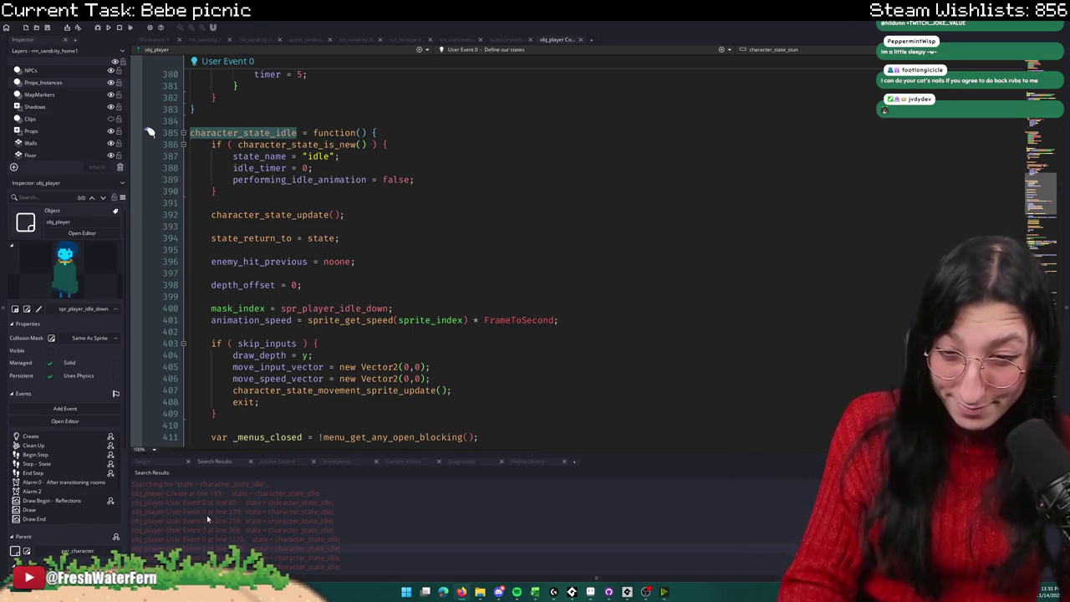
{"action": "scroll", "coordinate": [251, 510], "scroll_direction": "down", "scroll_amount": 5}
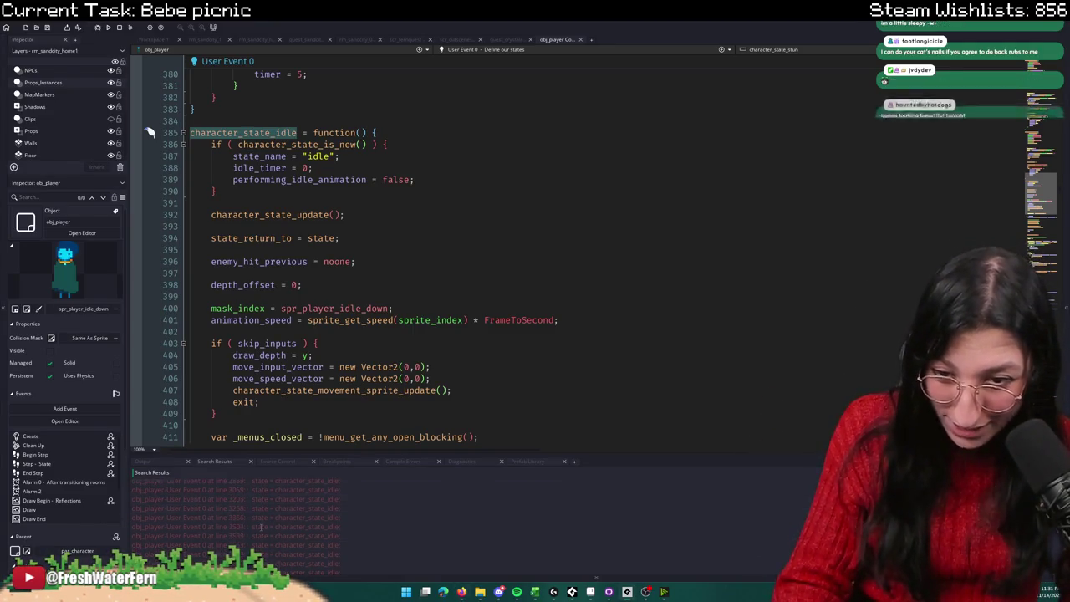
Step: Inspect the idle-state matches at lines 3504, 2674 and in character_cutscene_setup
{"action": "double_click", "coordinate": [280, 526]}
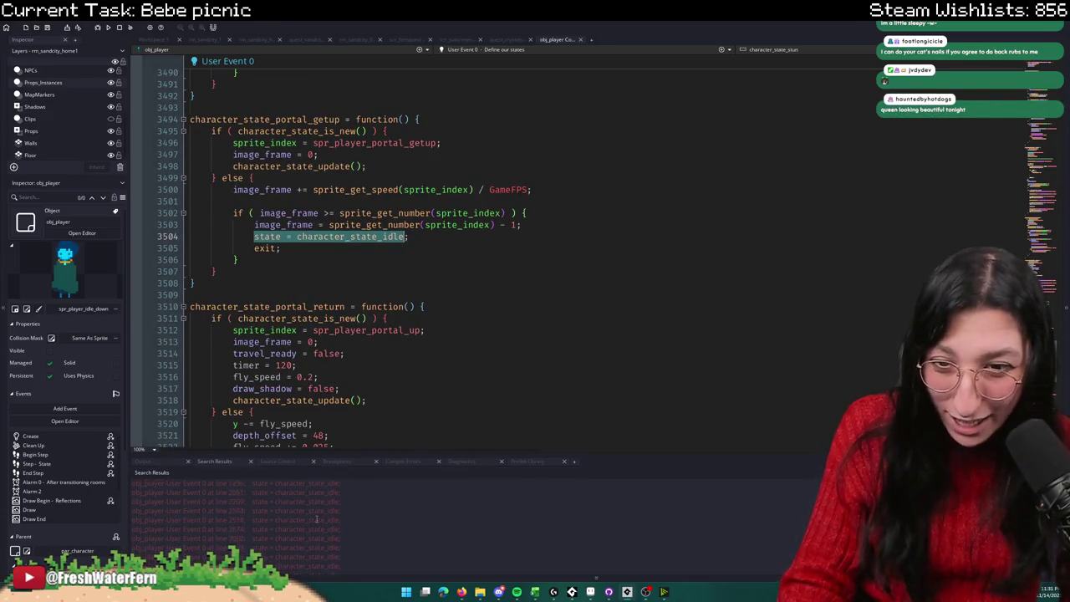
{"action": "scroll", "coordinate": [317, 520], "scroll_direction": "up", "scroll_amount": 5}
{"action": "double_click", "coordinate": [317, 497]}
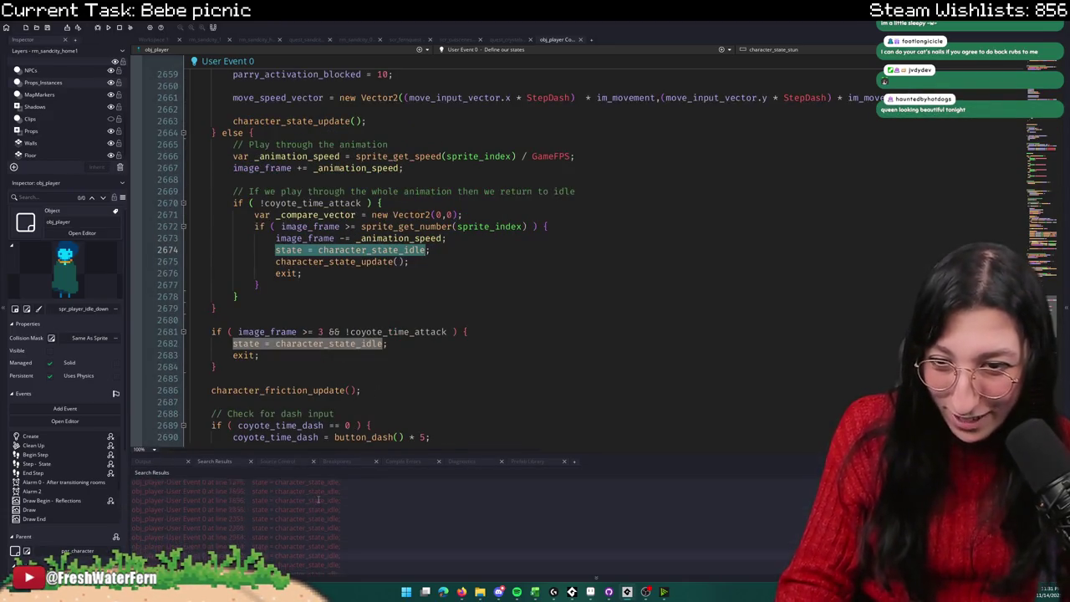
{"action": "scroll", "coordinate": [317, 495], "scroll_direction": "up", "scroll_amount": 3}
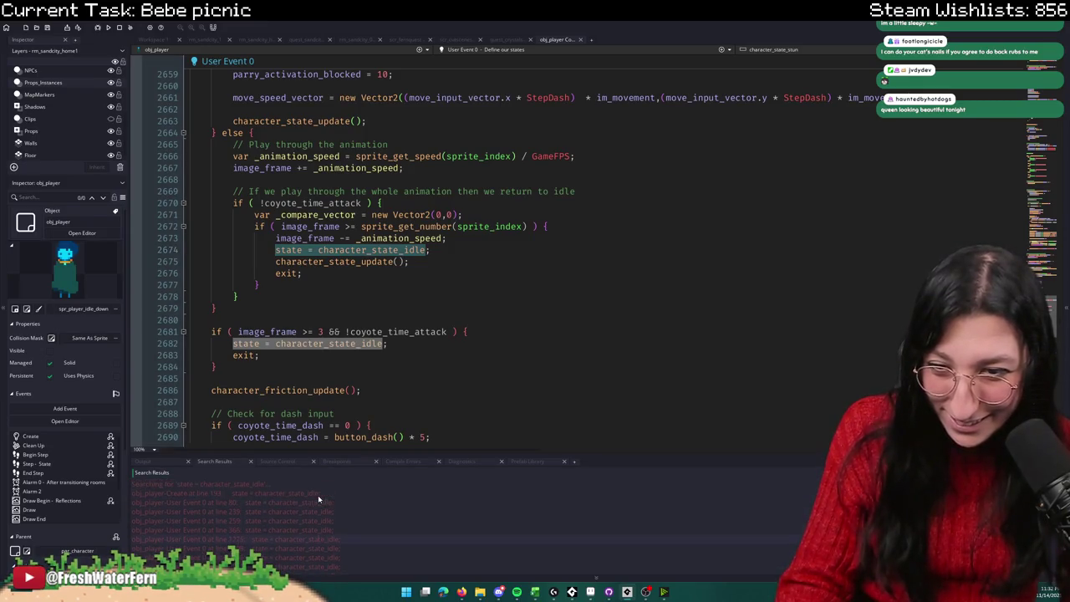
{"action": "double_click", "coordinate": [311, 503]}
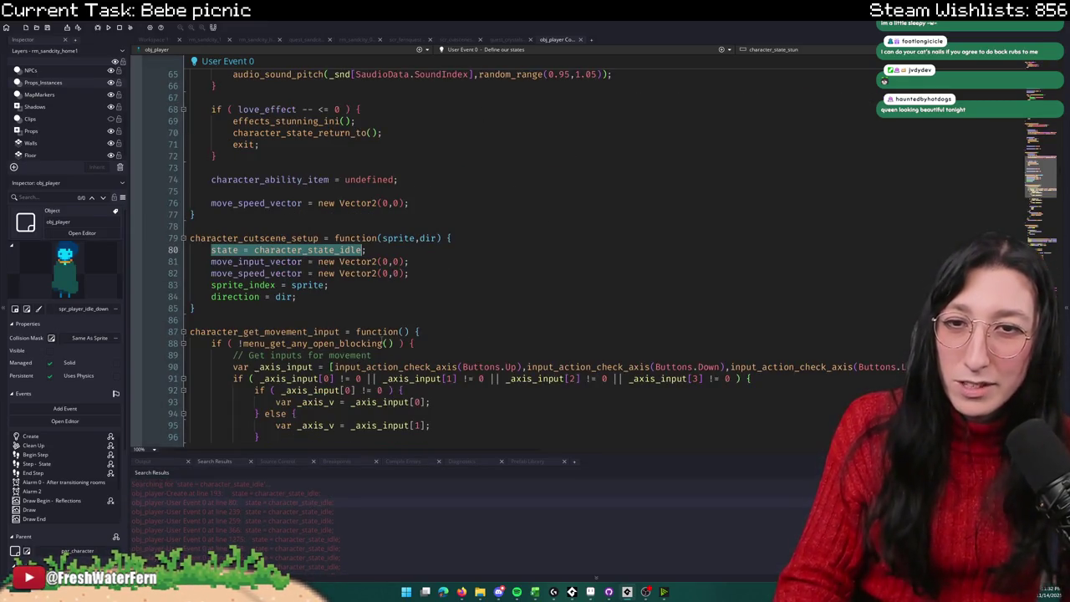
{"action": "scroll", "coordinate": [365, 555], "scroll_direction": "down", "scroll_amount": 3}
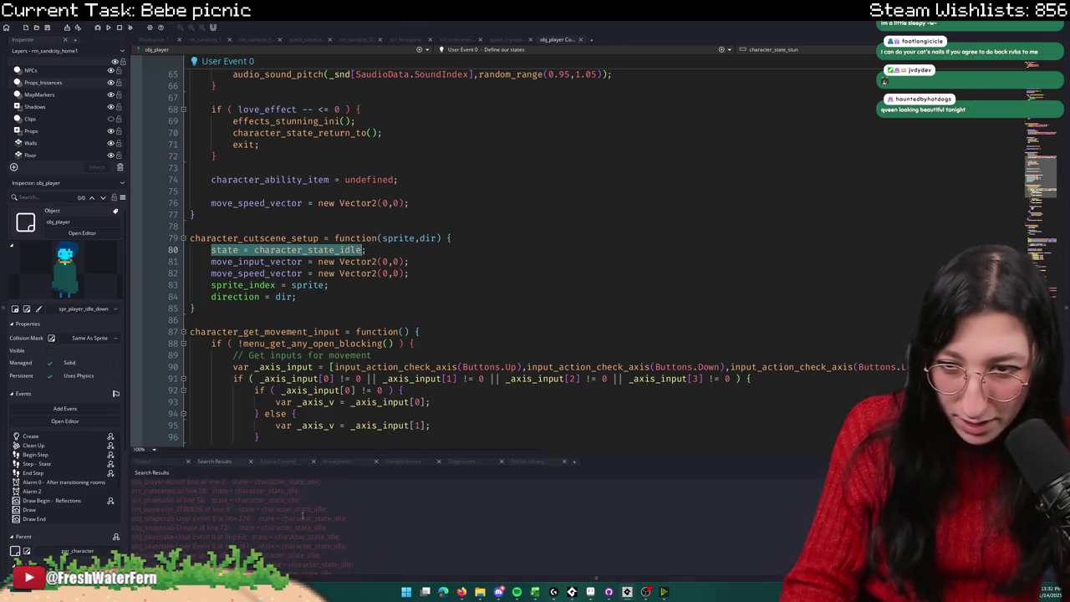
{"action": "scroll", "coordinate": [305, 509], "scroll_direction": "up", "scroll_amount": 1}
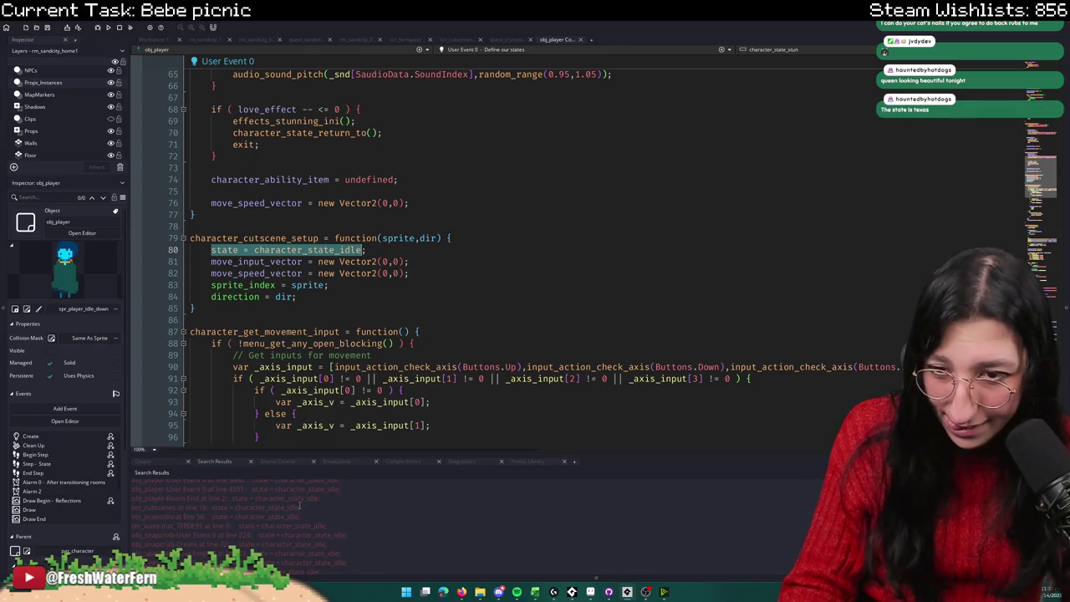
{"action": "scroll", "coordinate": [289, 508], "scroll_direction": "down", "scroll_amount": 3}
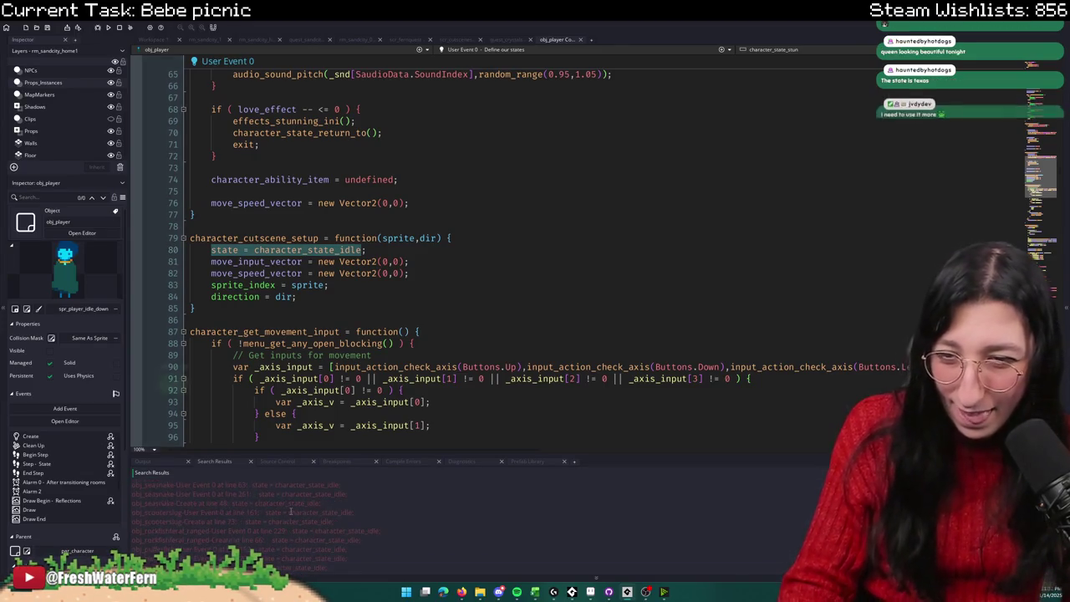
Step: Enlarge the Search Results panel and open the scr_praesidio match at line 56
{"action": "left_click_drag", "start_coordinate": [318, 458], "coordinate": [317, 338]}
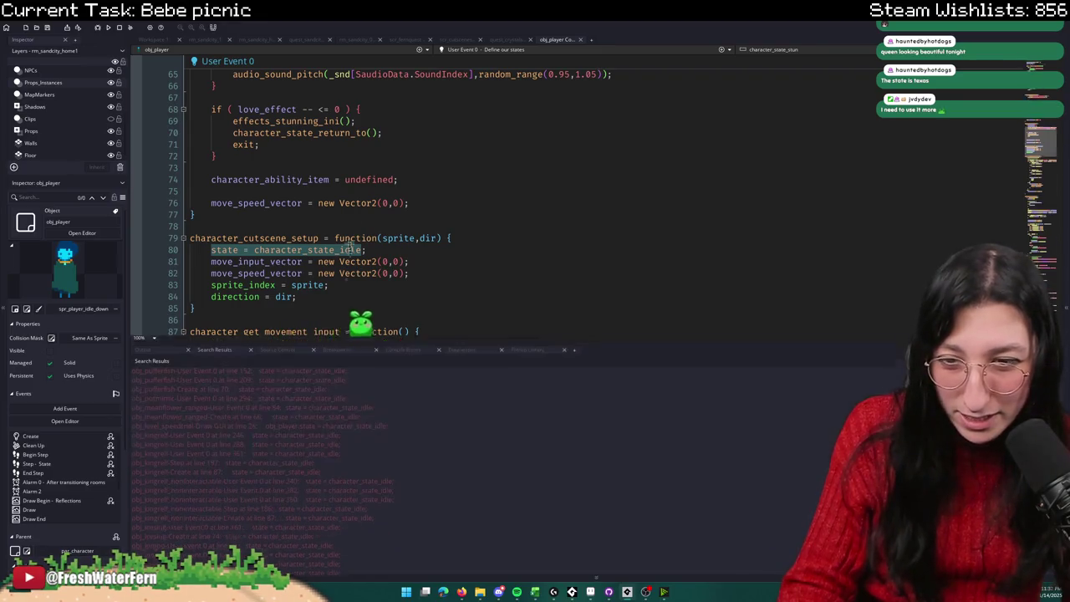
{"action": "scroll", "coordinate": [266, 441], "scroll_direction": "down", "scroll_amount": 5}
{"action": "scroll", "coordinate": [537, 469], "scroll_direction": "down", "scroll_amount": 15}
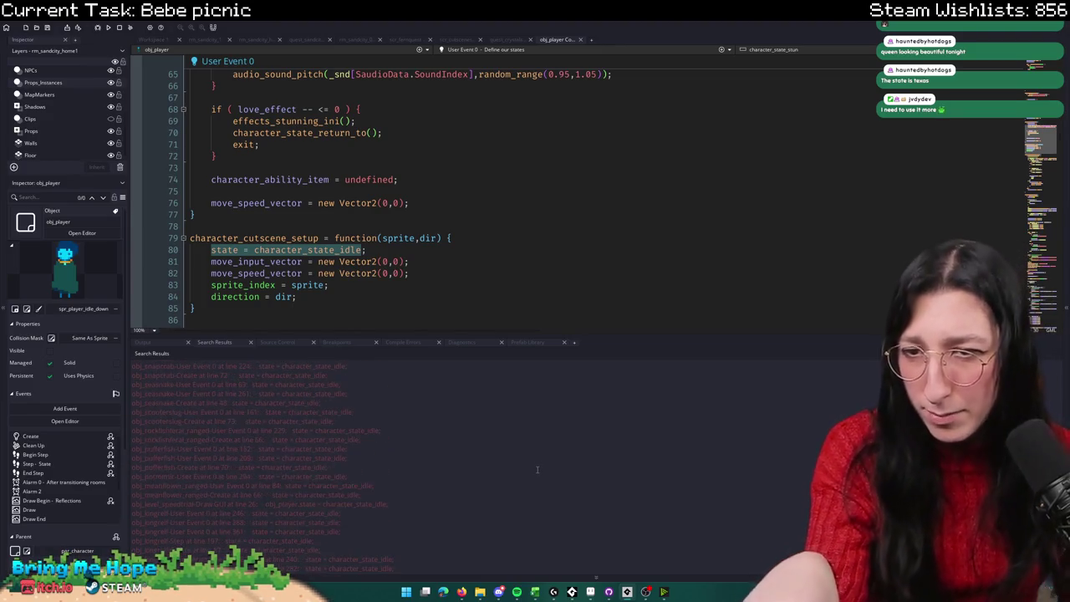
{"action": "scroll", "coordinate": [519, 455], "scroll_direction": "up", "scroll_amount": 6}
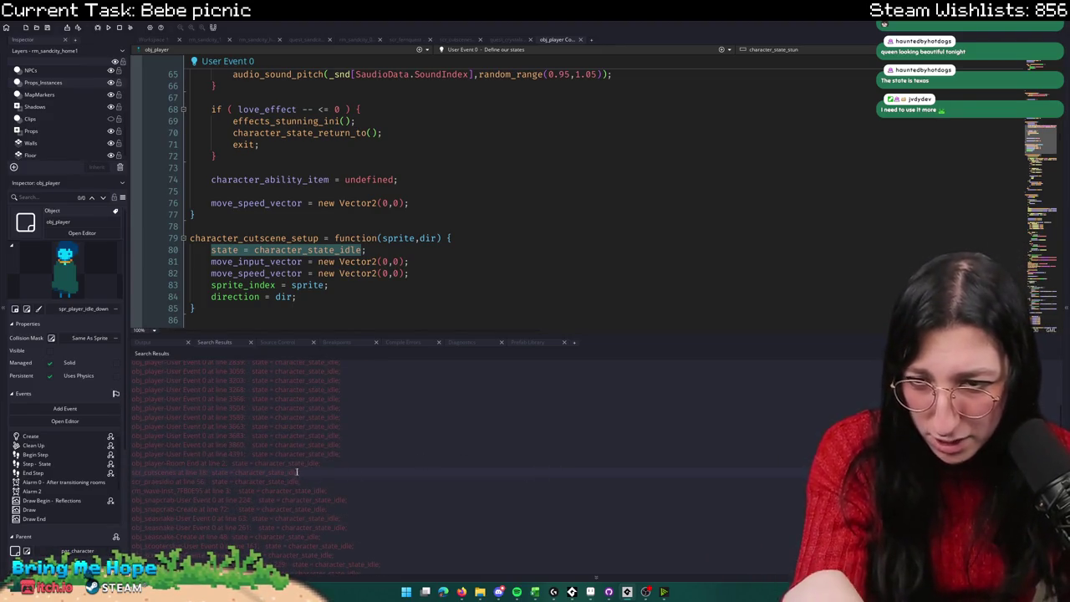
{"action": "double_click", "coordinate": [285, 480]}
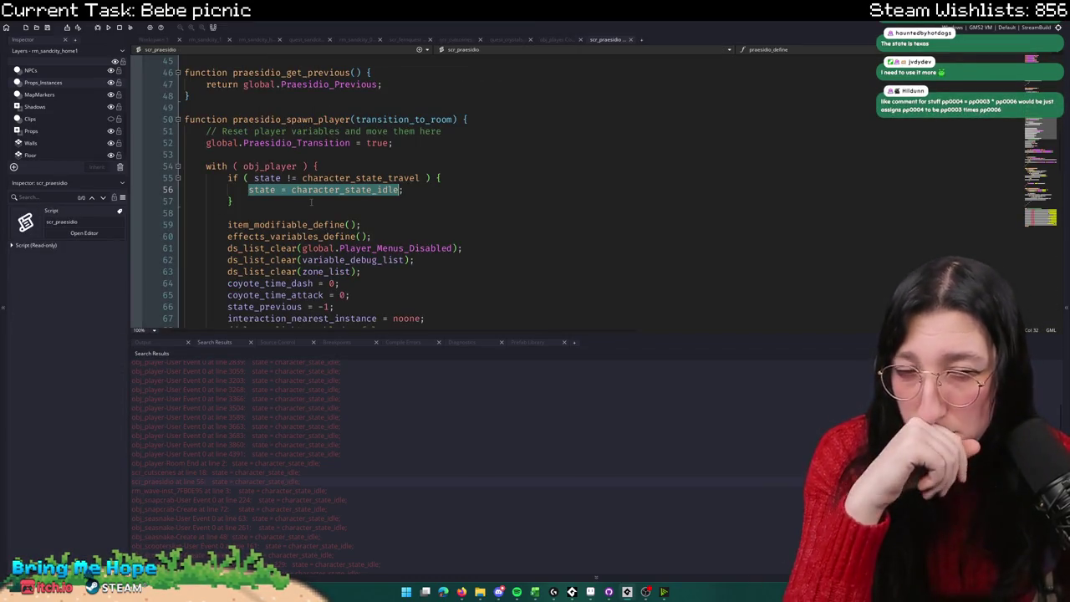
Step: Inspect the idle-state matches in scr_cutscenes line 18 and obj_player's Room End event
{"action": "mouse_move", "coordinate": [261, 170]}
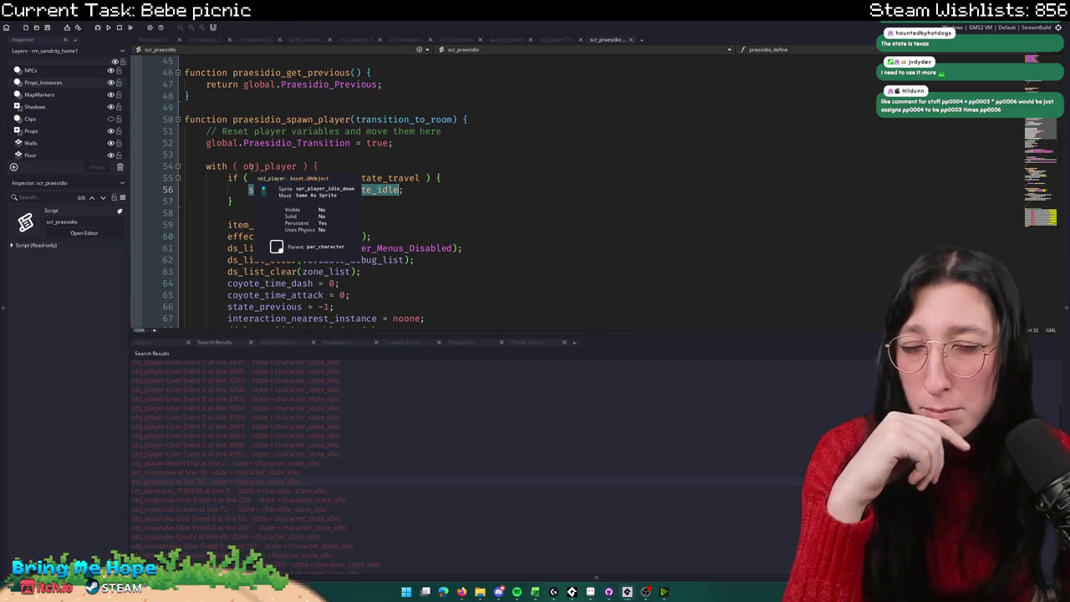
{"action": "double_click", "coordinate": [180, 472]}
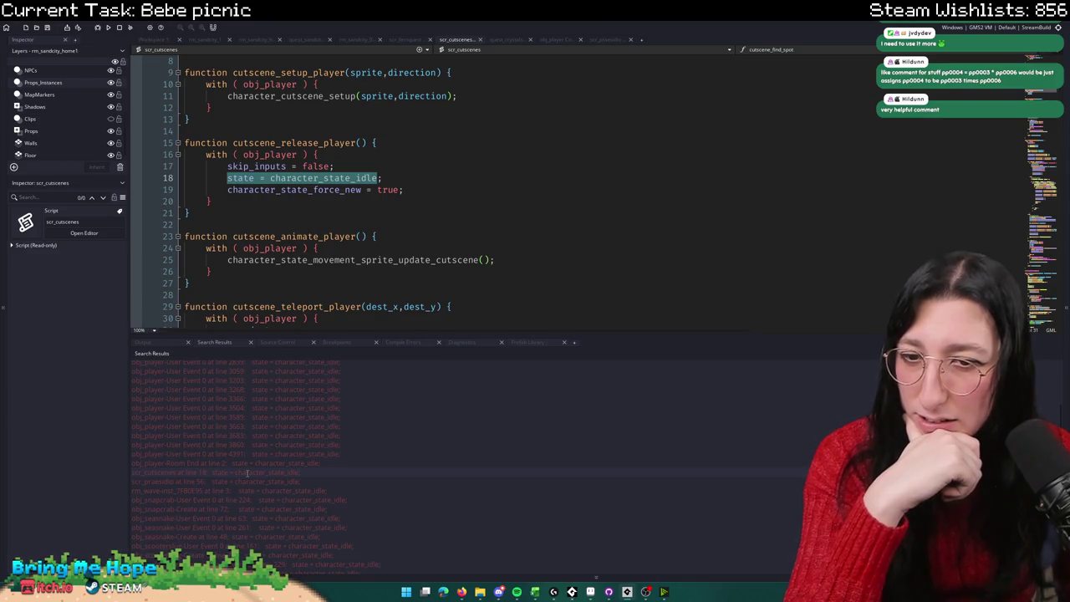
{"action": "left_click", "coordinate": [411, 175]}
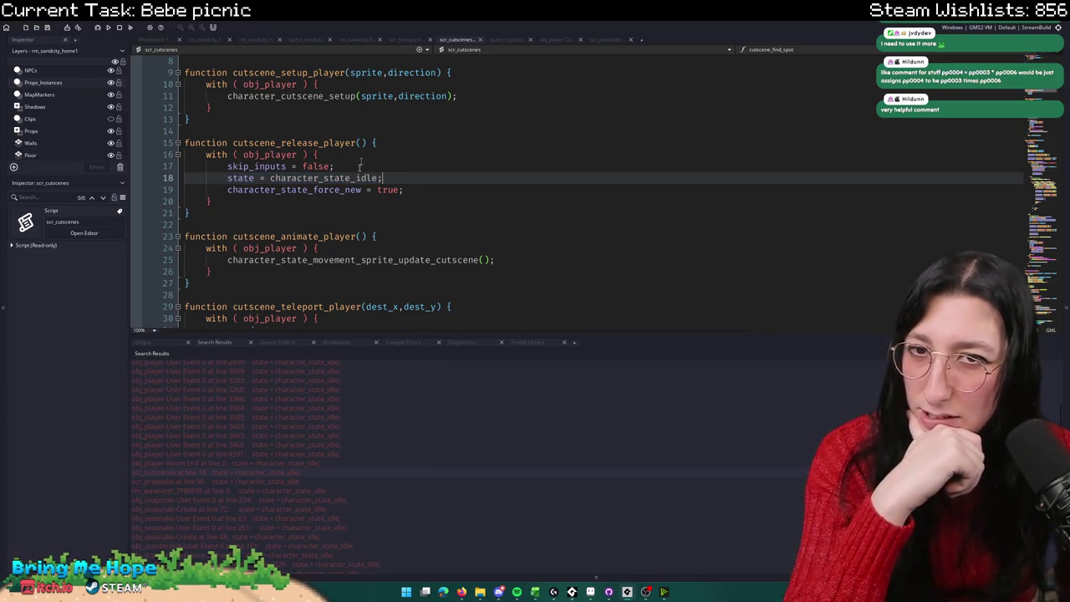
{"action": "left_click", "coordinate": [253, 473]}
{"action": "double_click", "coordinate": [263, 463]}
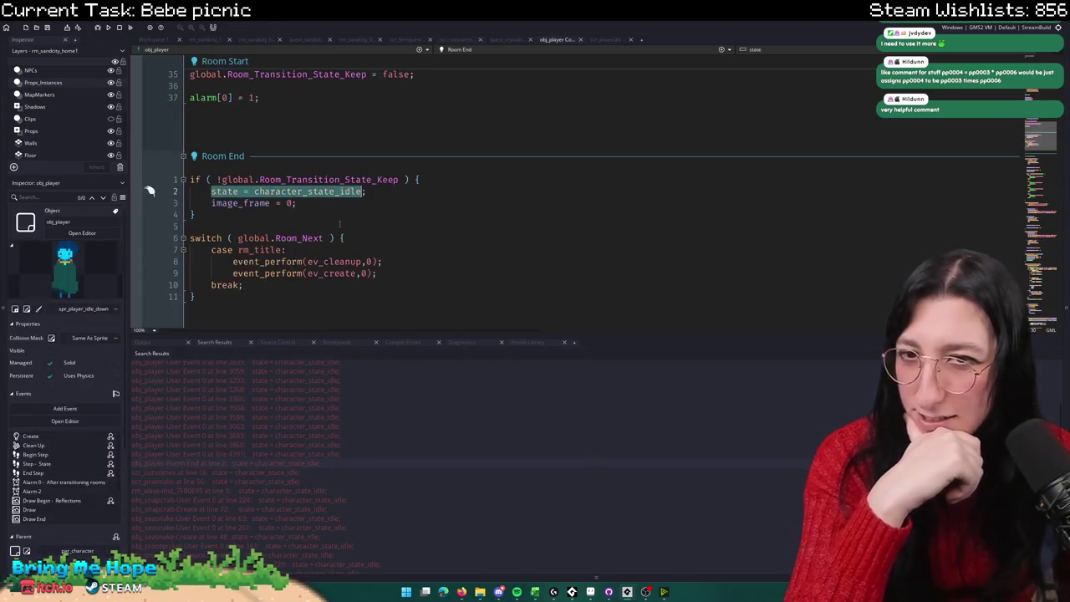
{"action": "left_click", "coordinate": [381, 191]}
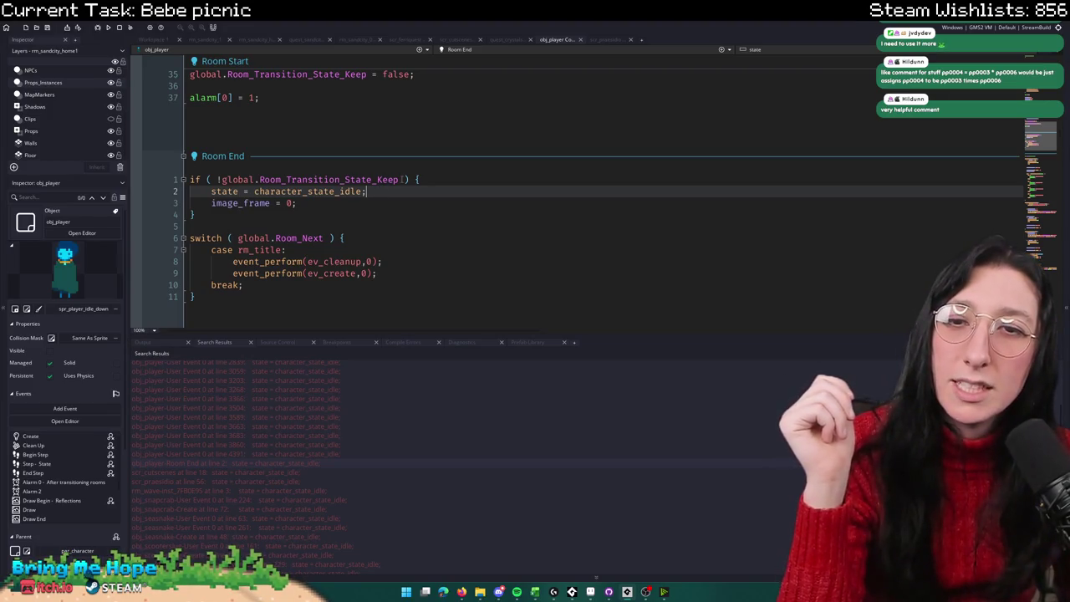
Step: Review the User Event 0 matches at lines 4391 and 3504
{"action": "scroll", "coordinate": [495, 349], "scroll_direction": "up", "scroll_amount": 2}
{"action": "double_click", "coordinate": [291, 521]}
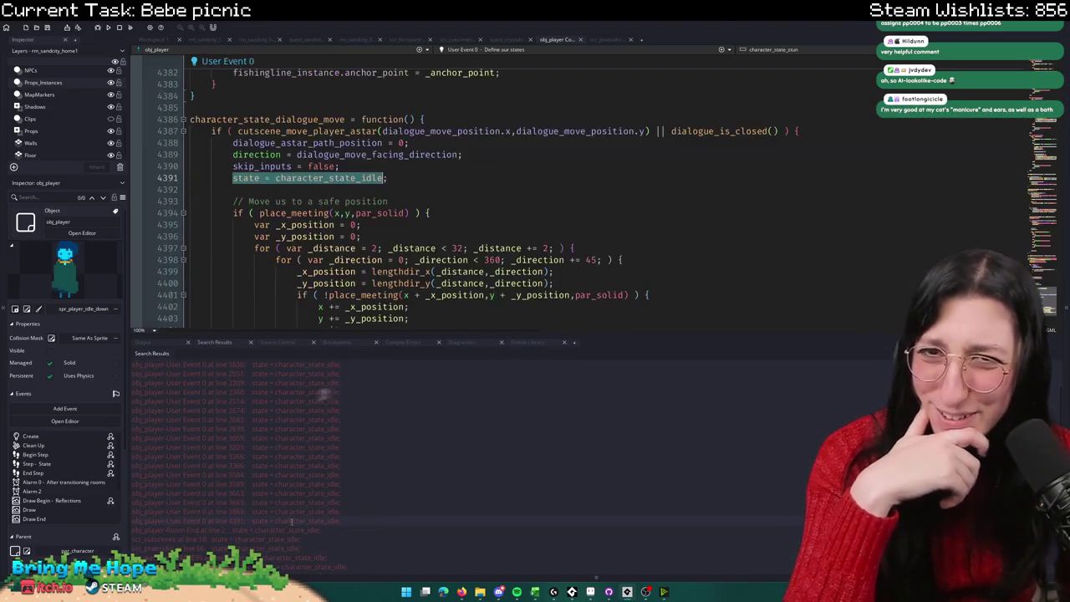
{"action": "left_click", "coordinate": [456, 143]}
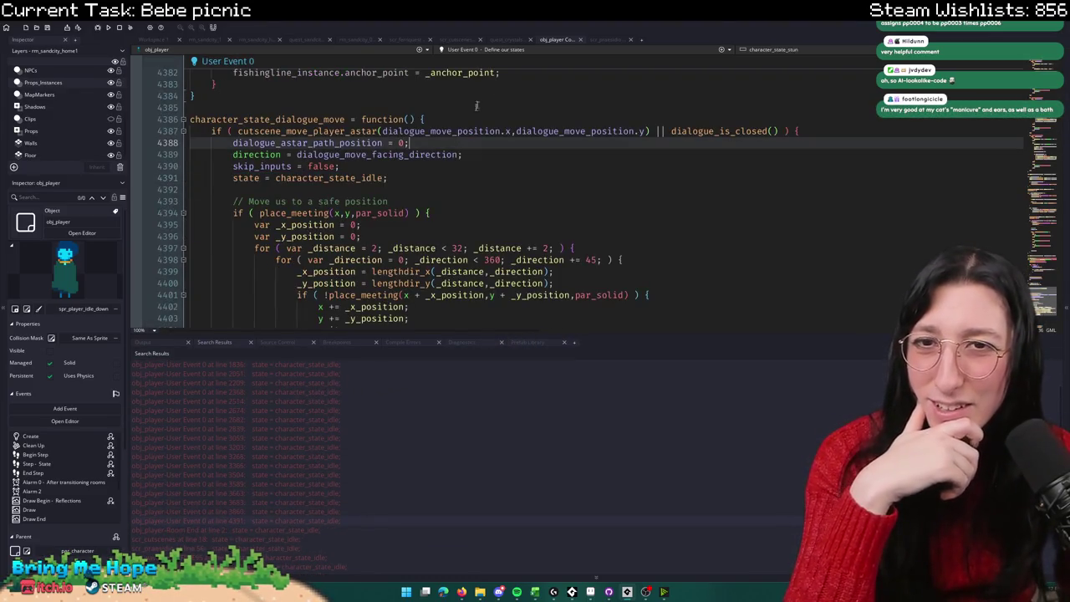
{"action": "double_click", "coordinate": [245, 474]}
{"action": "scroll", "coordinate": [575, 69], "scroll_direction": "up", "scroll_amount": 10}
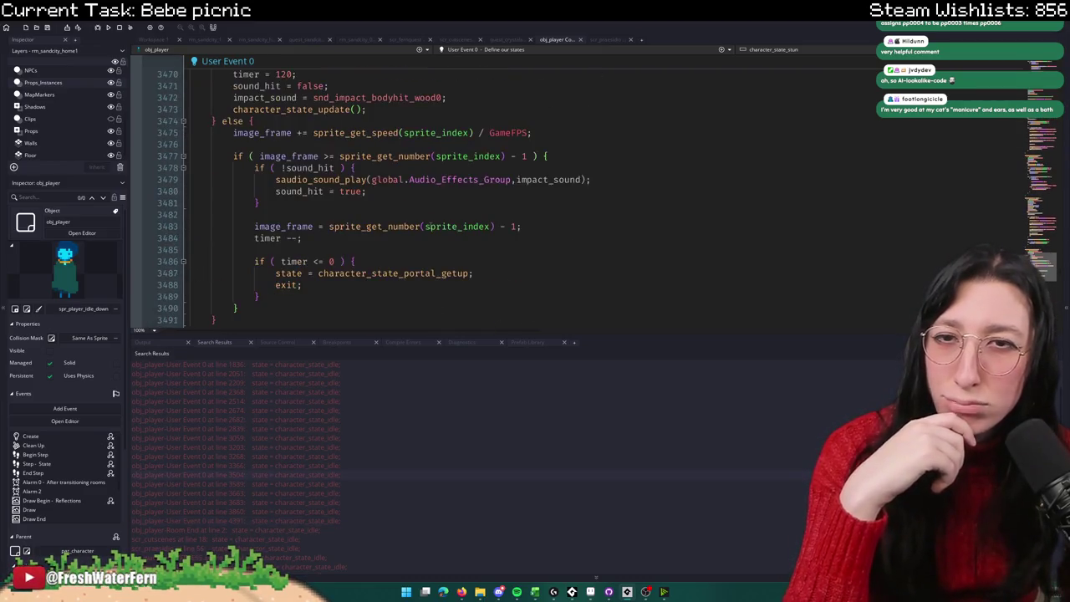
Step: Close User Event 0, enlarge the code area, and view fq_action_free_player in scr_fernquest
{"action": "left_click", "coordinate": [580, 39]}
{"action": "left_click", "coordinate": [555, 39]}
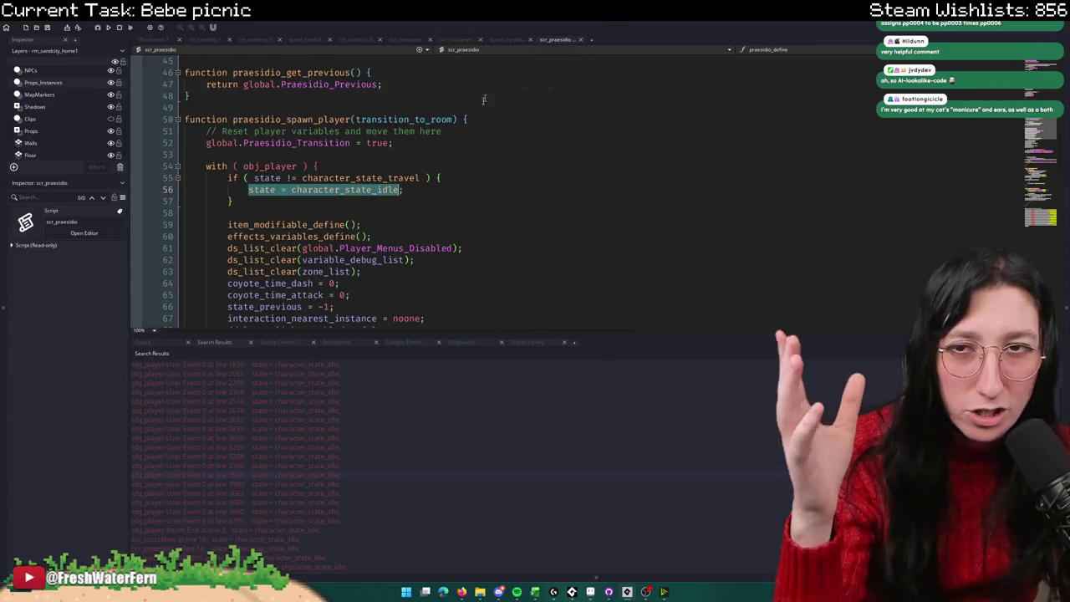
{"action": "left_click_drag", "start_coordinate": [416, 335], "coordinate": [416, 428]}
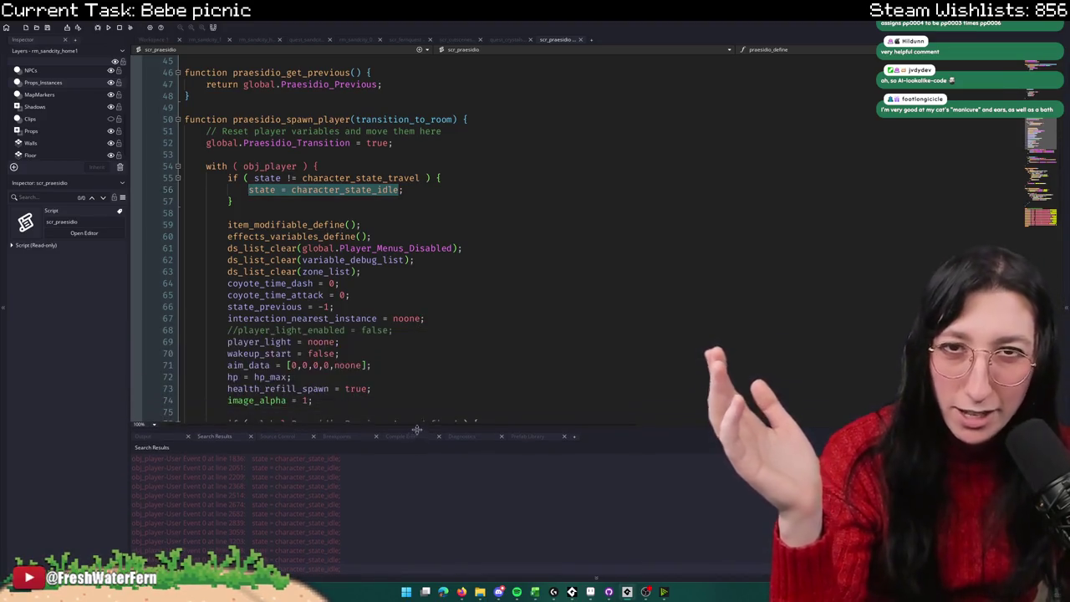
{"action": "left_click", "coordinate": [405, 39]}
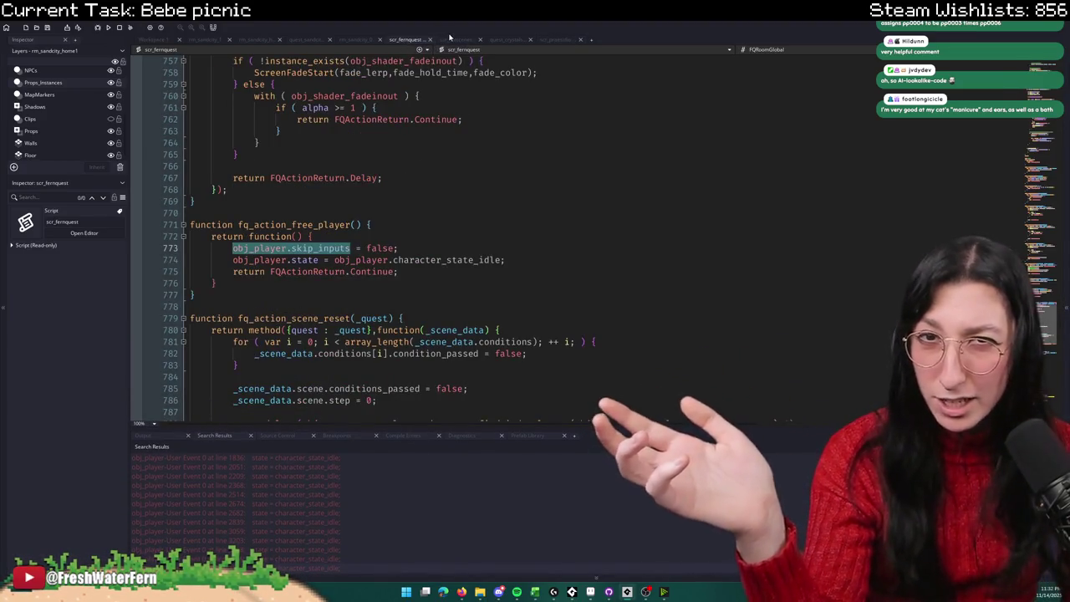
Step: Check the character_state_sitting_on_floor definition, then add a blank line below quest_sandcity's sitting state assignment
{"action": "left_click", "coordinate": [322, 40]}
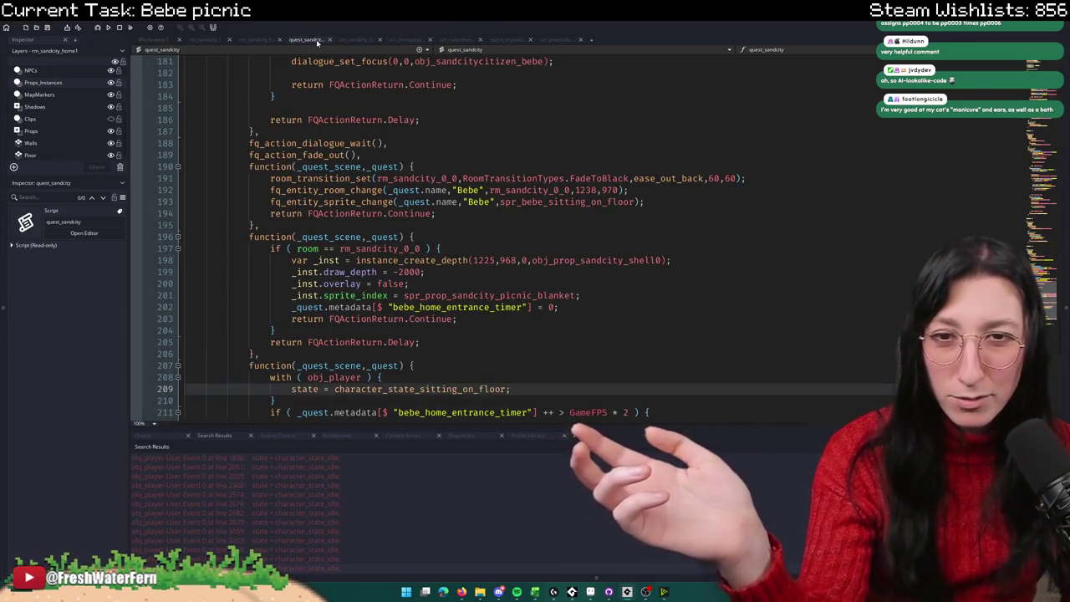
{"action": "scroll", "coordinate": [576, 234], "scroll_direction": "down", "scroll_amount": 6}
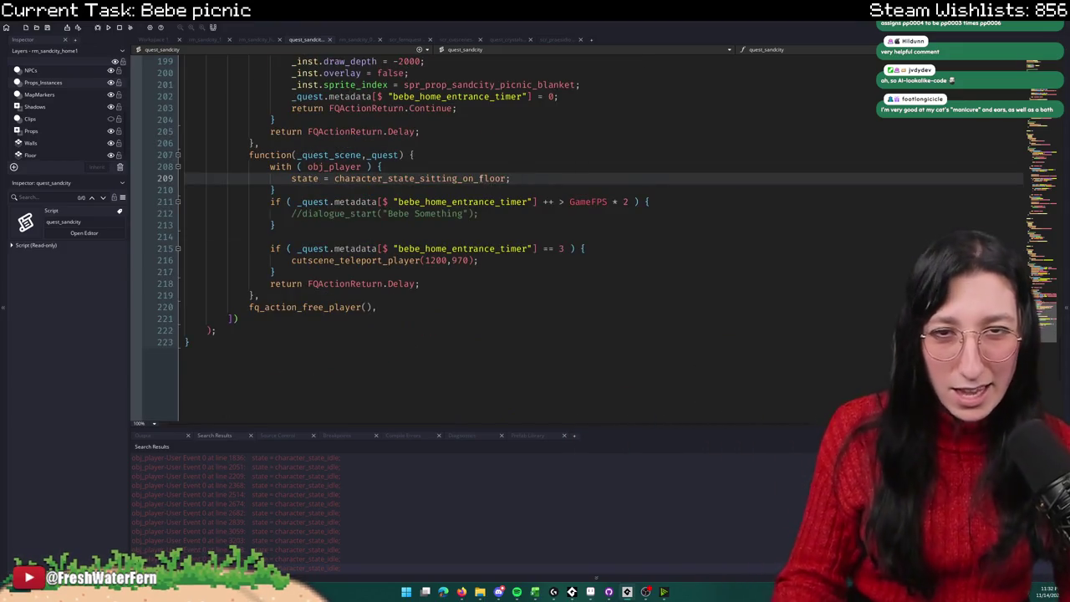
{"action": "key", "text": "F12"}
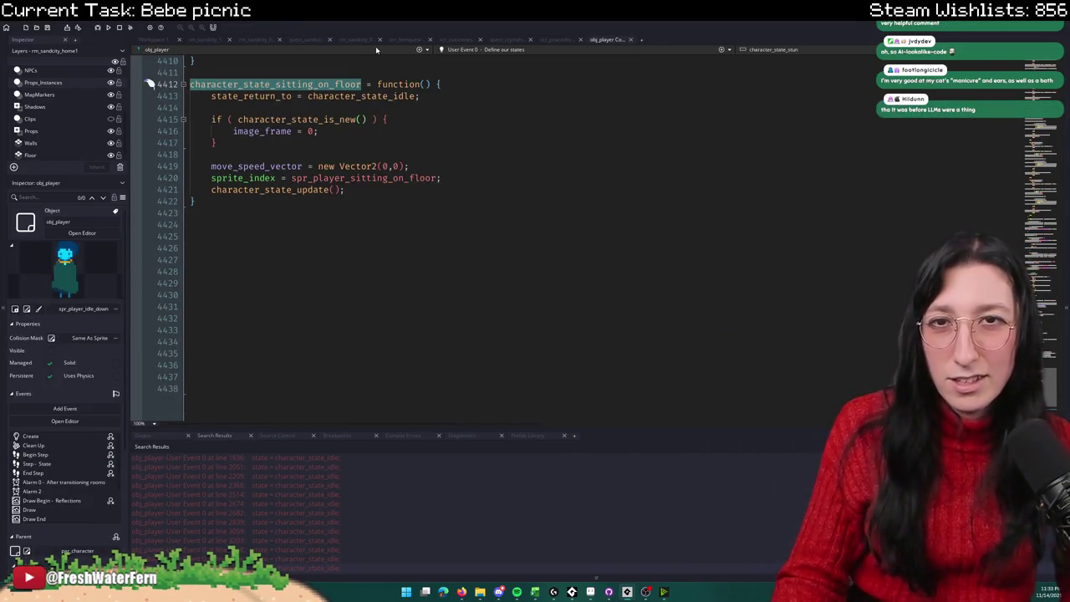
{"action": "left_click", "coordinate": [311, 38]}
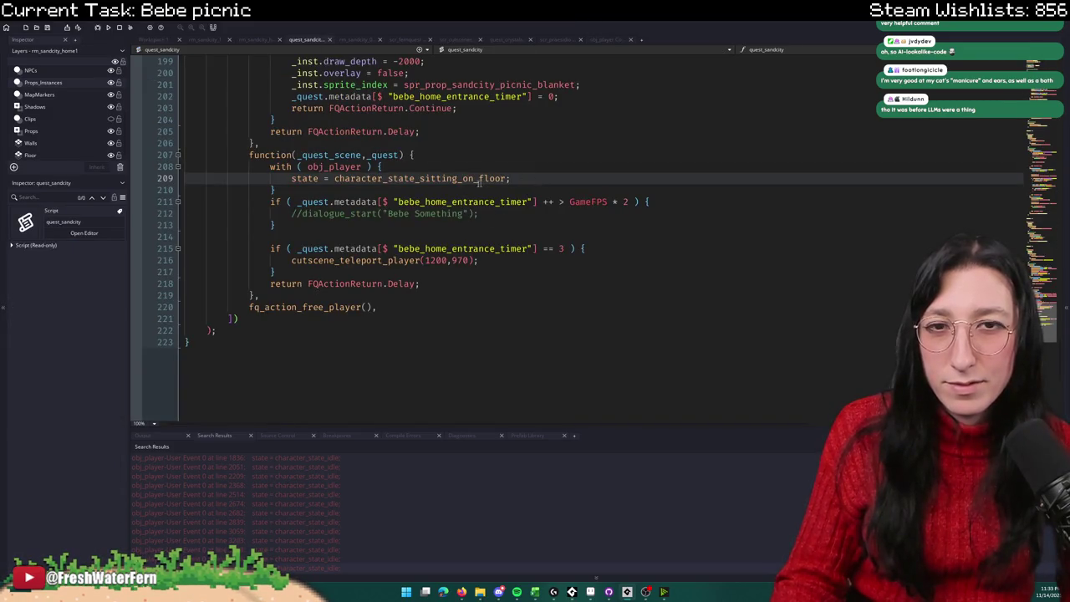
{"action": "key", "text": "F12"}
{"action": "left_click_drag", "start_coordinate": [440, 178], "coordinate": [211, 178]}
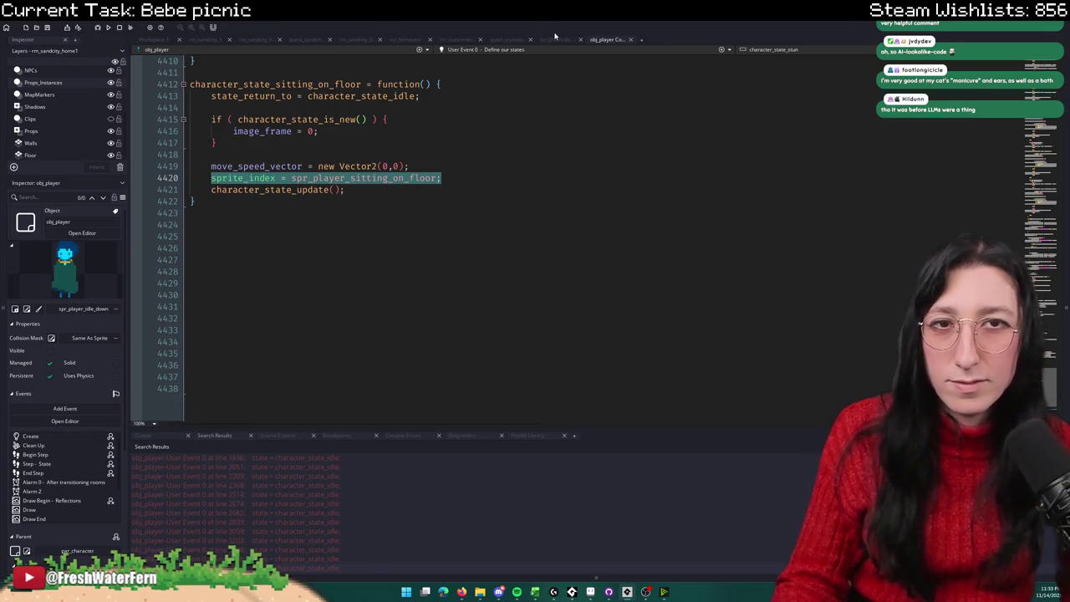
{"action": "left_click", "coordinate": [317, 39]}
{"action": "key", "text": "Return"}
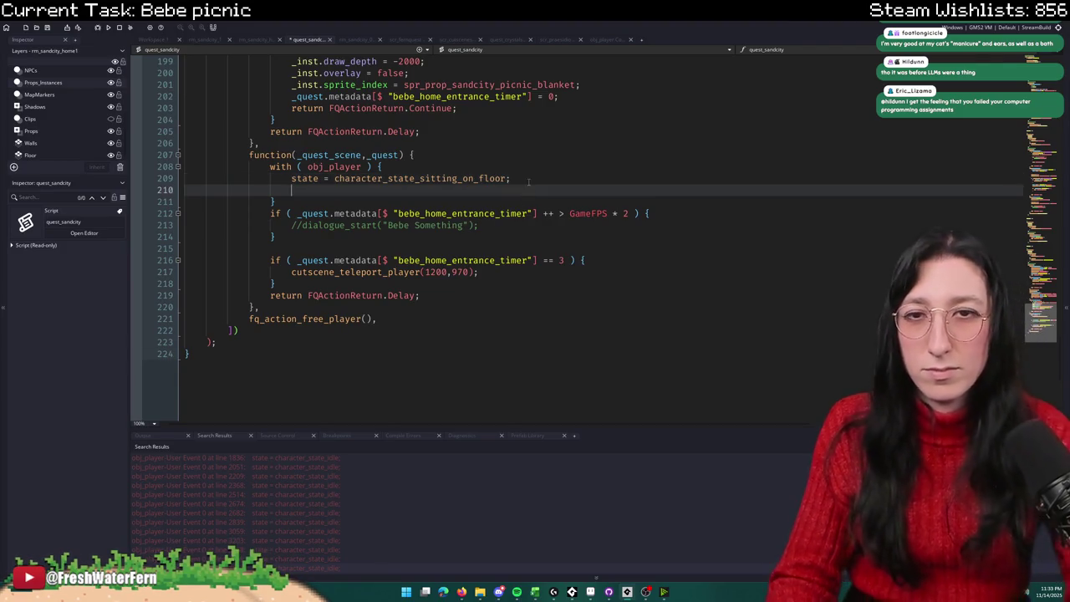
Step: Start typing performing_idle_animation on line 210 and look up where it is declared
{"action": "key", "text": "Return"}
{"action": "key", "text": "BackSpace"}
{"action": "type", "text": "erformin"}
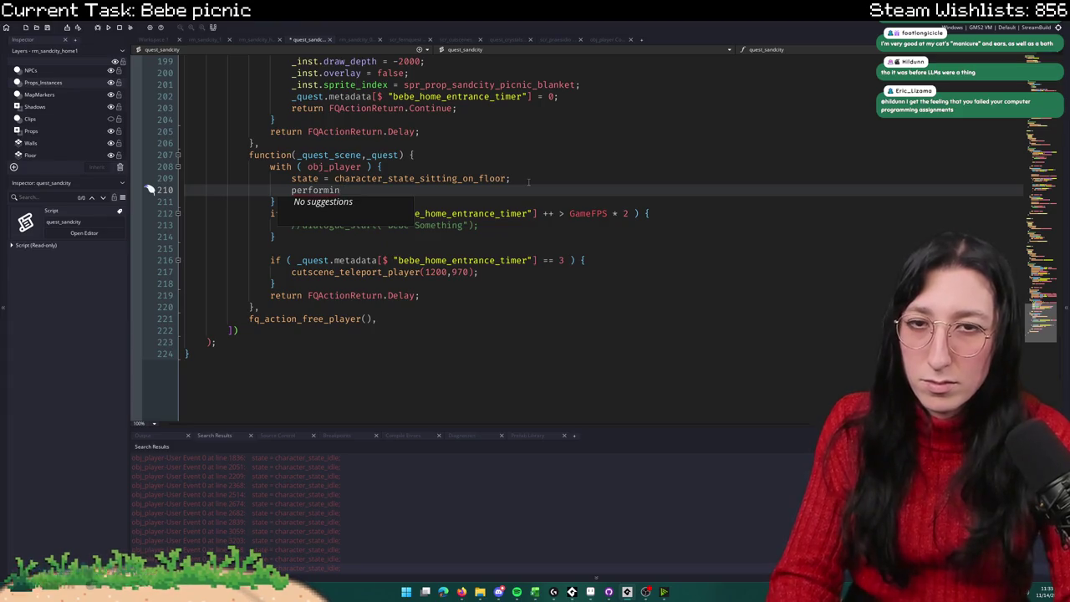
{"action": "type", "text": "gg_idle"}
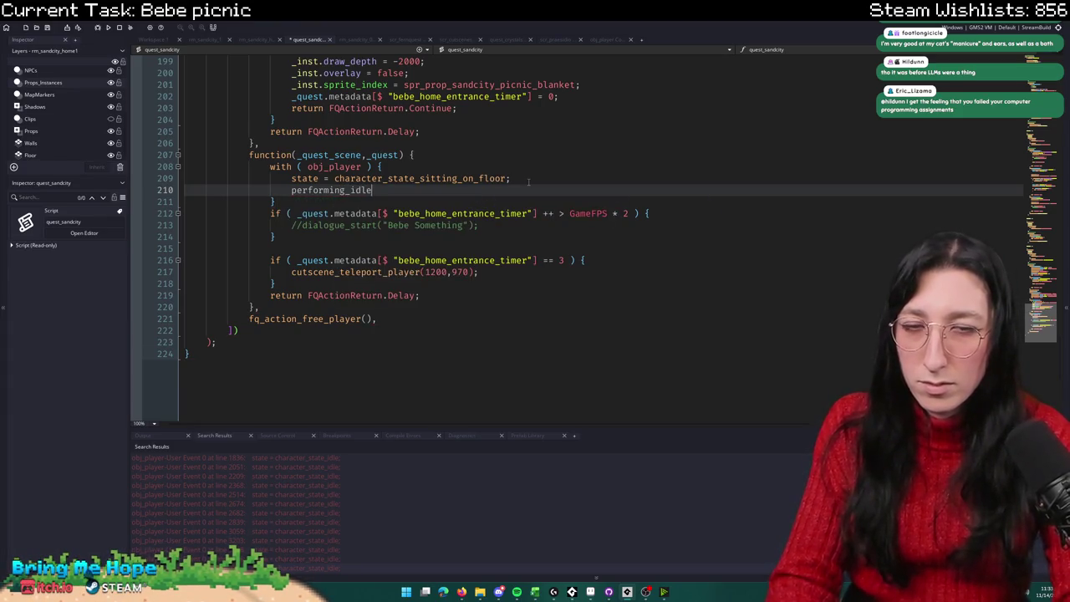
{"action": "type", "text": "imation"}
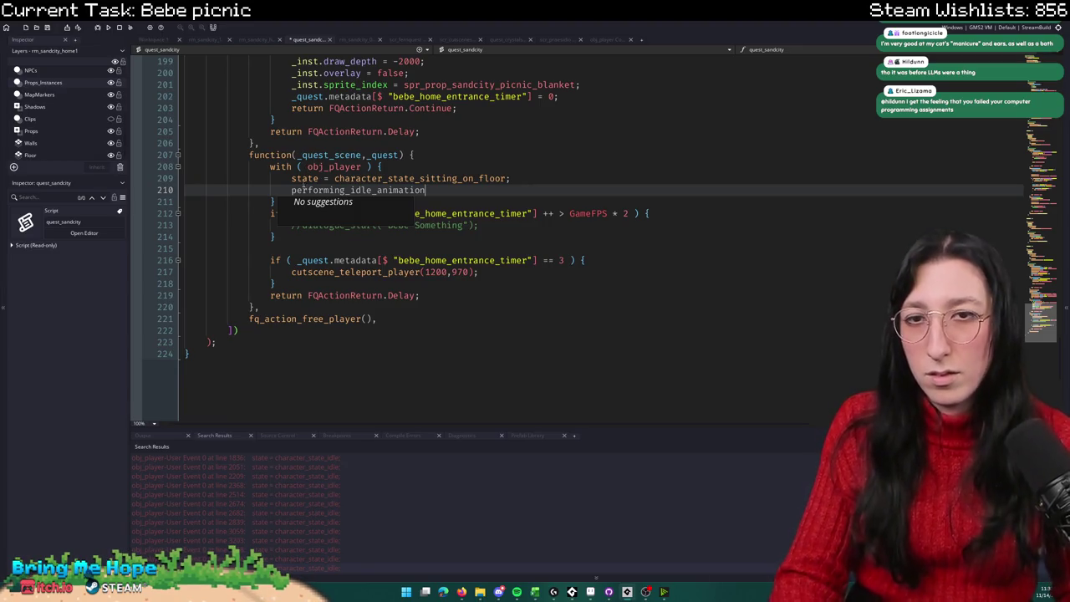
{"action": "double_click", "coordinate": [321, 190]}
{"action": "type", "text": "idle_ank"}
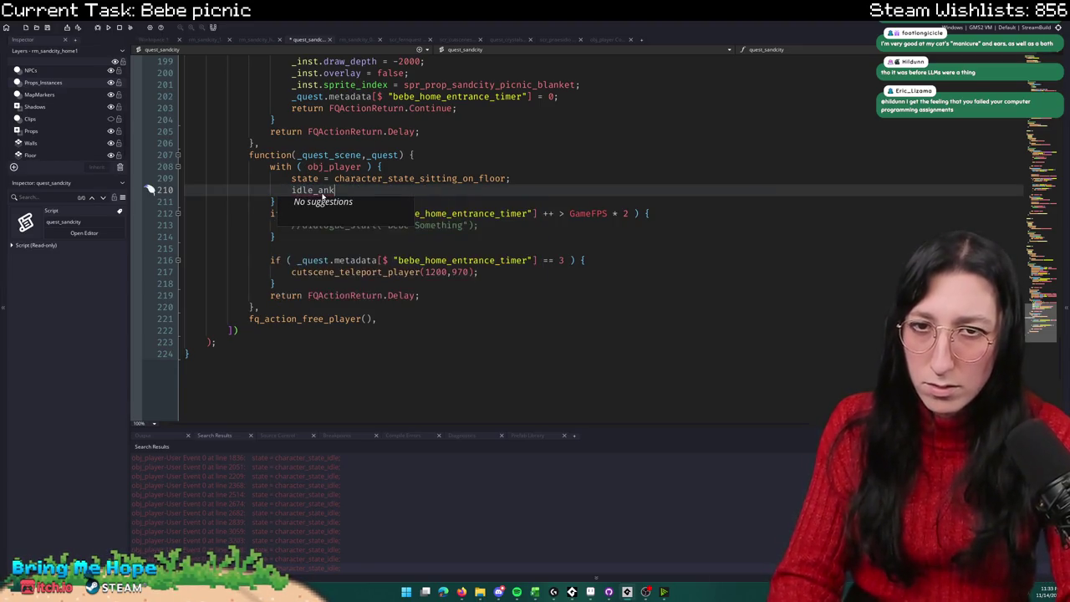
{"action": "key", "text": "BackSpace"}
{"action": "key", "text": "BackSpace"}
{"action": "key", "text": "BackSpace"}
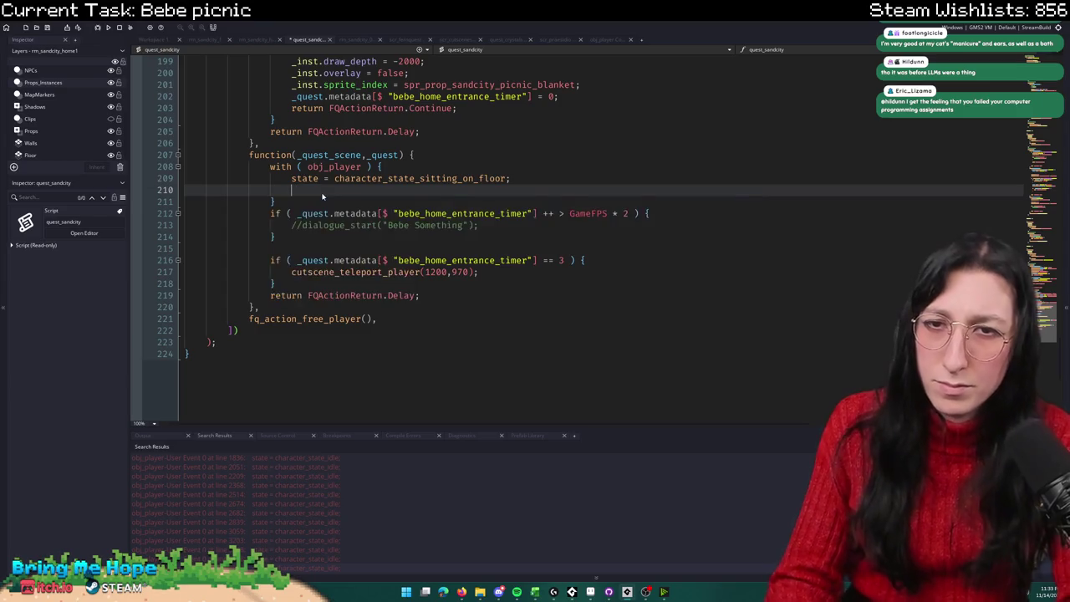
{"action": "type", "text": "perform"}
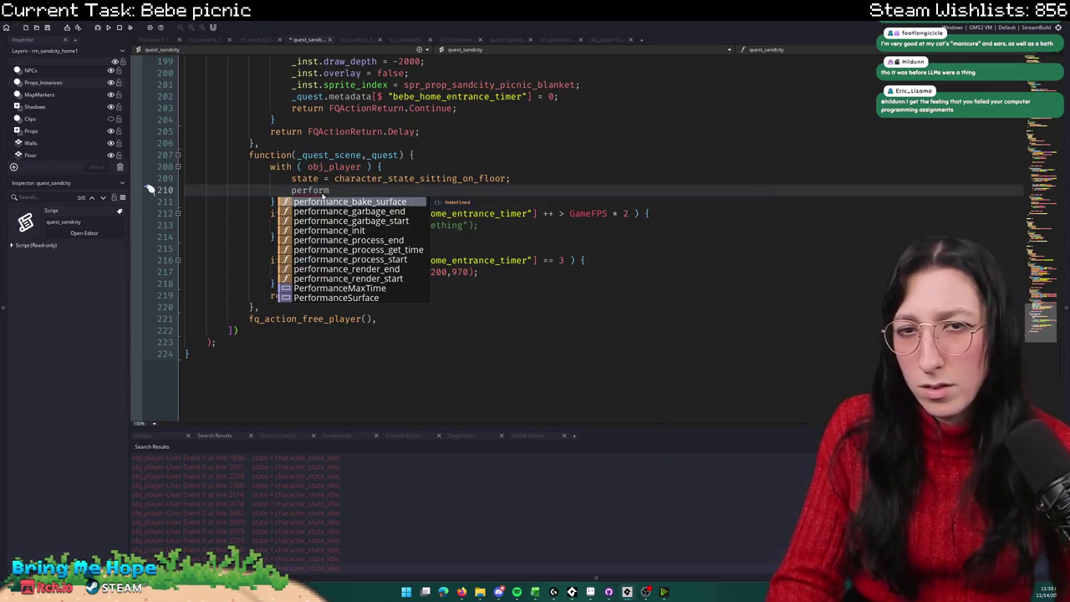
{"action": "type", "text": "ing"}
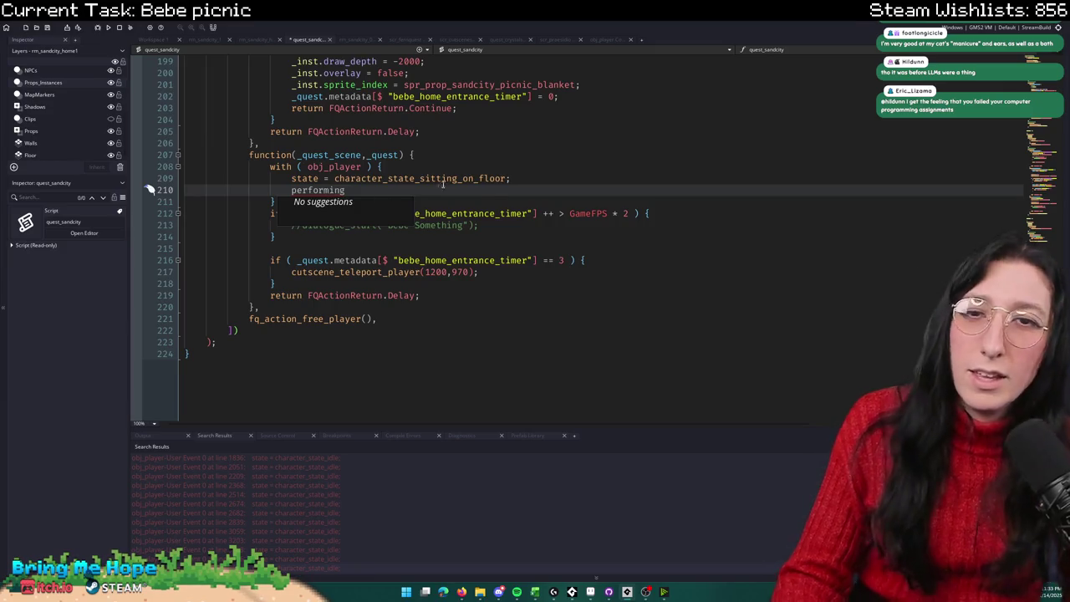
{"action": "middle_click", "coordinate": [440, 180]}
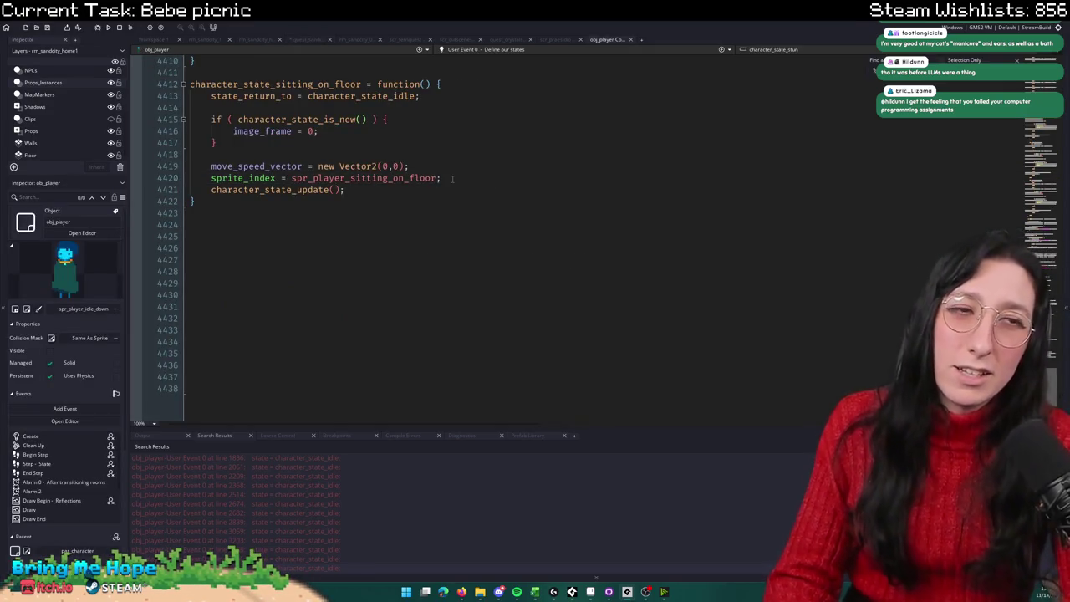
{"action": "key", "text": "F3"}
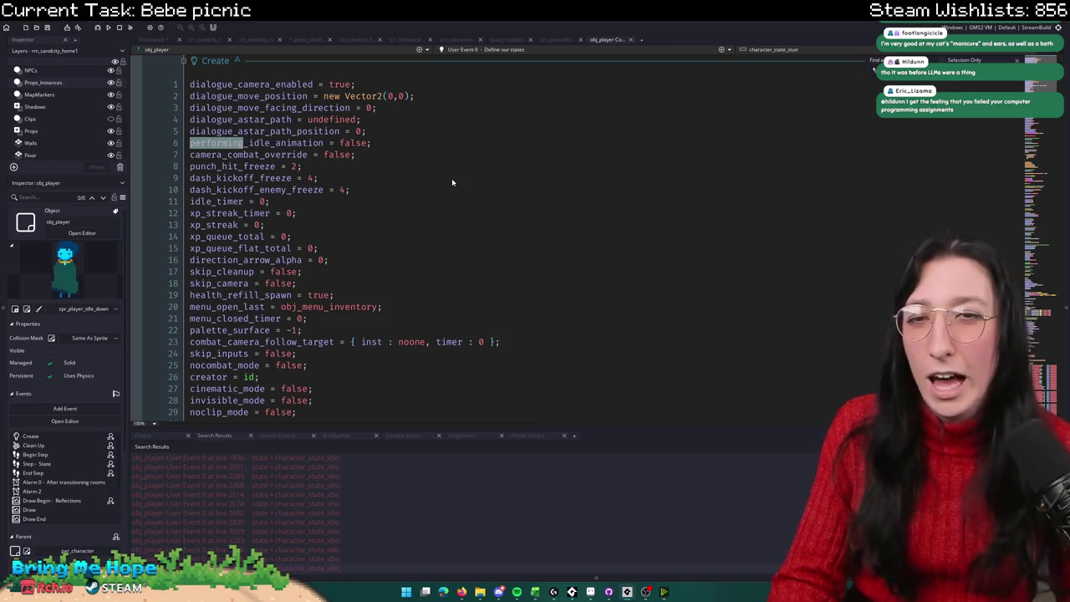
Step: Add performing_idle_animation = true; and sprite_index = spr_player_sitting_on_floor; to the obj_player block
{"action": "left_click", "coordinate": [324, 39]}
{"action": "left_click", "coordinate": [351, 190]}
{"action": "type", "text": "_idle_animation "}
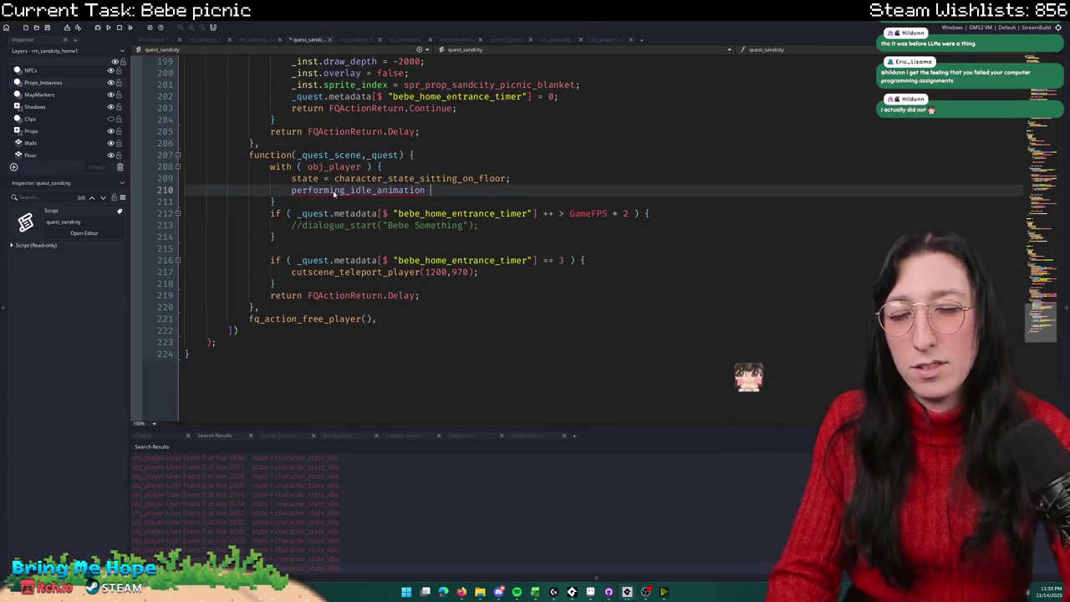
{"action": "type", "text": "= true;"}
{"action": "key", "text": "Return"}
{"action": "type", "text": "sprit"}
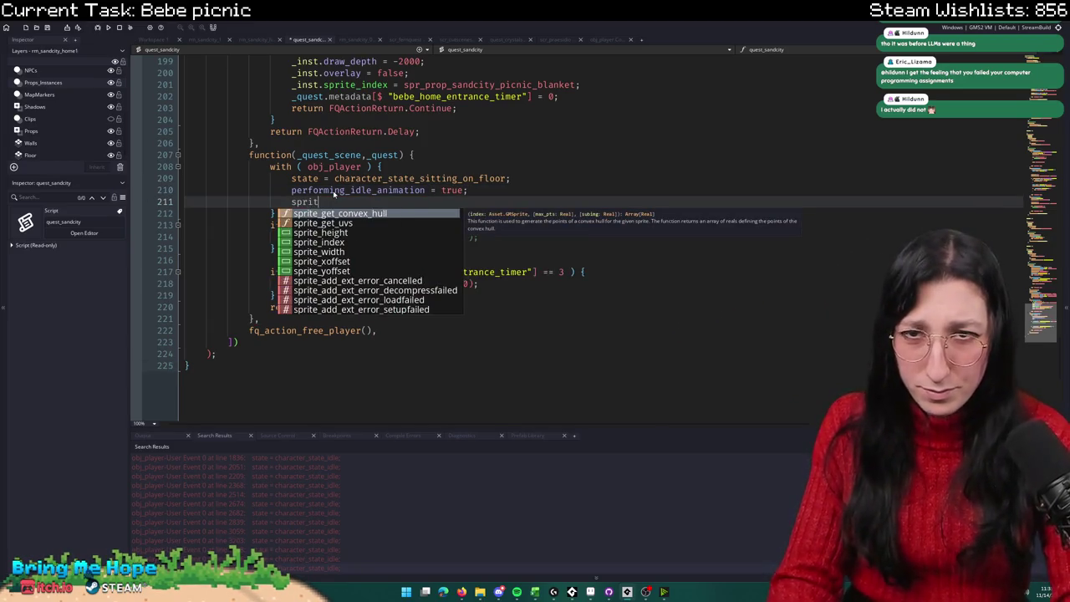
{"action": "type", "text": "e_index = spr_"}
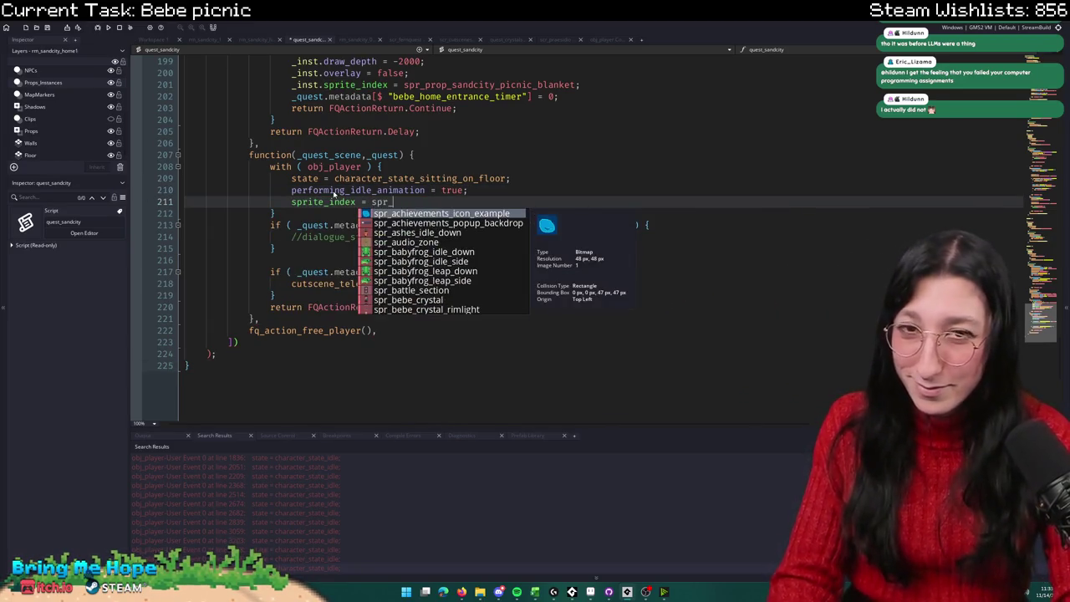
{"action": "type", "text": "player_sitting"}
{"action": "key", "text": "Return"}
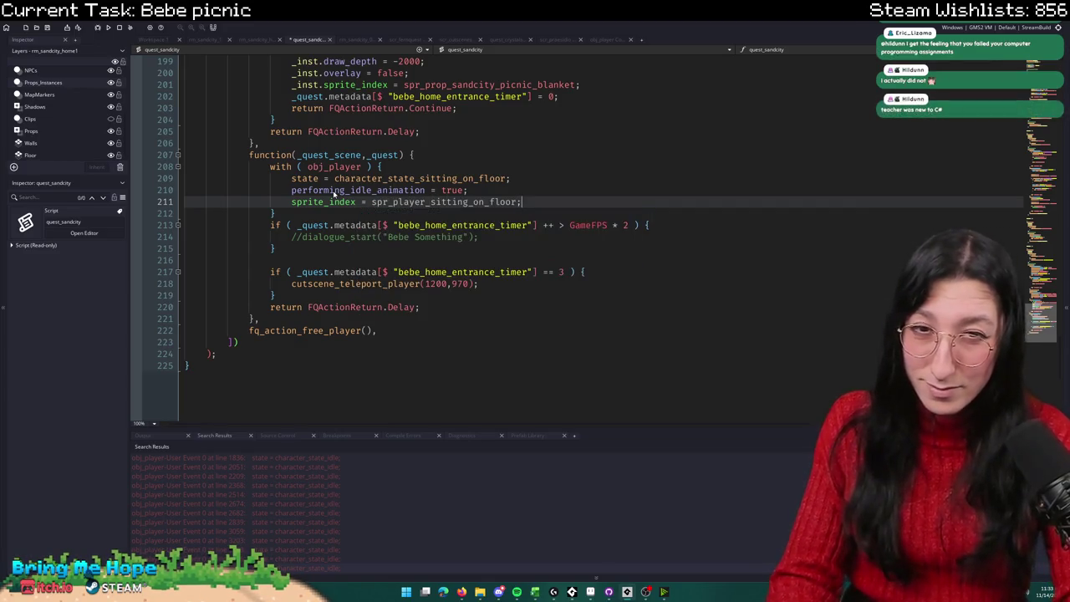
Step: Comment out the state = character_state_sitting_on_floor line and build and run the game
{"action": "left_click", "coordinate": [334, 178]}
{"action": "key", "text": "ctrl+k"}
{"action": "left_click_drag", "start_coordinate": [318, 189], "coordinate": [506, 201]}
{"action": "left_click", "coordinate": [518, 190]}
{"action": "key", "text": "F5"}
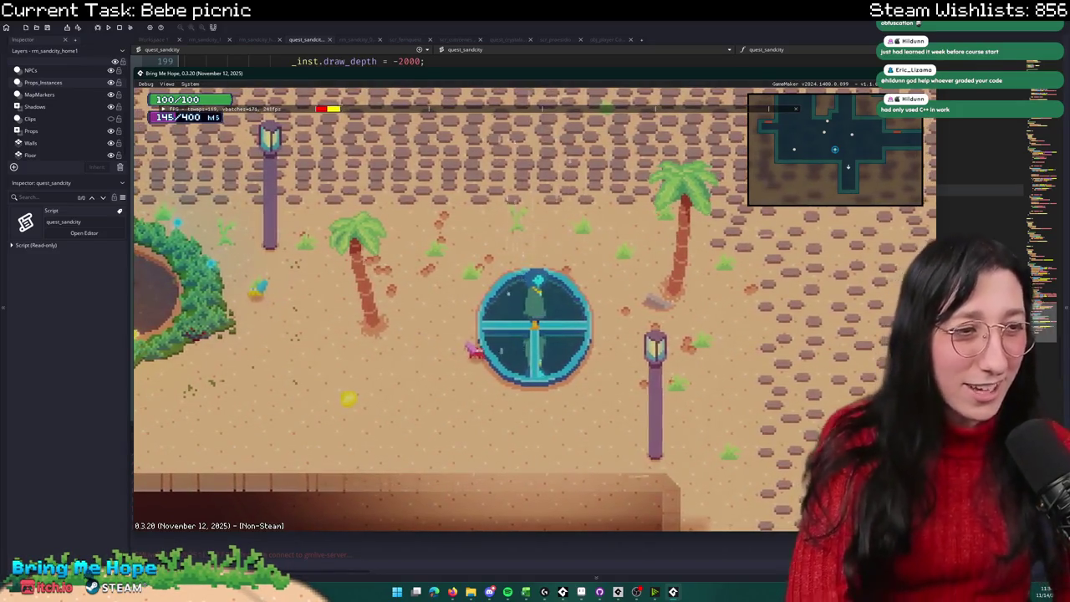
Step: Walk to Bebe, advance her dialogue to the picnic blanket scene, then close the game
{"action": "key", "text": "a"}
{"action": "key", "text": "s"}
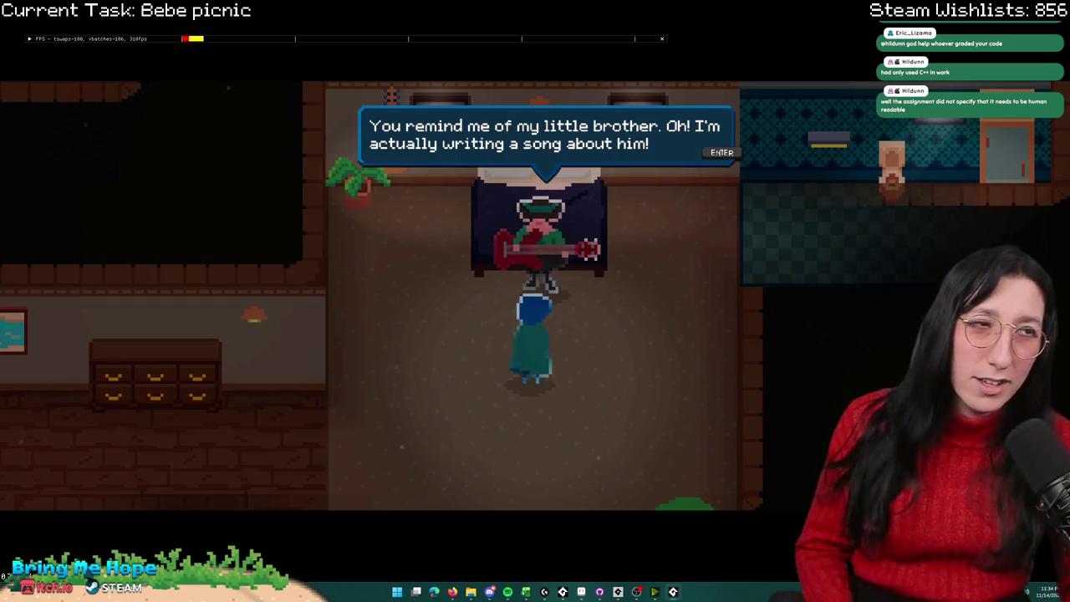
{"action": "key", "text": "Return"}
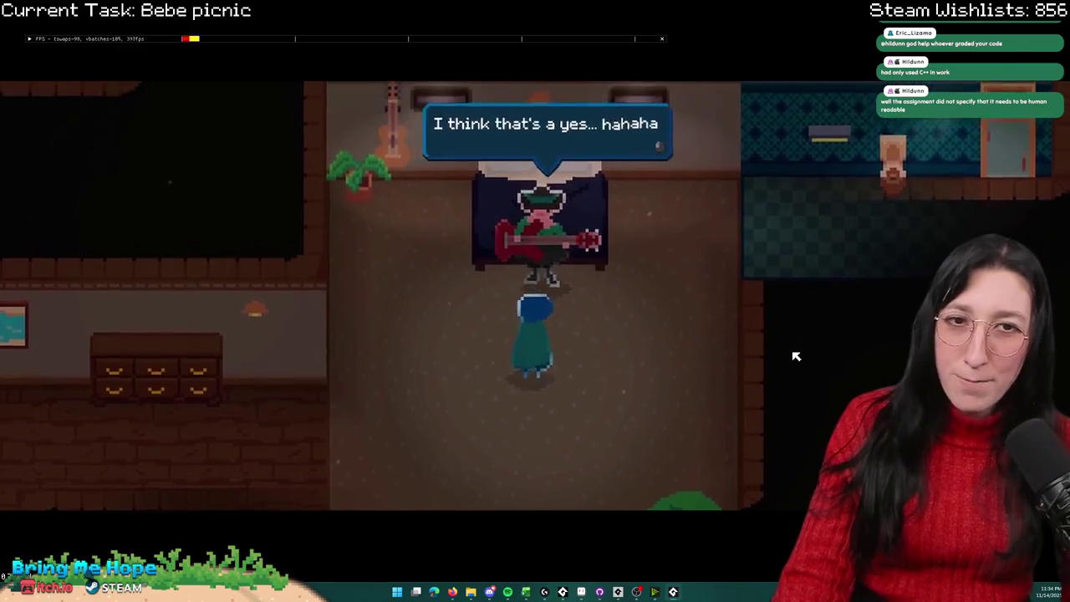
{"action": "key", "text": "Return"}
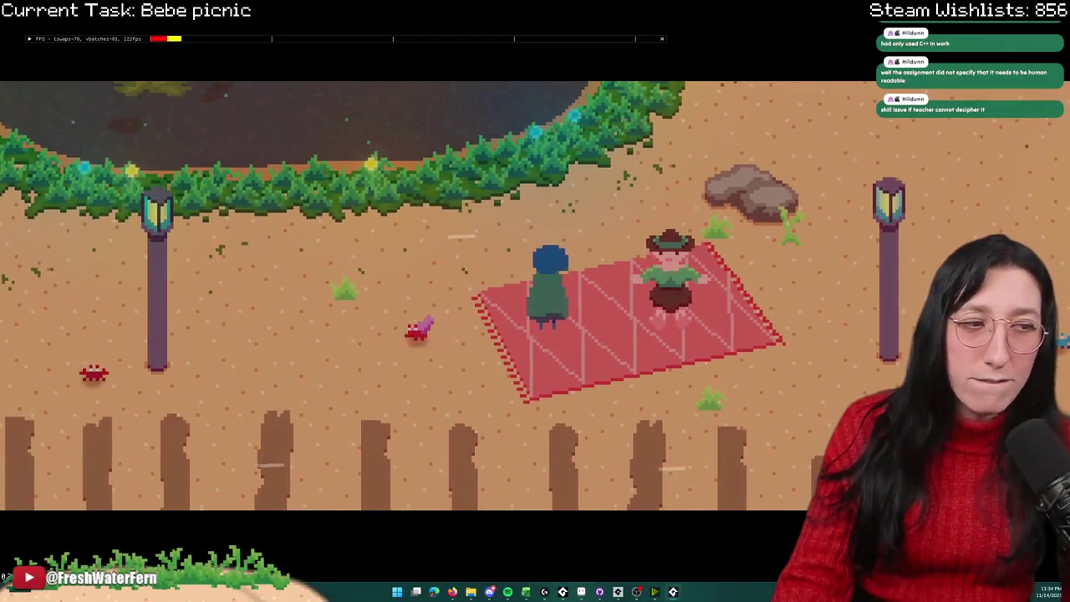
{"action": "key", "text": "alt+F4"}
{"action": "left_click", "coordinate": [546, 197]}
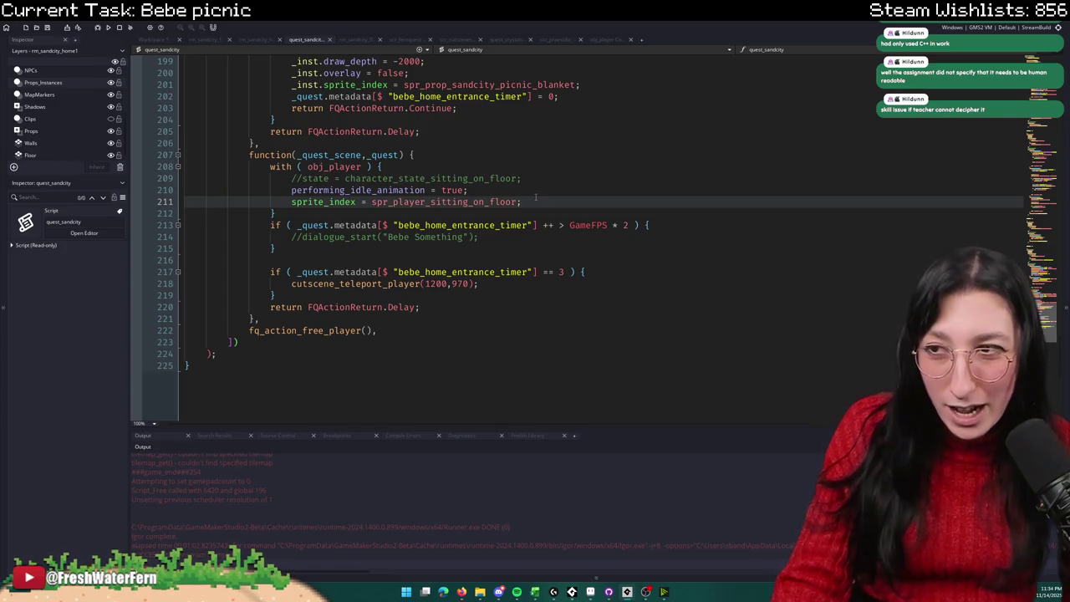
Step: Delete lines 208–211 from the obj_player block and open obj_player's Create event
{"action": "mouse_move", "coordinate": [534, 201]}
{"action": "left_mouse_down"}
{"action": "mouse_move", "coordinate": [274, 167]}
{"action": "mouse_move", "coordinate": [186, 167]}
{"action": "left_mouse_up"}
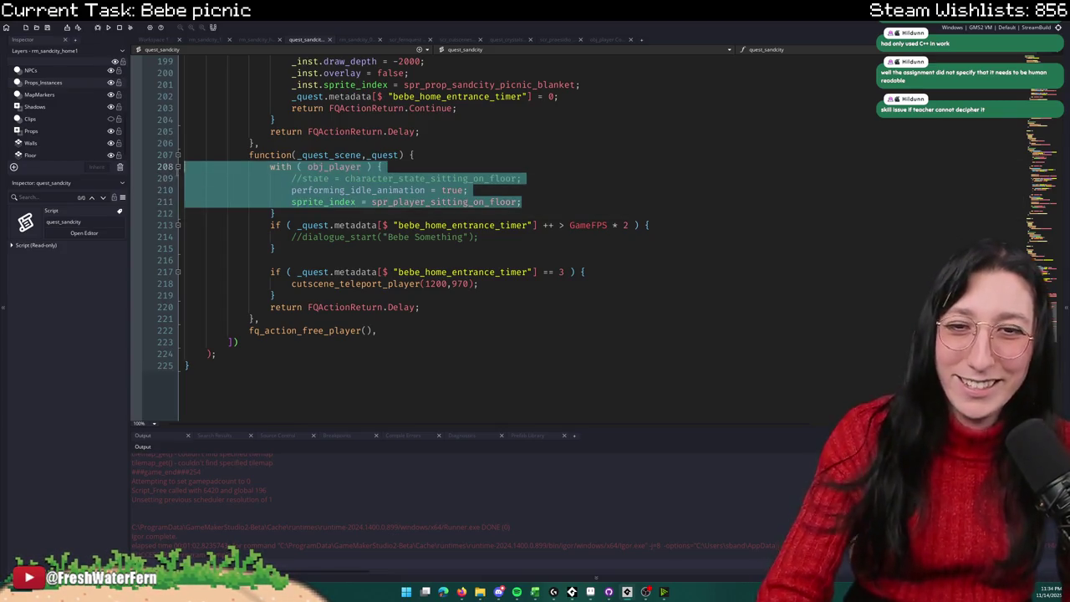
{"action": "key", "text": "BackSpace"}
{"action": "scroll", "coordinate": [133, 166], "scroll_direction": "up", "scroll_amount": 4}
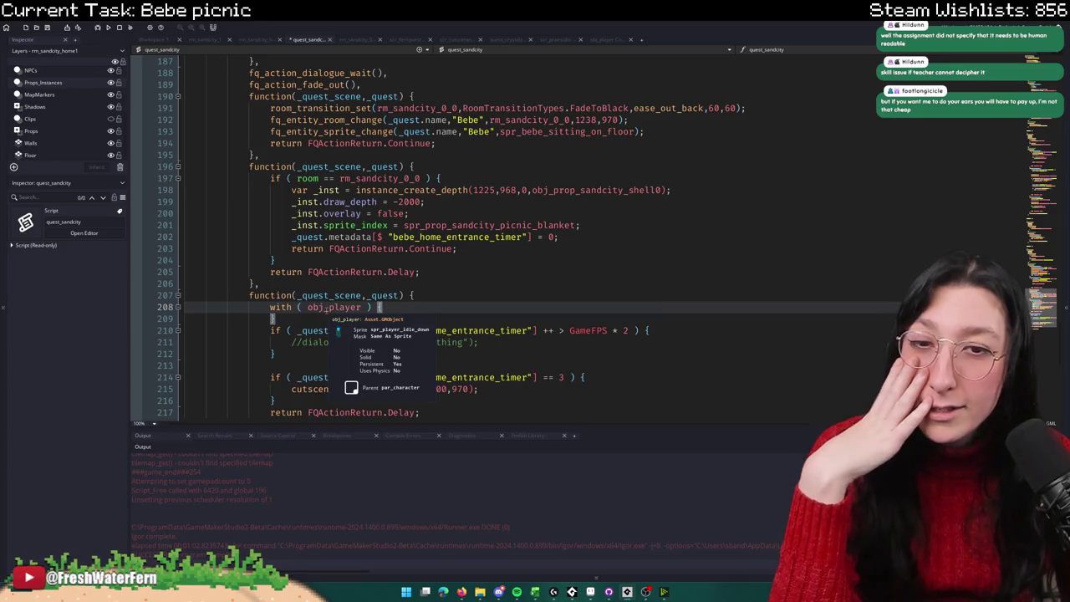
{"action": "middle_click", "coordinate": [327, 311]}
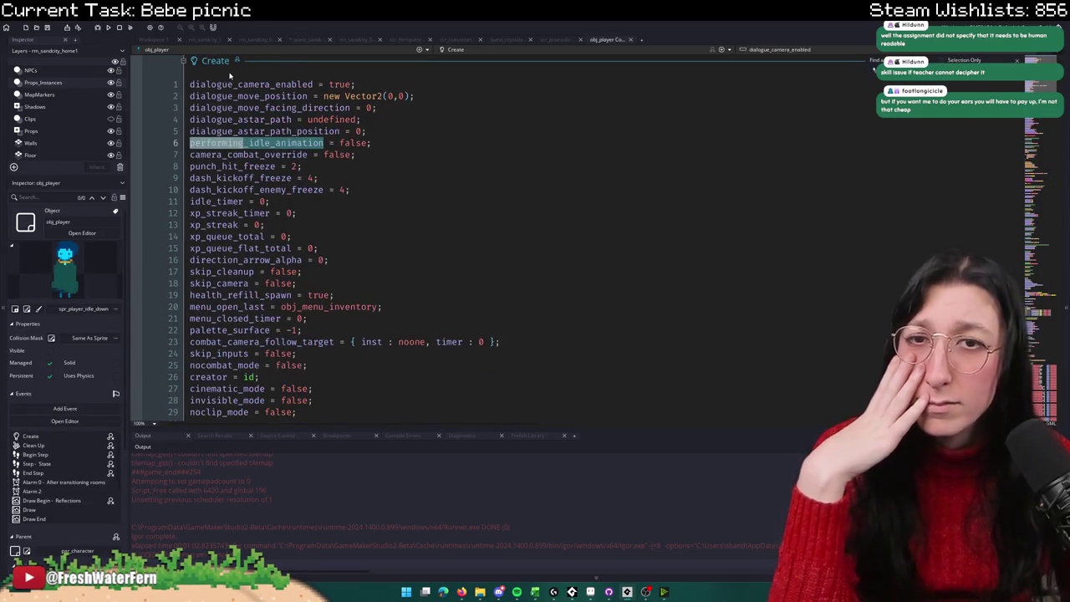
{"action": "left_click", "coordinate": [155, 39]}
{"action": "key", "text": "ctrl+t"}
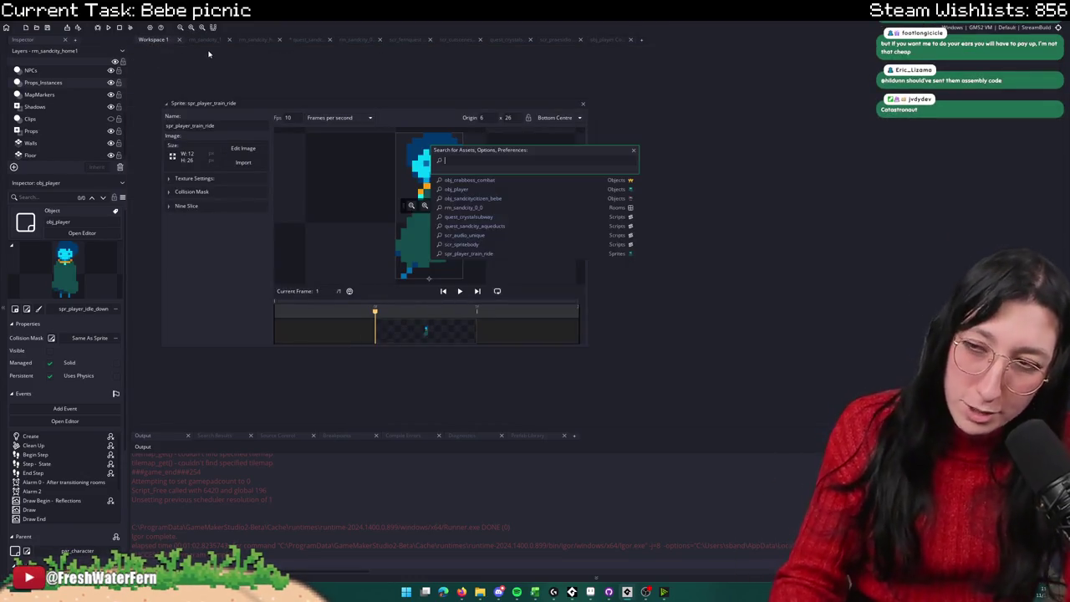
Step: Find obj_player via asset search and show its Begin Step code
{"action": "type", "text": "obj_pla"}
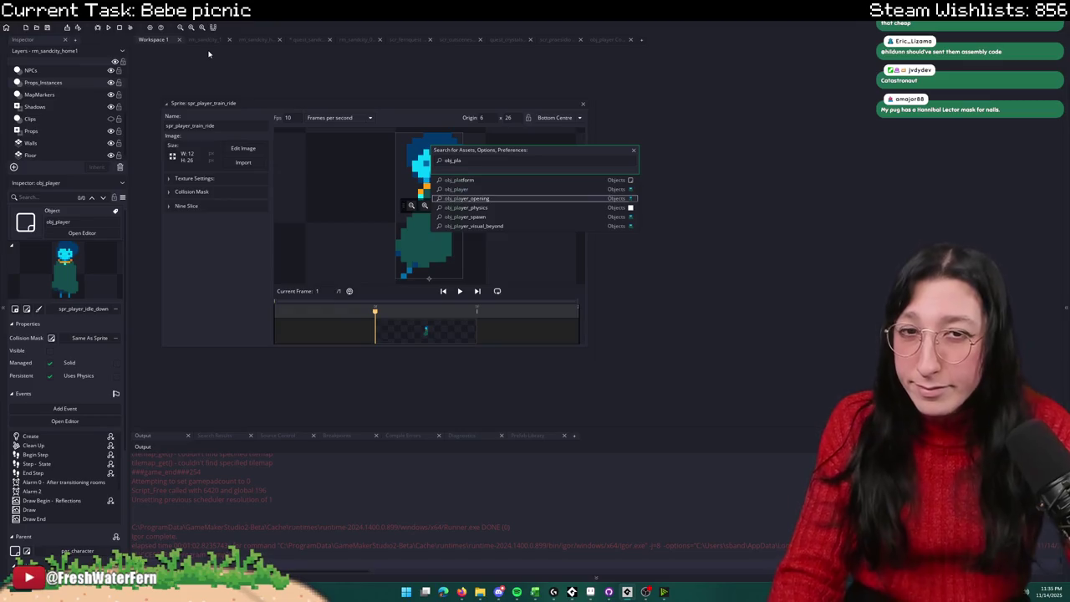
{"action": "key", "text": "Return"}
{"action": "left_click", "coordinate": [451, 49]}
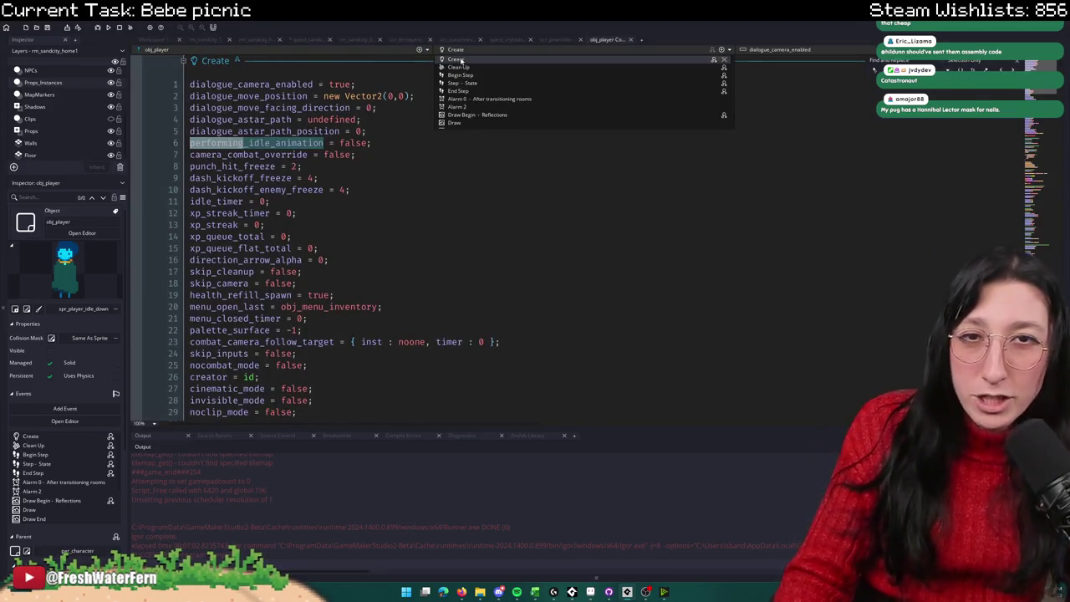
{"action": "left_click", "coordinate": [461, 76]}
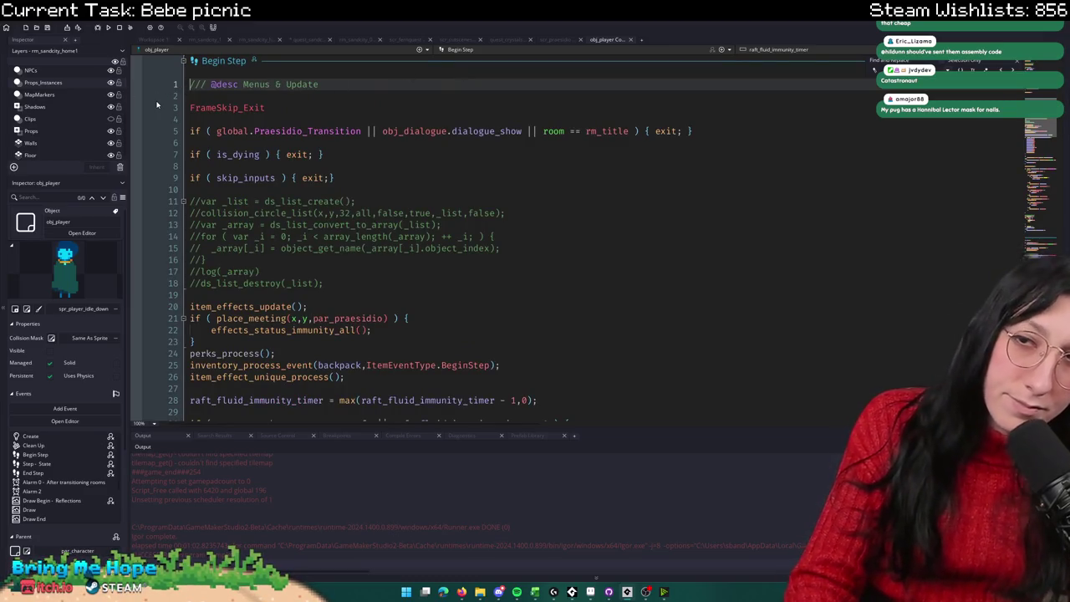
Step: Inspect the line 9 context menus and move to the FrameSkip_Exit line
{"action": "left_click", "coordinate": [235, 178]}
{"action": "right_click", "coordinate": [168, 166]}
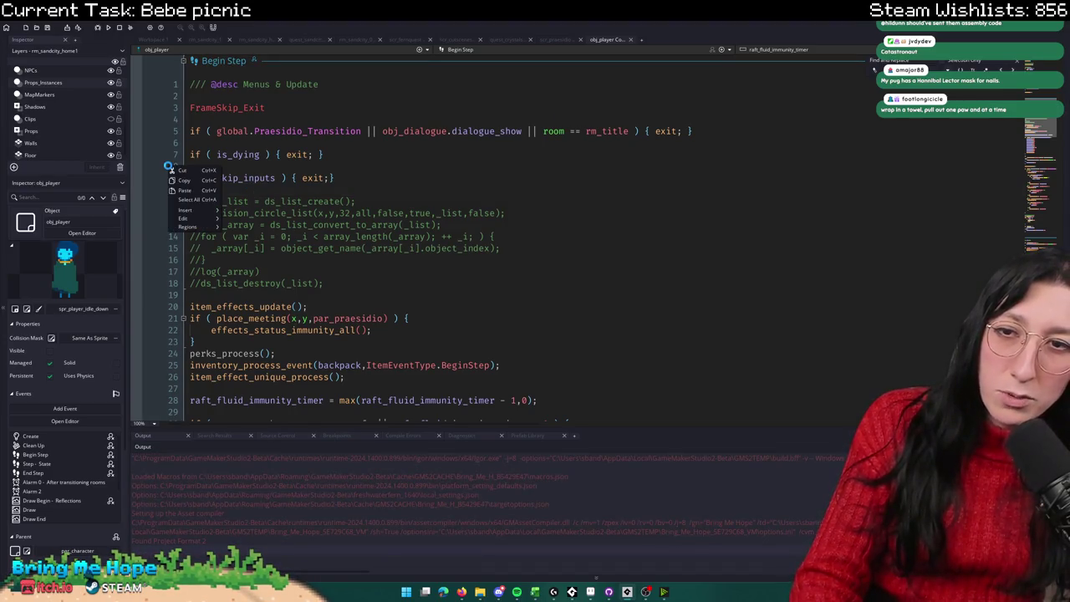
{"action": "left_click", "coordinate": [250, 178]}
{"action": "right_click", "coordinate": [254, 166]}
{"action": "mouse_move", "coordinate": [299, 214]}
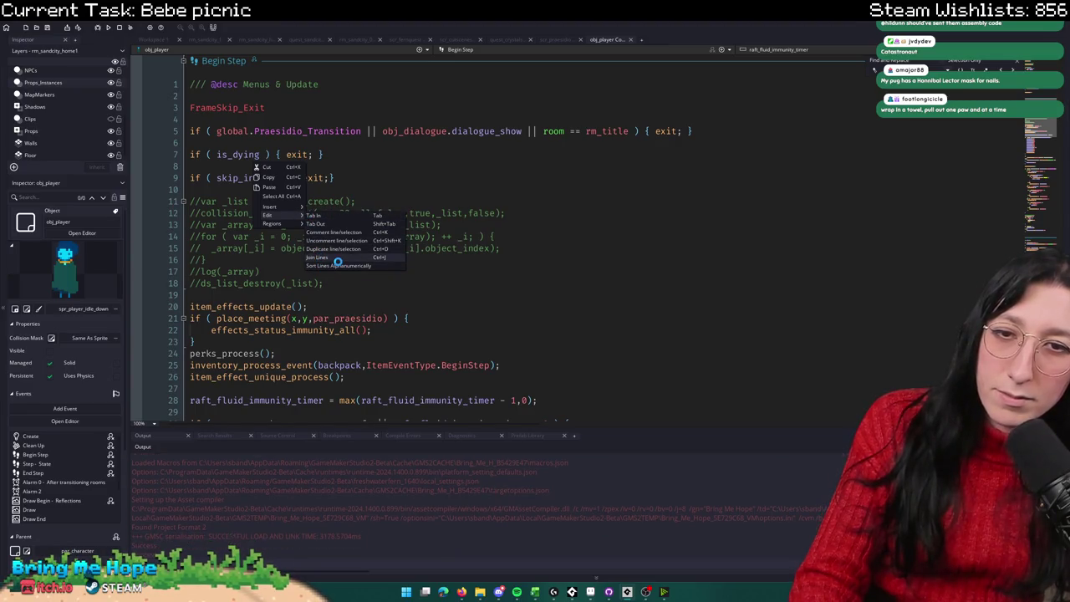
{"action": "left_click", "coordinate": [337, 261]}
{"action": "right_click", "coordinate": [413, 119]}
{"action": "left_click", "coordinate": [418, 157]}
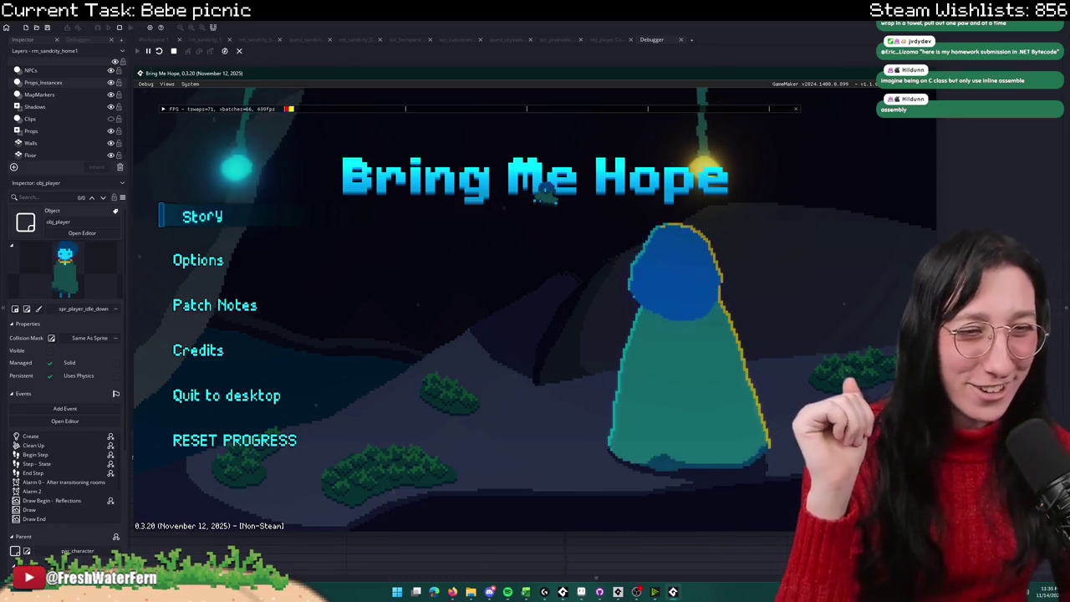
Step: Switch to the running game and start Story from the title menu
{"action": "key", "text": "alt+Tab"}
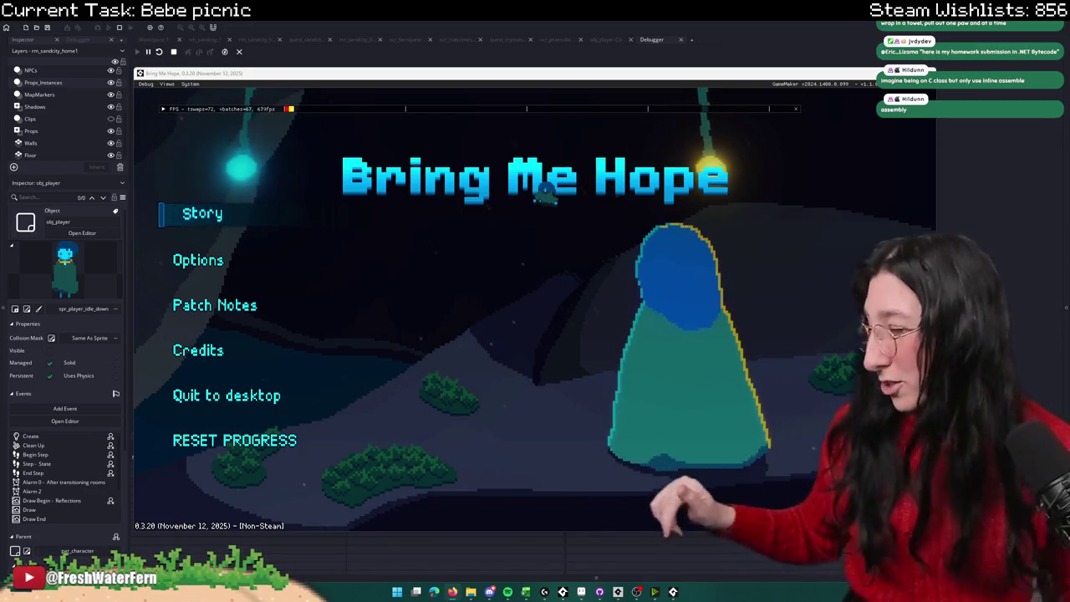
{"action": "key", "text": "Down"}
{"action": "key", "text": "Down"}
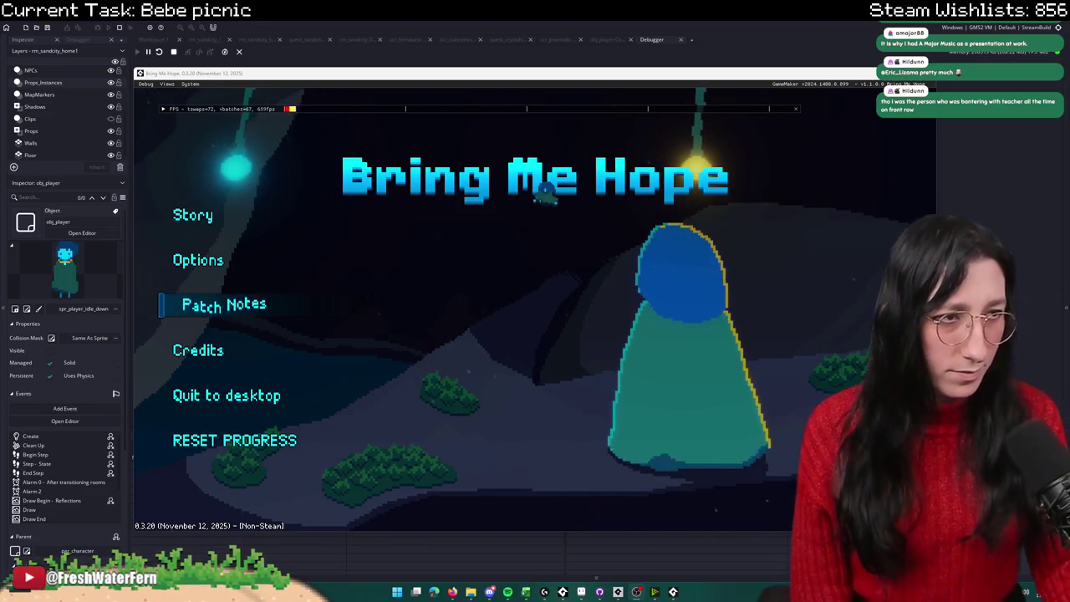
{"action": "left_click", "coordinate": [193, 214]}
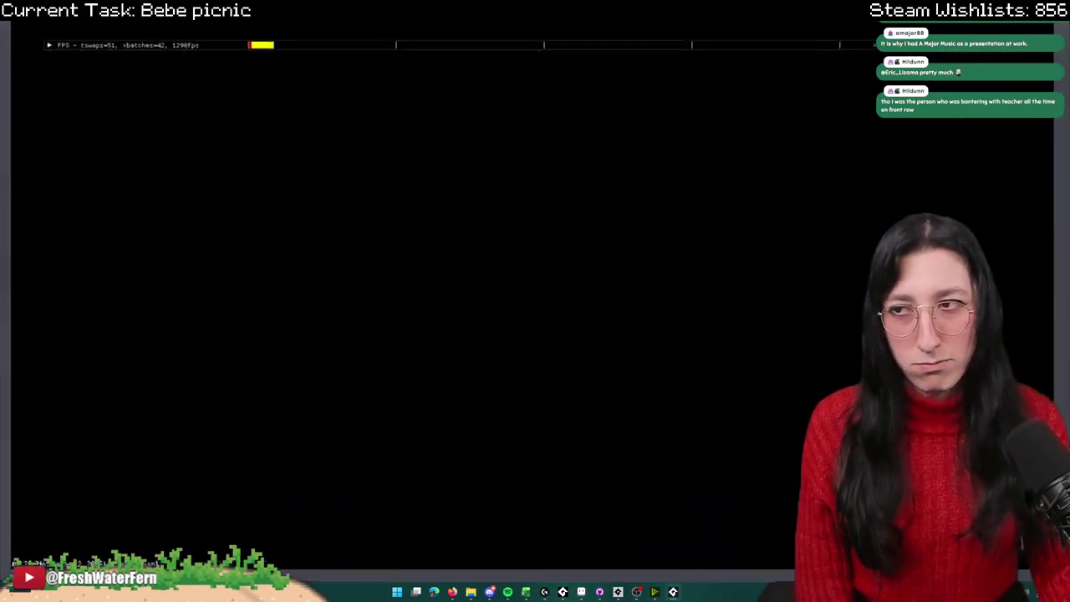
Step: Open the in-game inventory, then pause the game in the debugger with the all-instances pane widened
{"action": "key", "text": "Tab"}
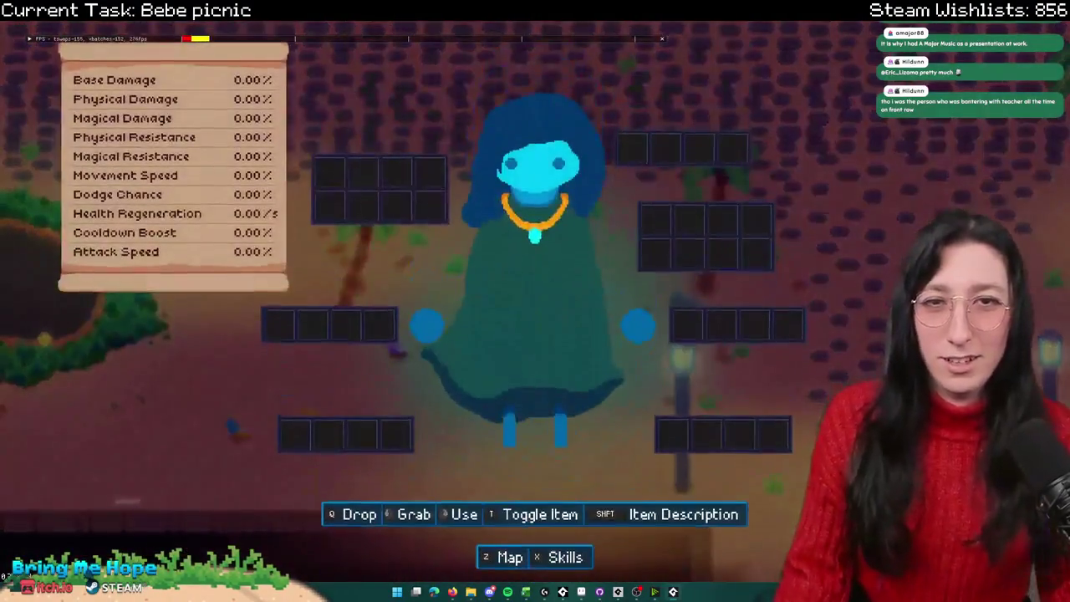
{"action": "key", "text": "alt+Tab"}
{"action": "key", "text": "alt+Tab"}
{"action": "key", "text": "alt+Tab"}
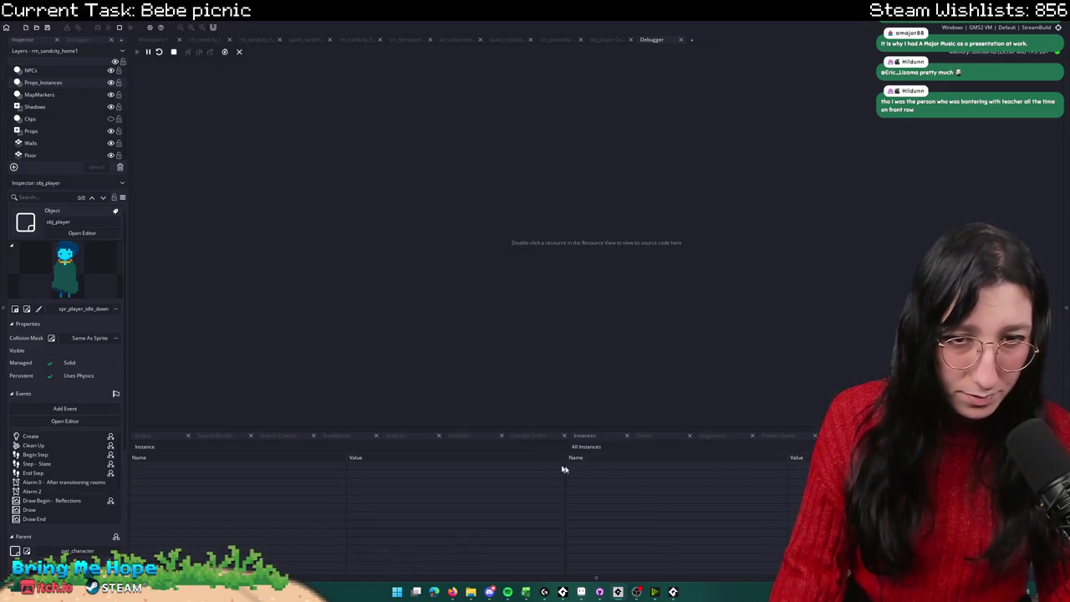
{"action": "left_click_drag", "start_coordinate": [564, 446], "coordinate": [484, 446]}
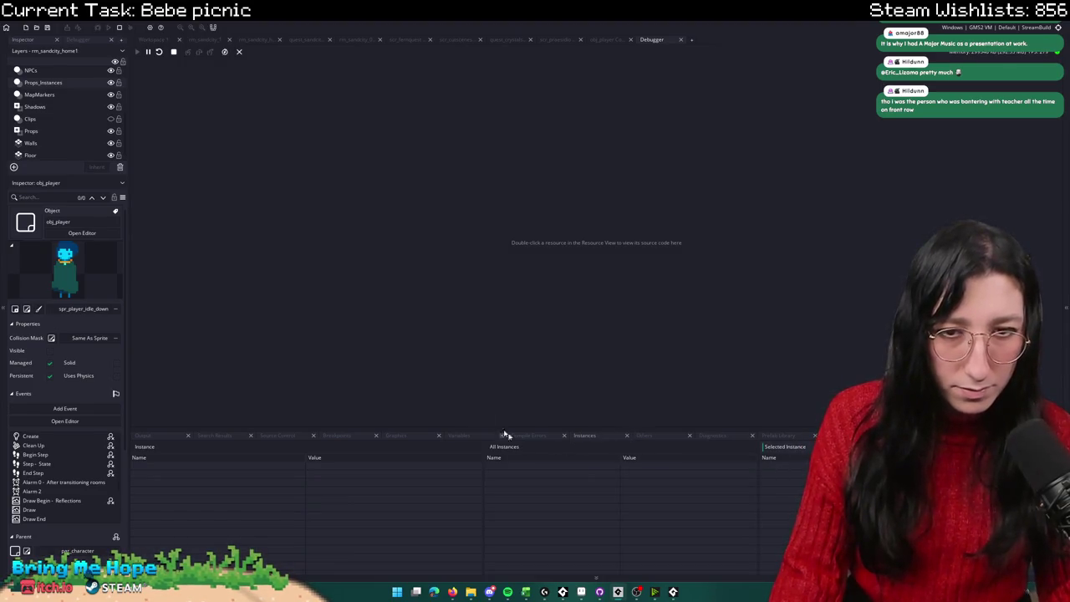
{"action": "left_click", "coordinate": [147, 53]}
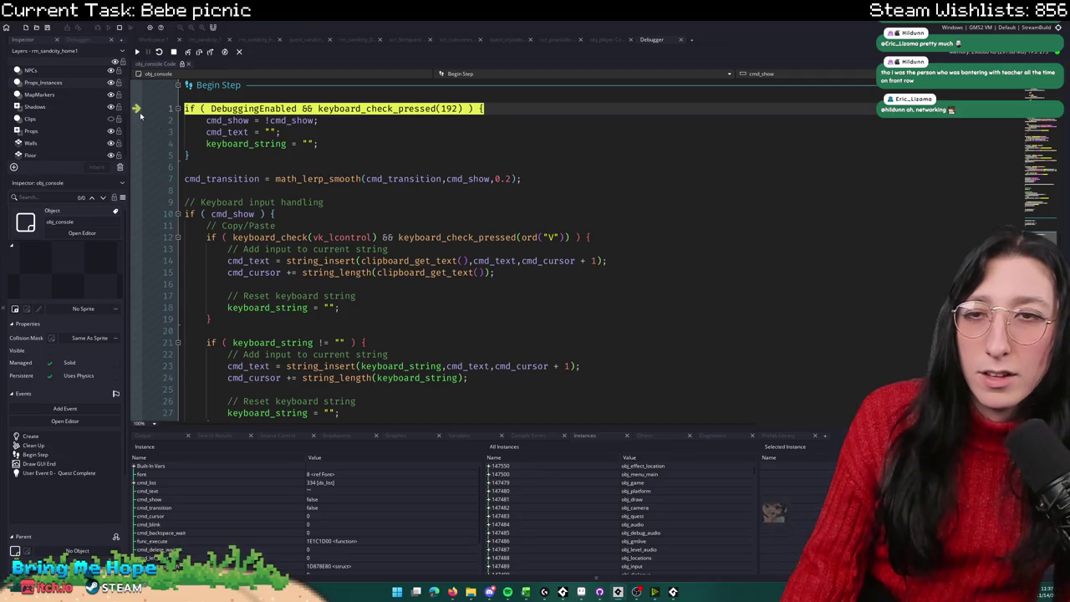
Step: Open obj_player's Begin Step code through an asset search for 'player'
{"action": "left_click", "coordinate": [357, 163]}
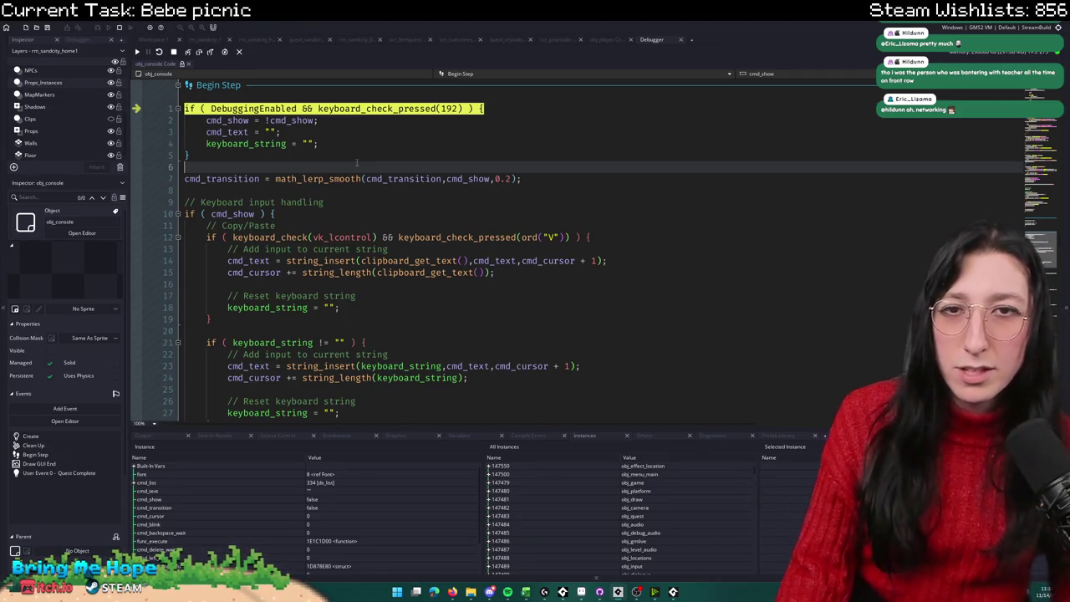
{"action": "key", "text": "ctrl+t"}
{"action": "type", "text": "player"}
{"action": "key", "text": "Return"}
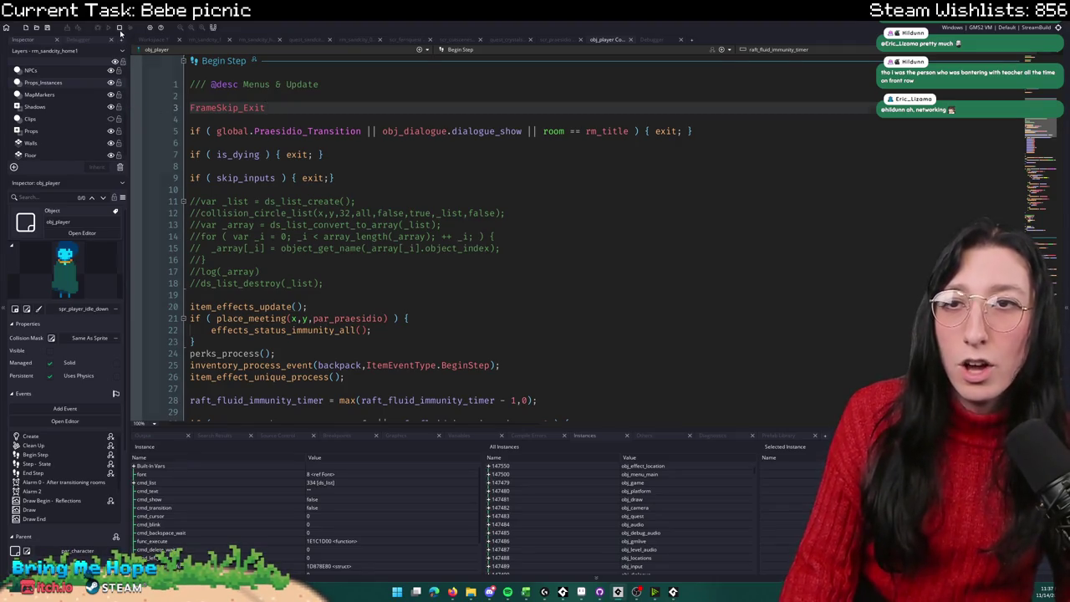
Step: Stop the debugging session, set a breakpoint on line 4, and go back to quest_sandcity
{"action": "left_click", "coordinate": [120, 31]}
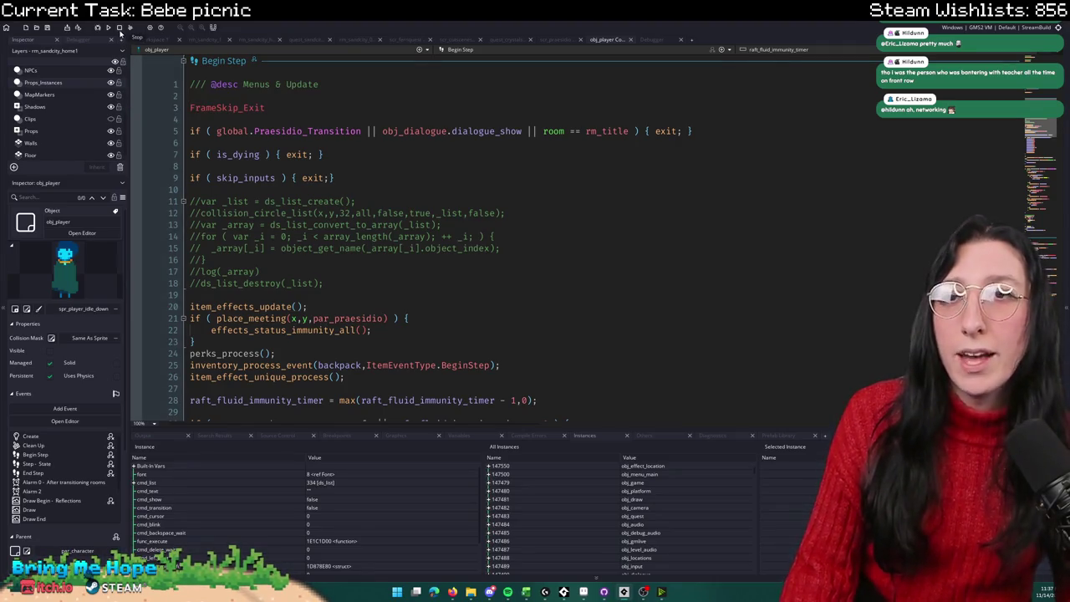
{"action": "left_click", "coordinate": [136, 119]}
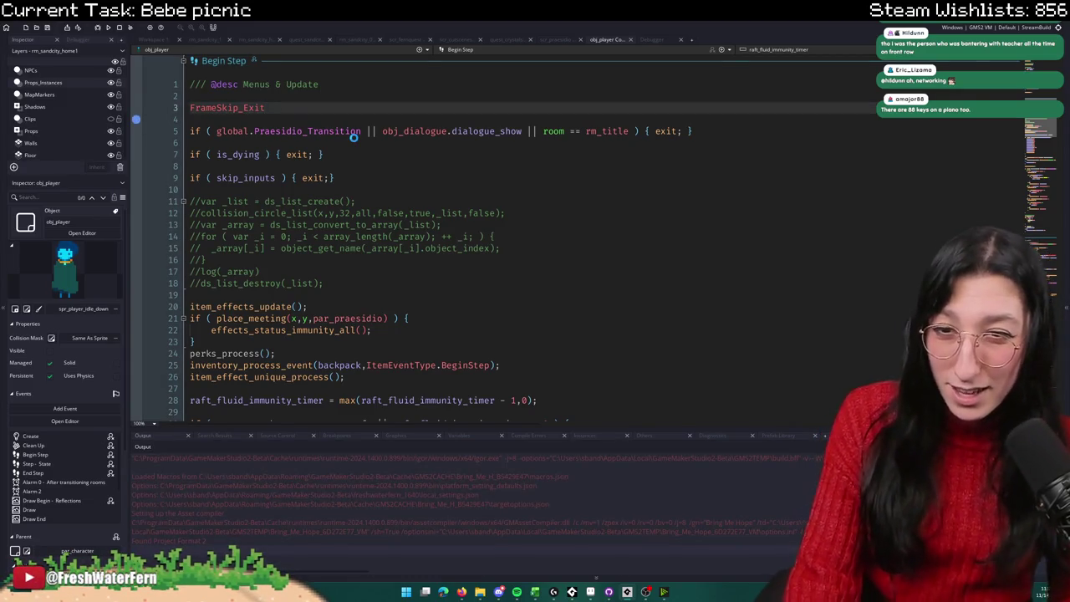
{"action": "scroll", "coordinate": [353, 136], "scroll_direction": "down", "scroll_amount": 10}
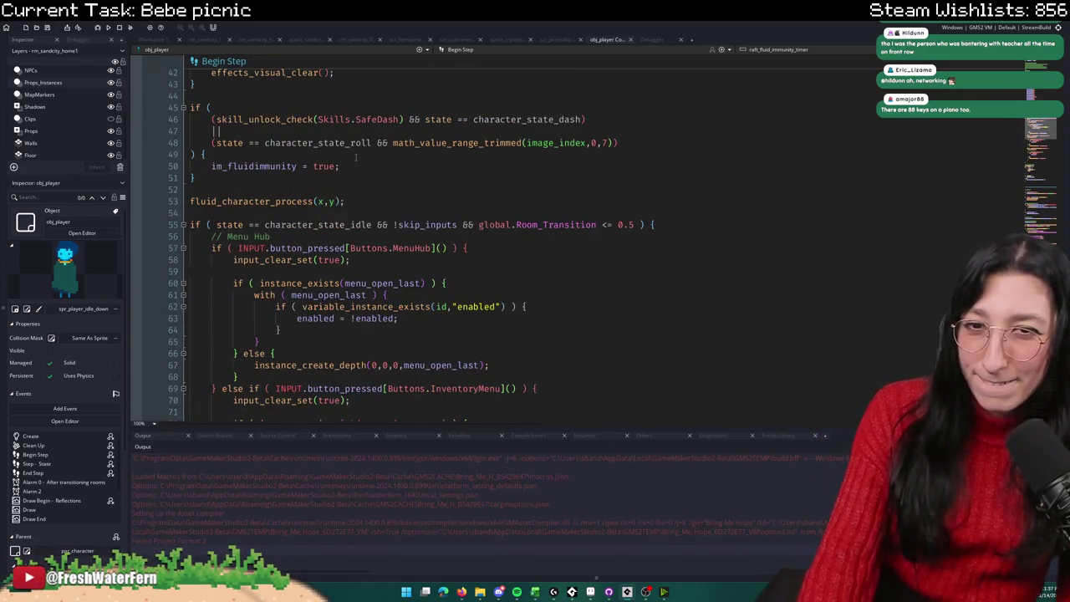
{"action": "scroll", "coordinate": [356, 157], "scroll_direction": "down", "scroll_amount": 2}
{"action": "scroll", "coordinate": [393, 180], "scroll_direction": "down", "scroll_amount": 4}
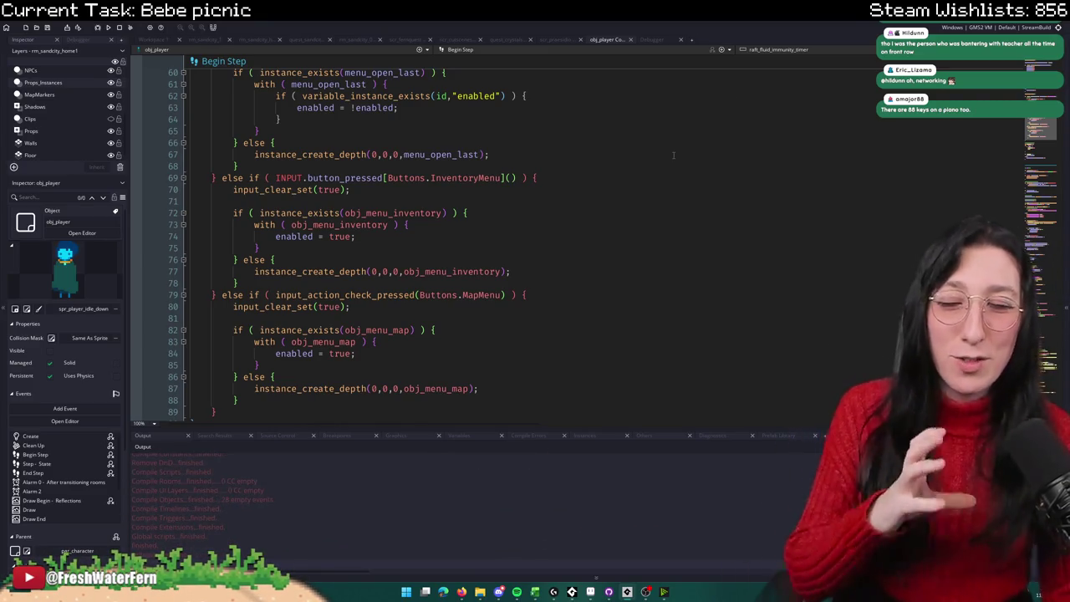
{"action": "scroll", "coordinate": [673, 155], "scroll_direction": "down", "scroll_amount": 10}
{"action": "scroll", "coordinate": [628, 232], "scroll_direction": "up", "scroll_amount": 6}
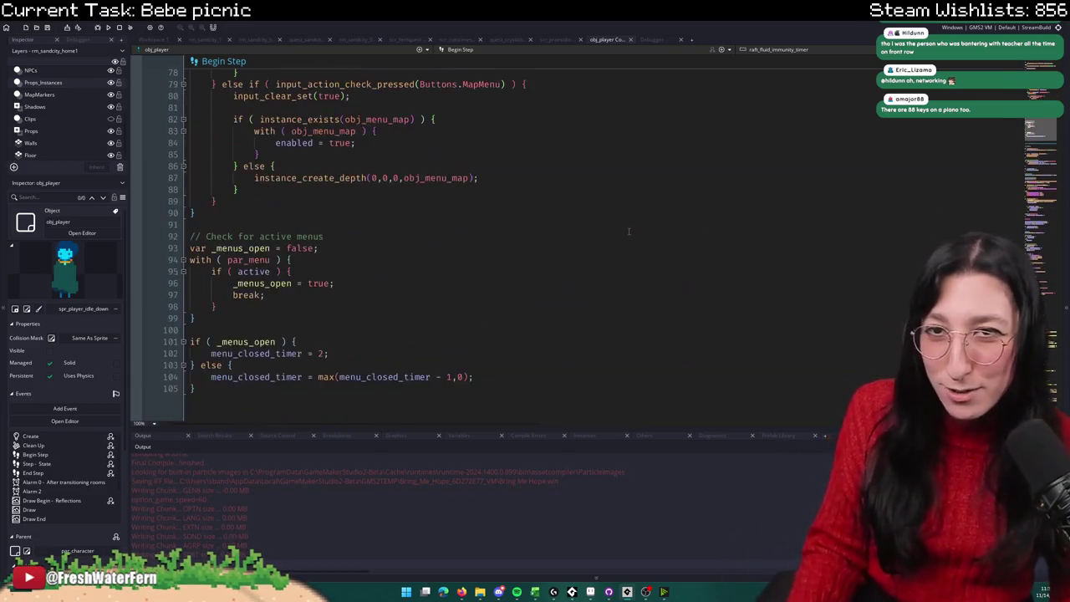
{"action": "scroll", "coordinate": [628, 232], "scroll_direction": "up", "scroll_amount": 2}
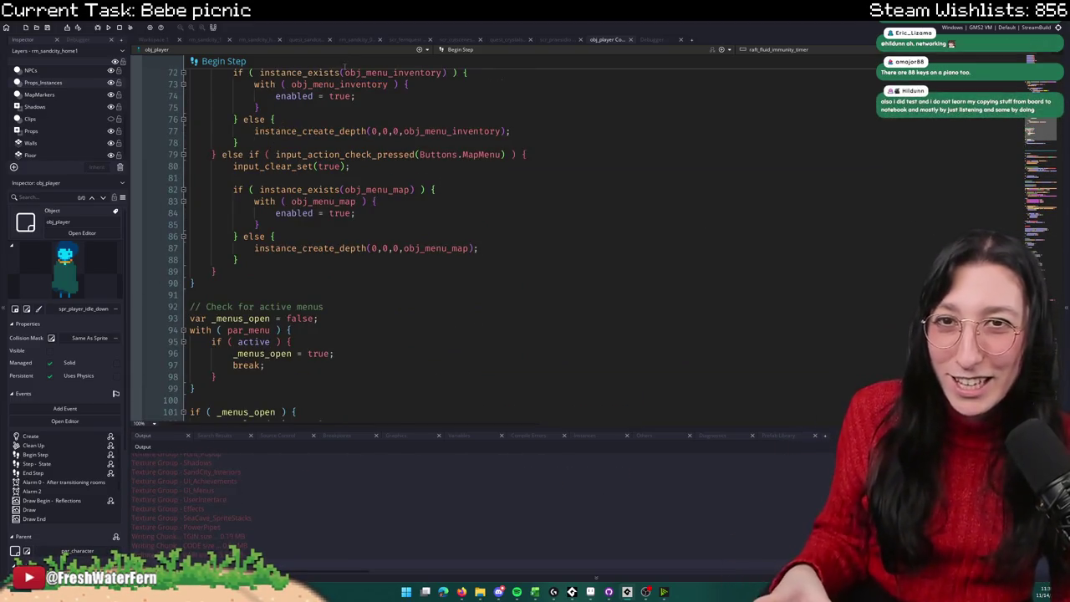
{"action": "left_click", "coordinate": [310, 39]}
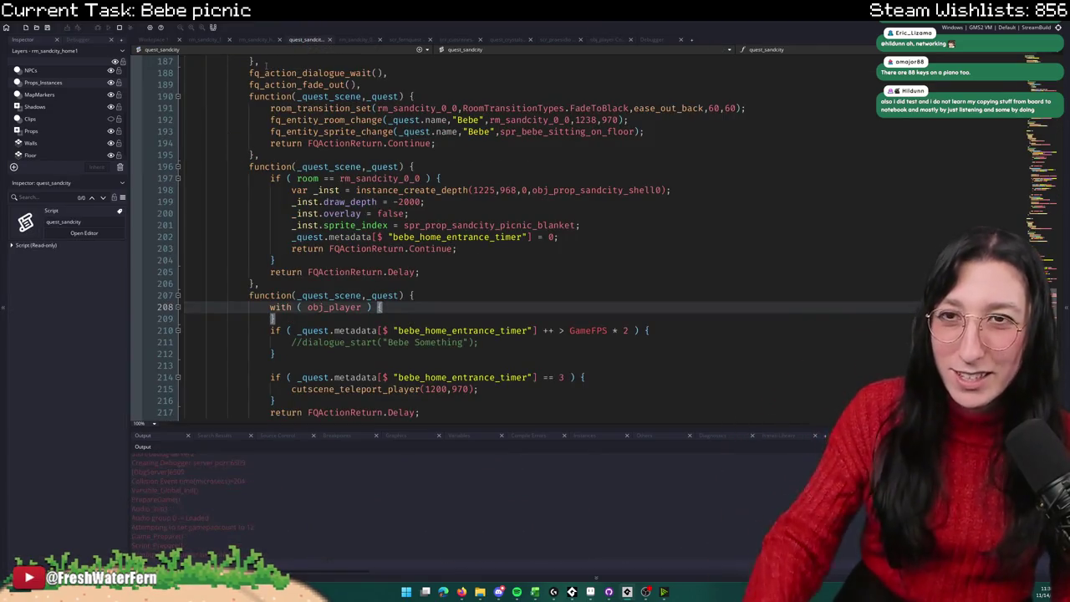
Step: Add state = character_state_sit_on_floor; on line 209 inside the with (obj_player) block
{"action": "type", "text": "}"}
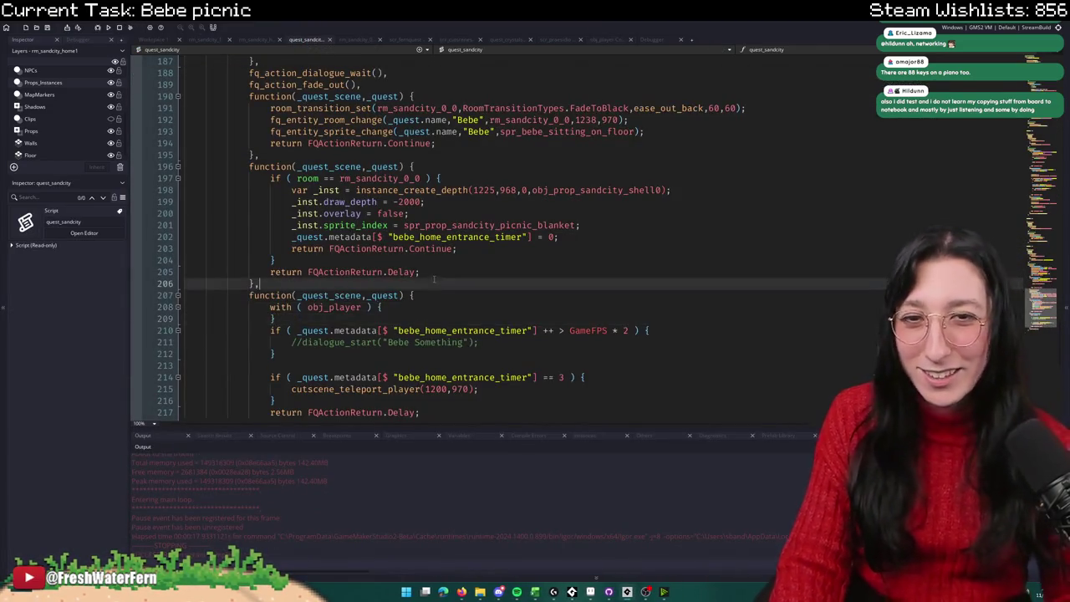
{"action": "left_click", "coordinate": [427, 297]}
{"action": "key", "text": "Down"}
{"action": "key", "text": "Return"}
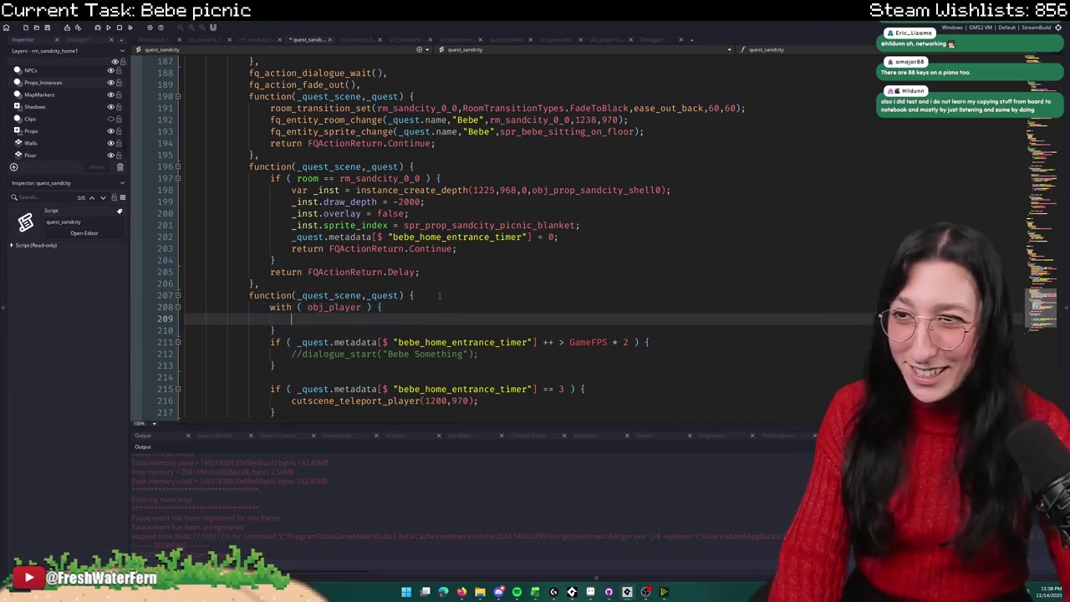
{"action": "type", "text": "state = chra"}
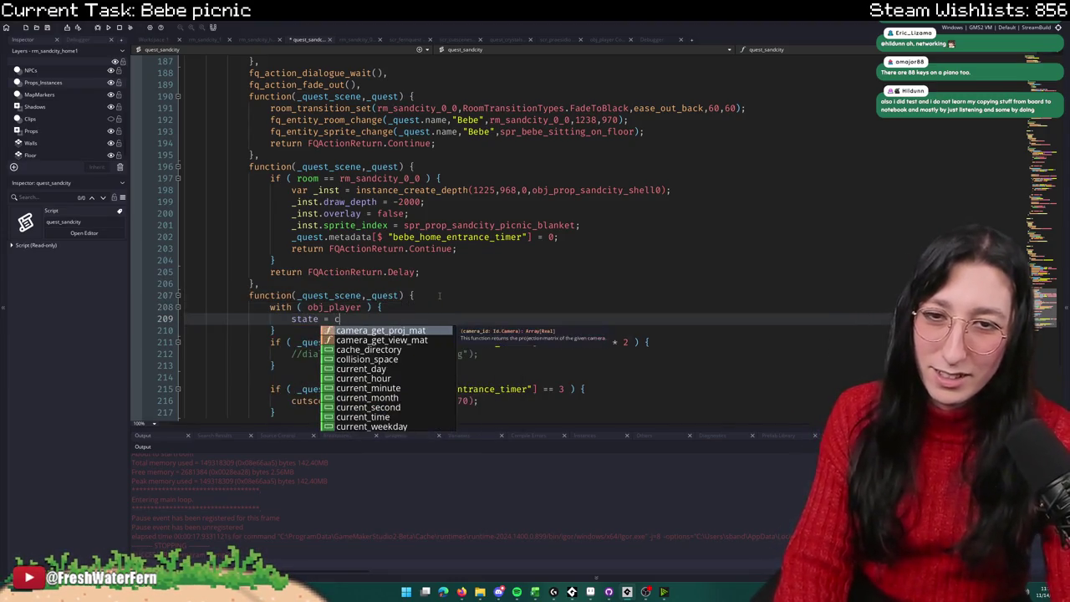
{"action": "key", "text": "BackSpace"}
{"action": "key", "text": "BackSpace"}
{"action": "type", "text": "arac"}
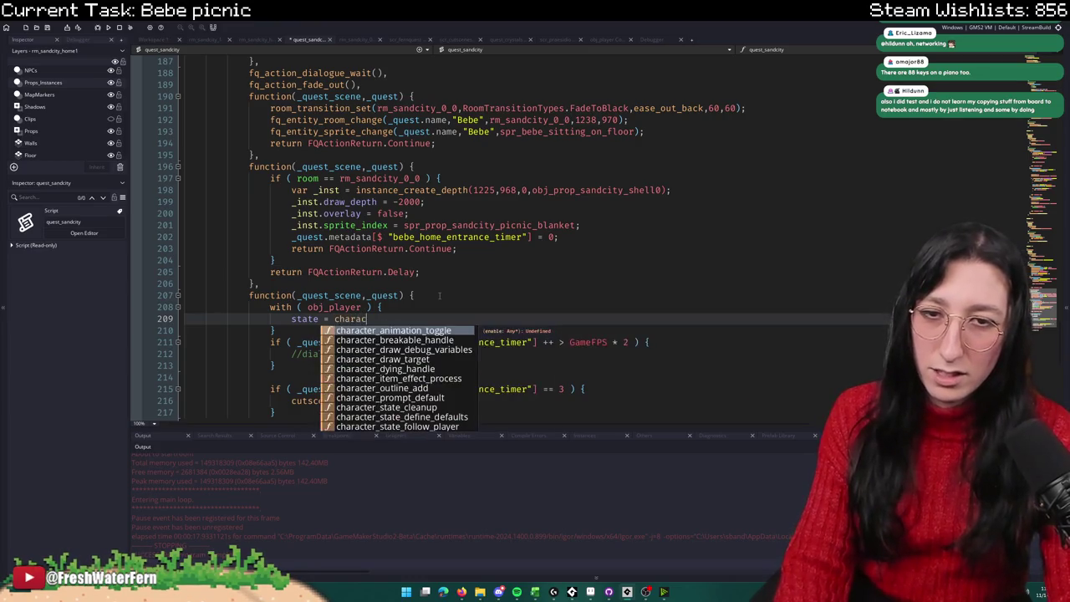
{"action": "type", "text": "ter_state_sit_on"}
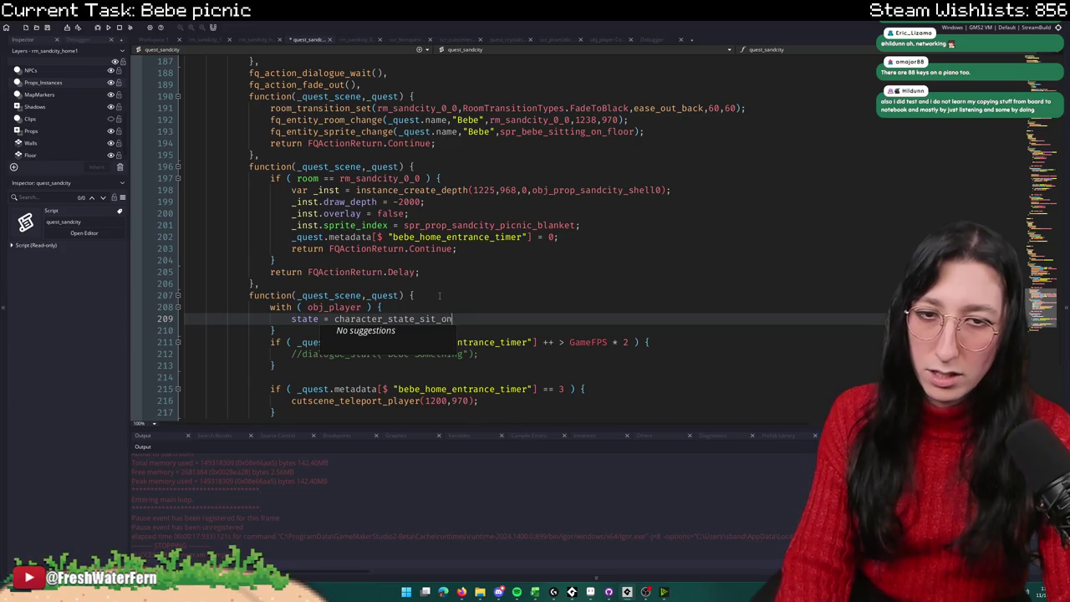
{"action": "type", "text": "_floor;"}
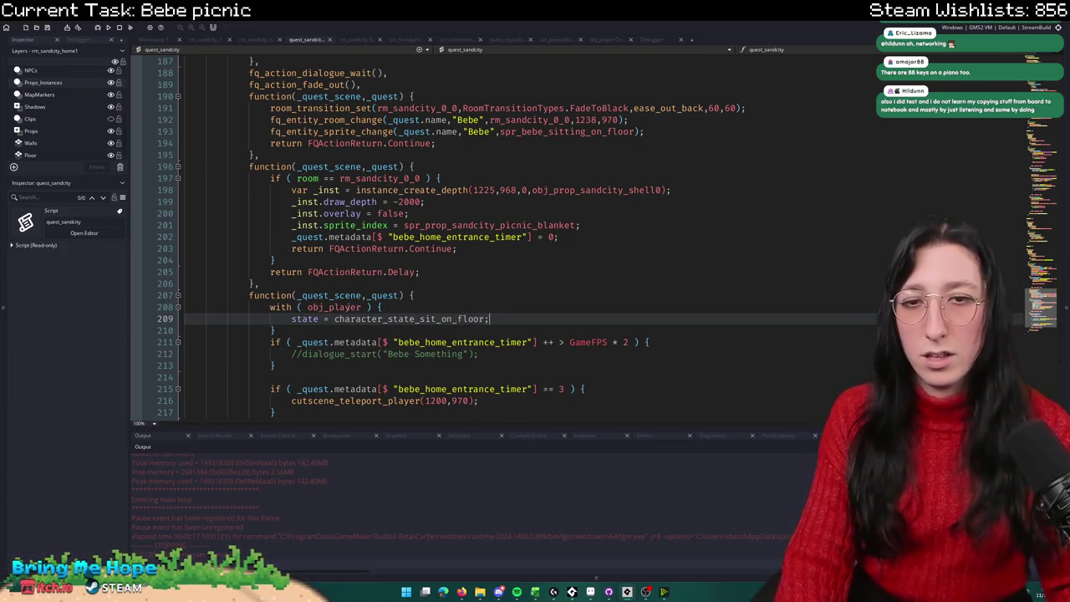
{"action": "middle_click", "coordinate": [349, 309]}
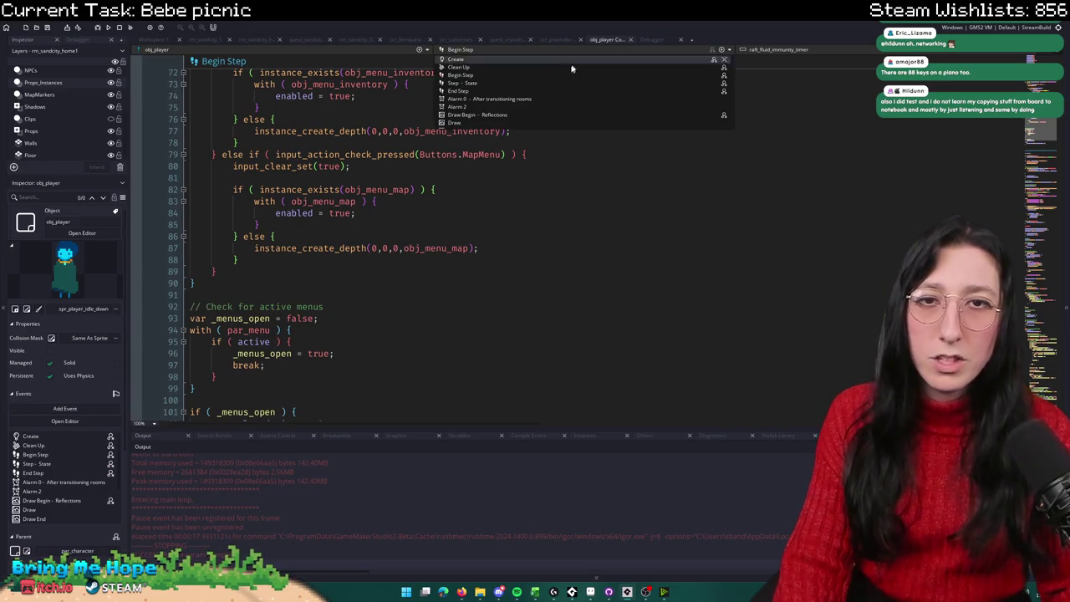
Step: Look up and copy the character_state_sitting_on_floor name from obj_player's User Event 0
{"action": "left_click", "coordinate": [377, 176]}
{"action": "scroll", "coordinate": [410, 159], "scroll_direction": "up", "scroll_amount": 15}
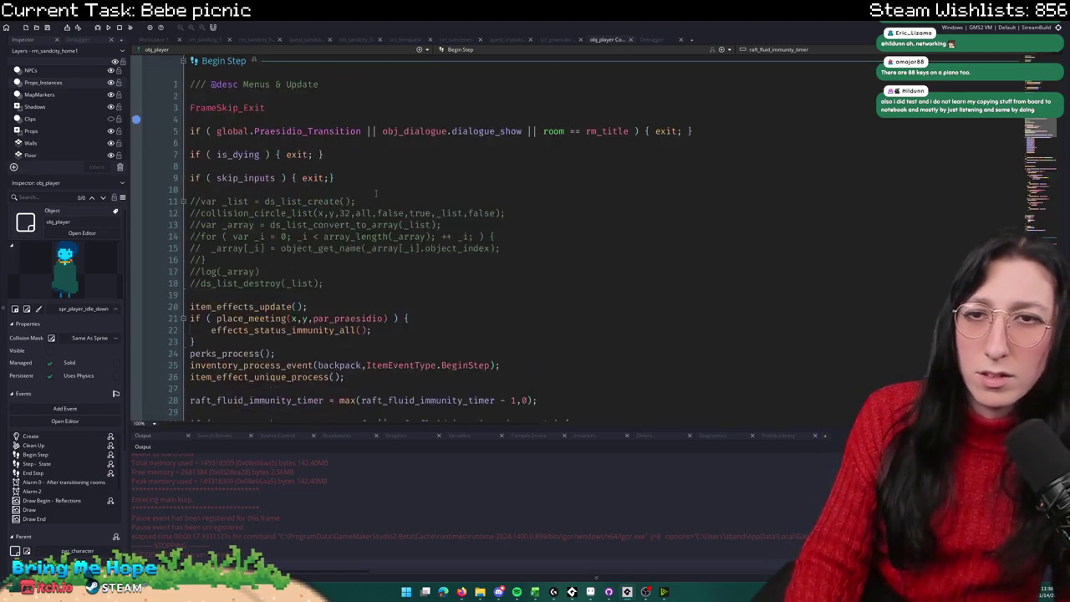
{"action": "left_click", "coordinate": [528, 50]}
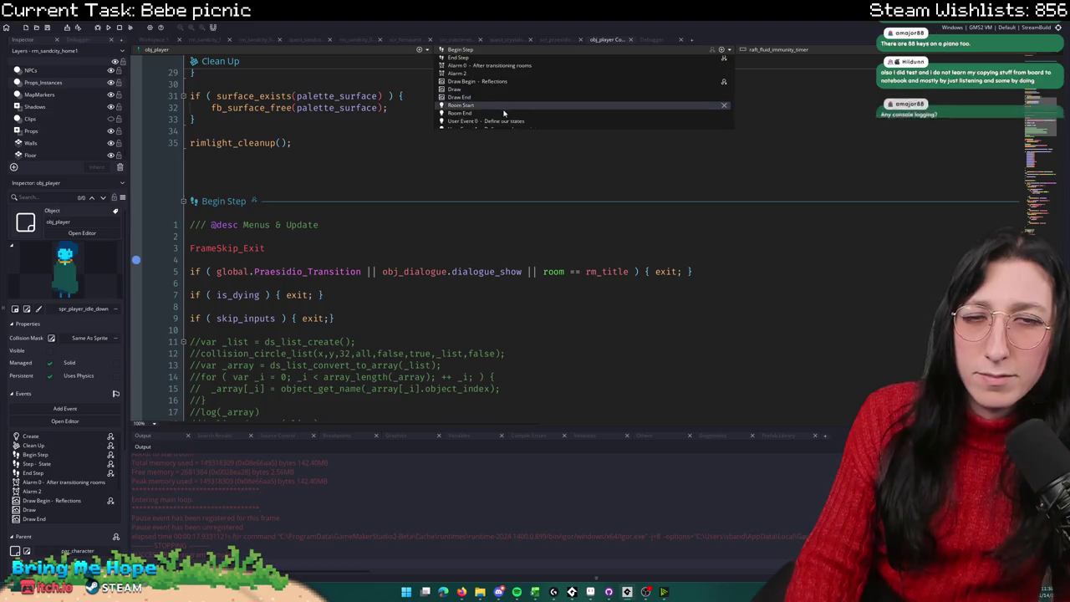
{"action": "left_click", "coordinate": [518, 119]}
{"action": "scroll", "coordinate": [664, 232], "scroll_direction": "down", "scroll_amount": 20}
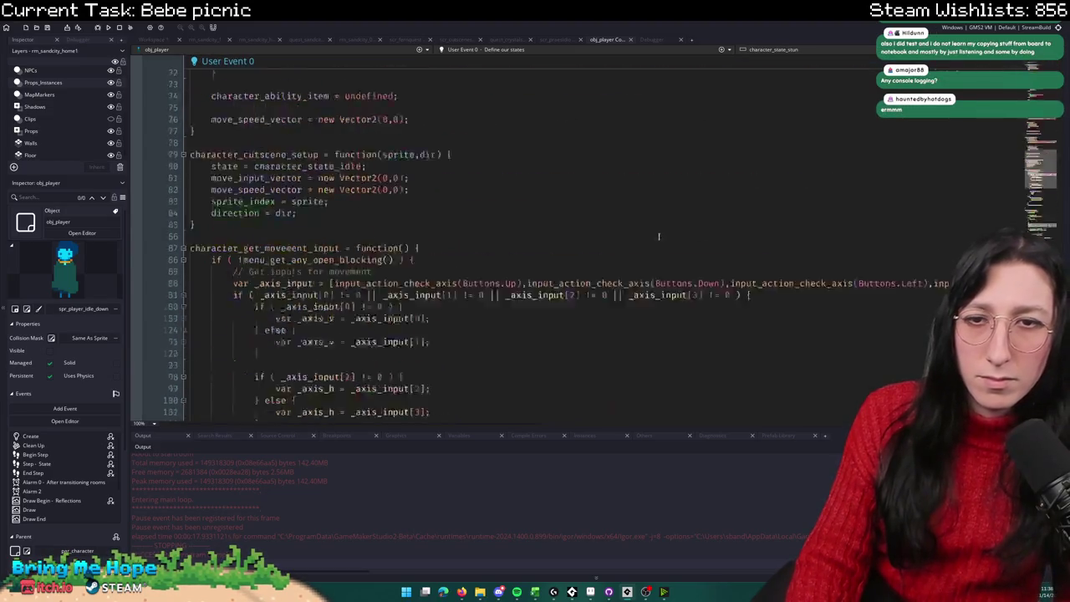
{"action": "scroll", "coordinate": [664, 232], "scroll_direction": "down", "scroll_amount": 20}
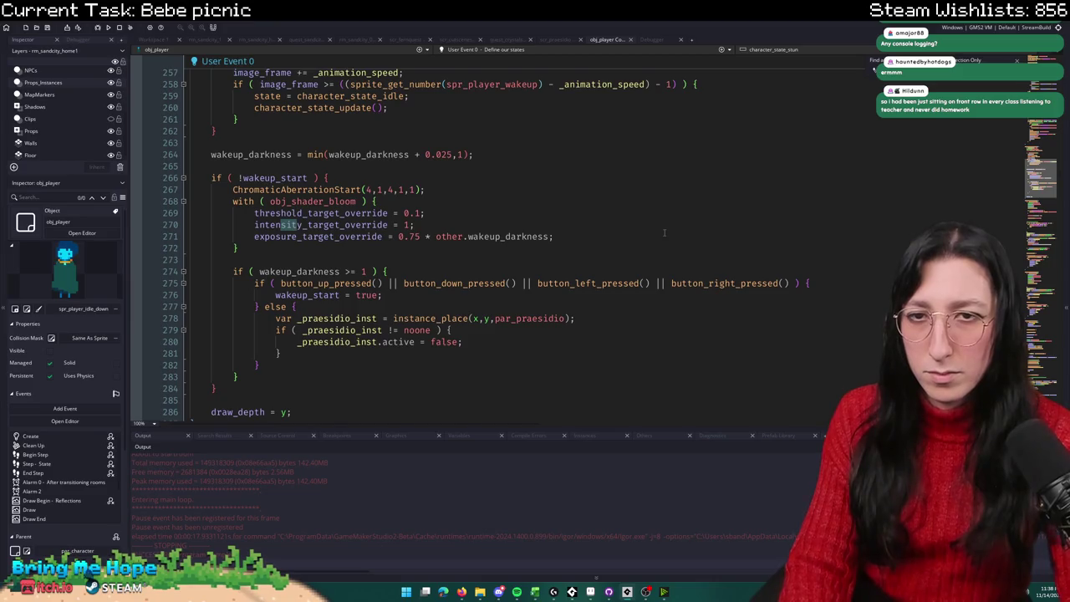
{"action": "type", "text": "ting"}
{"action": "left_click", "coordinate": [330, 236]}
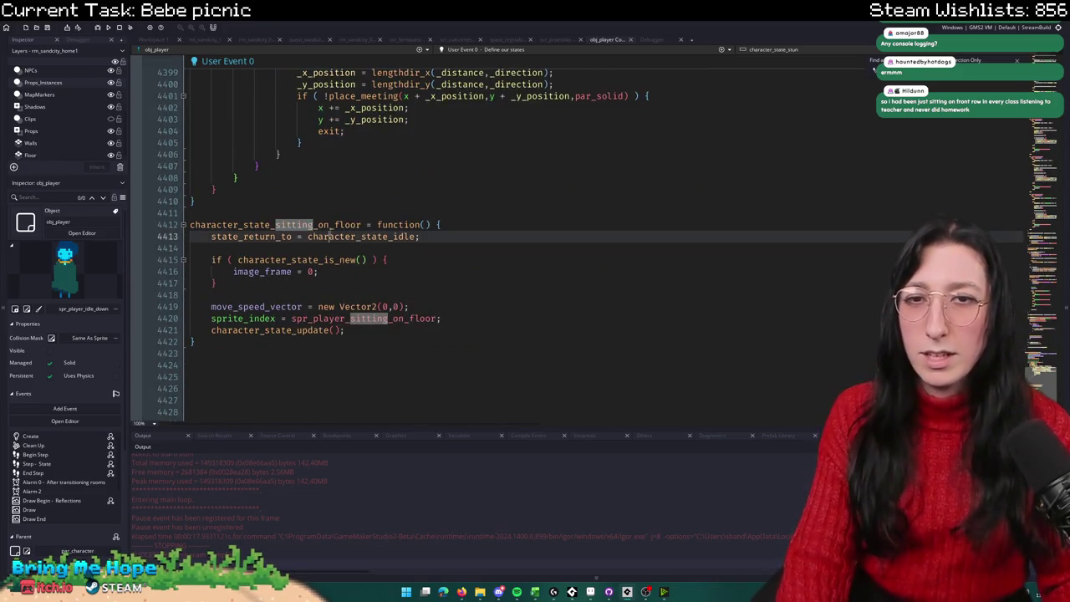
{"action": "double_click", "coordinate": [339, 224]}
{"action": "key", "text": "ctrl+c"}
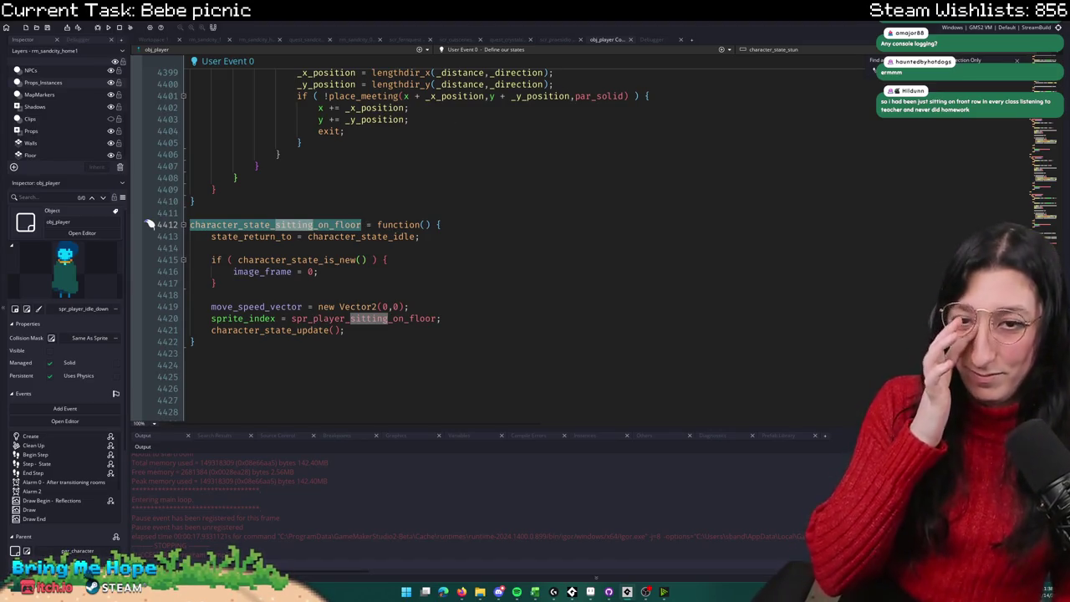
{"action": "left_click", "coordinate": [314, 41]}
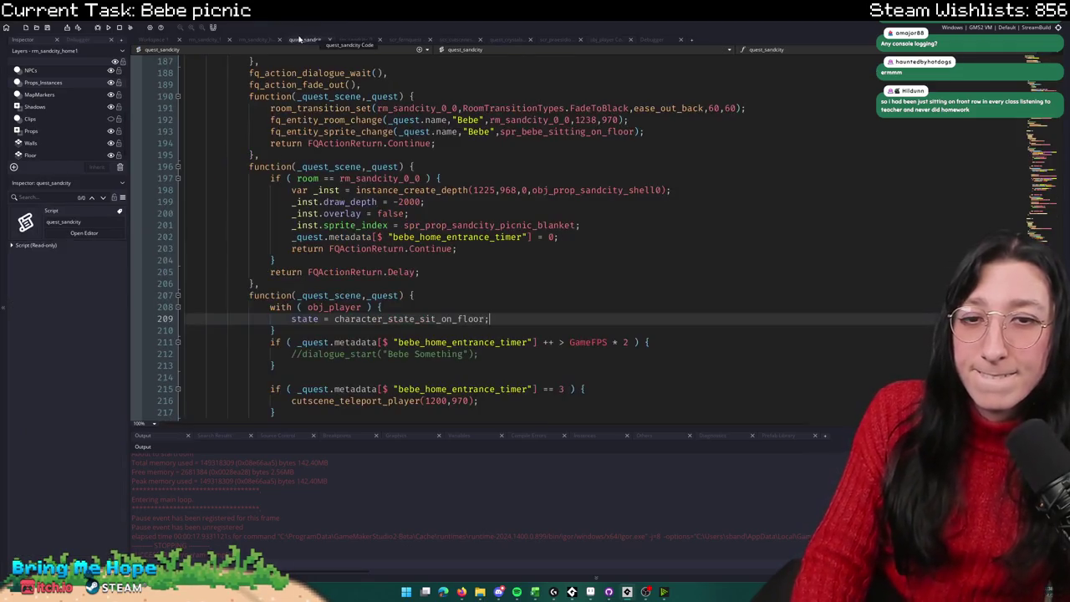
Step: Replace the wrong state name on line 209 with character_state_sitting_on_floor
{"action": "double_click", "coordinate": [458, 321]}
{"action": "key", "text": "ctrl+v"}
{"action": "left_click", "coordinate": [456, 155]}
{"action": "scroll", "coordinate": [456, 155], "scroll_direction": "up", "scroll_amount": 6}
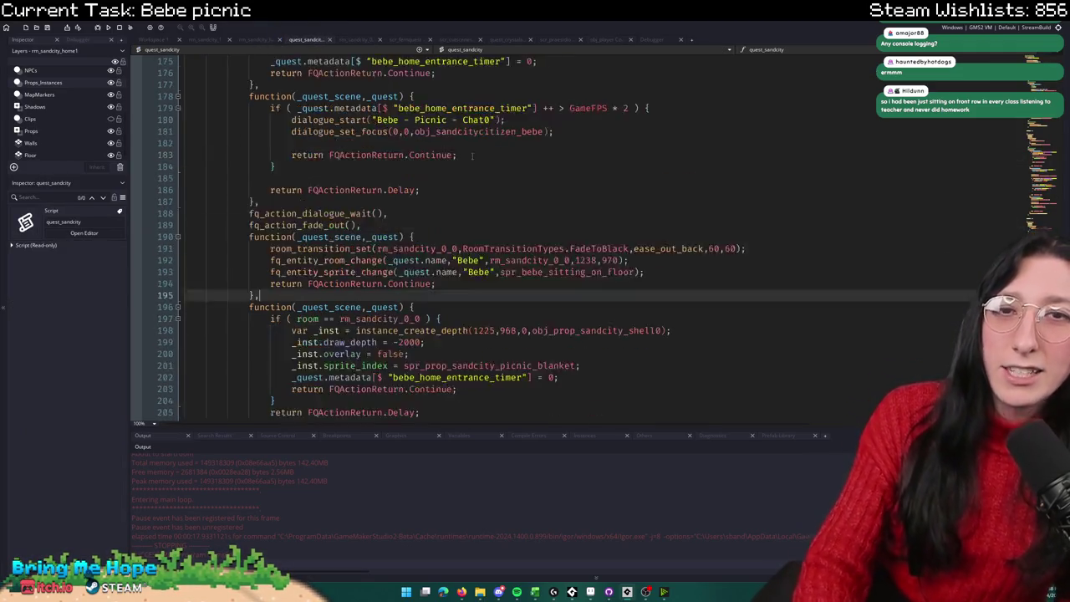
Step: Run the game in the debugger and show obj_player's Begin Step event
{"action": "key", "text": "F5"}
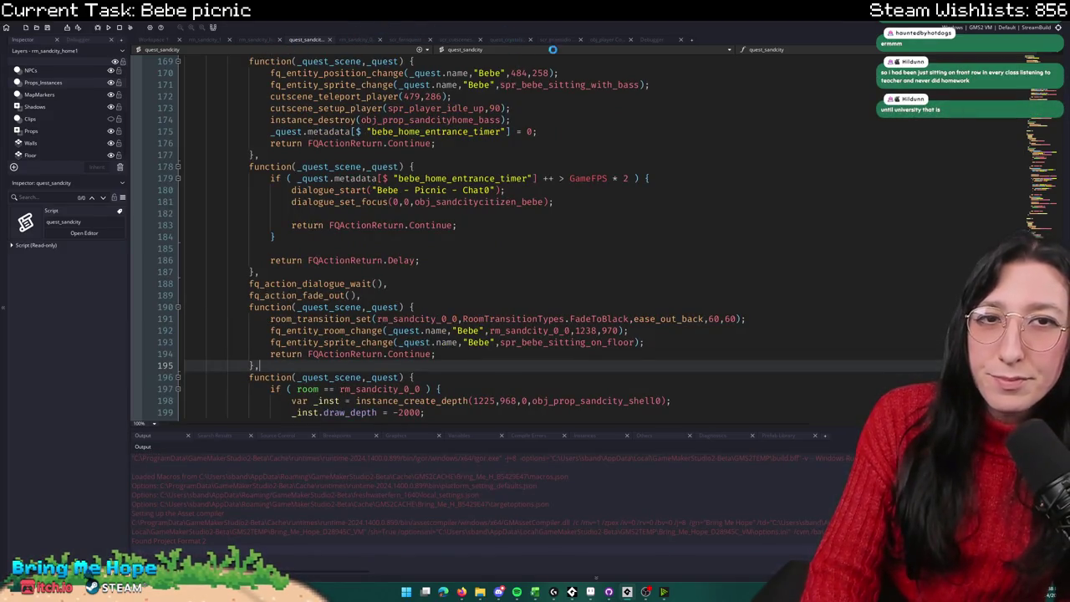
{"action": "left_click", "coordinate": [594, 40]}
{"action": "scroll", "coordinate": [493, 238], "scroll_direction": "up", "scroll_amount": 5}
{"action": "left_click", "coordinate": [483, 50]}
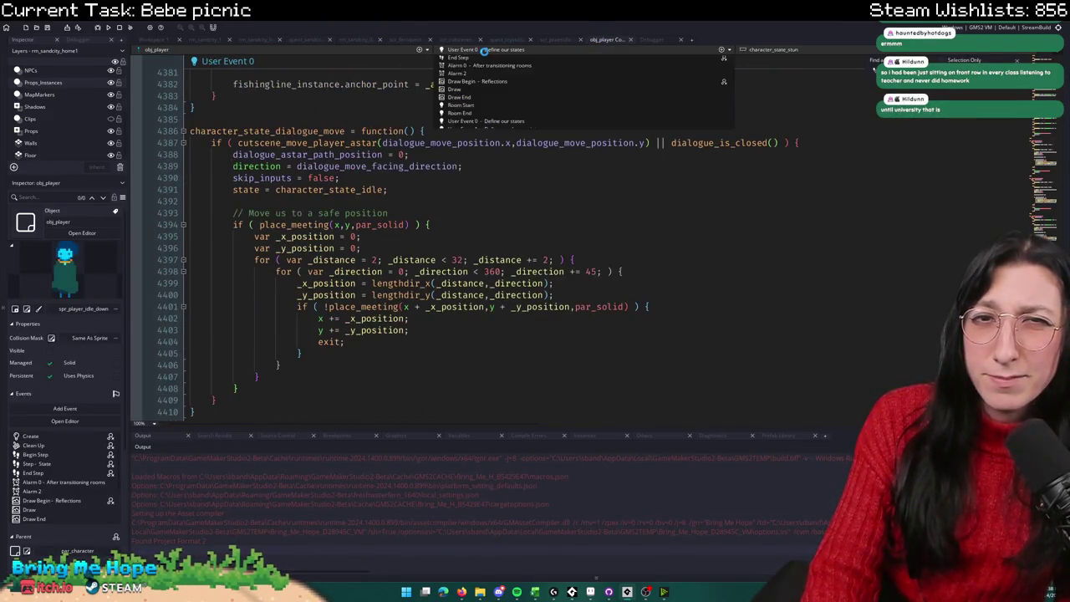
{"action": "scroll", "coordinate": [485, 66], "scroll_direction": "up", "scroll_amount": 3}
{"action": "left_click", "coordinate": [486, 62]}
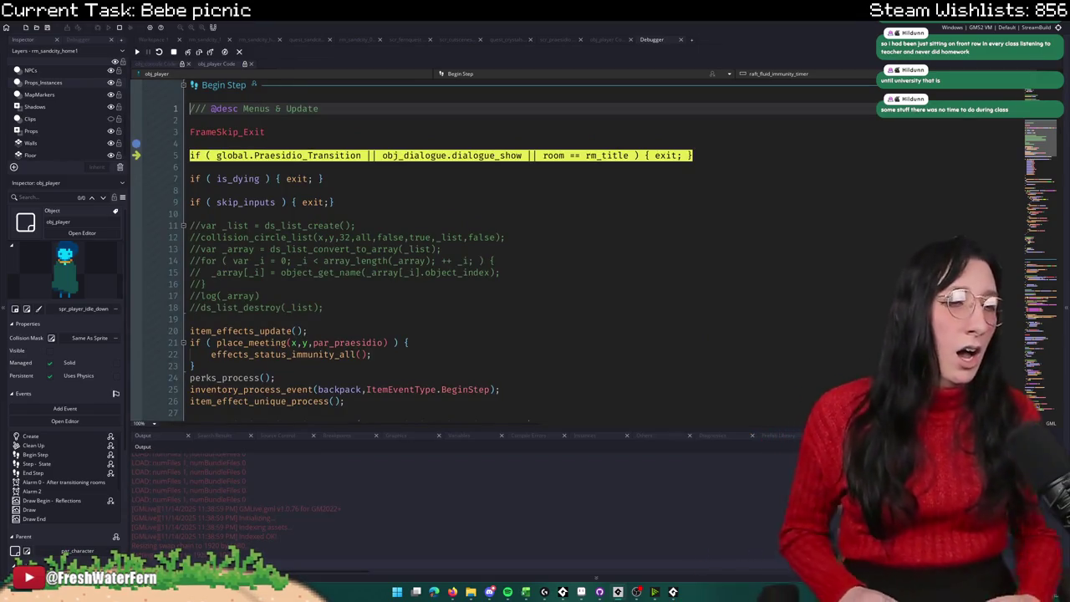
Step: Continue the game past the breakpoint and scroll down into obj_player's Step code
{"action": "left_click", "coordinate": [138, 53]}
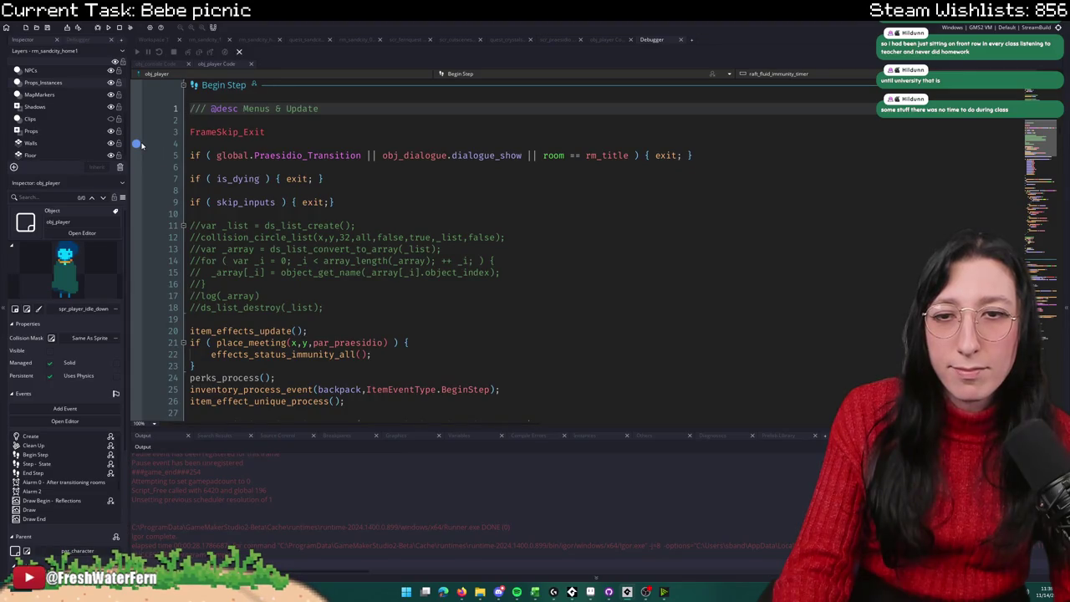
{"action": "scroll", "coordinate": [198, 167], "scroll_direction": "down", "scroll_amount": 5}
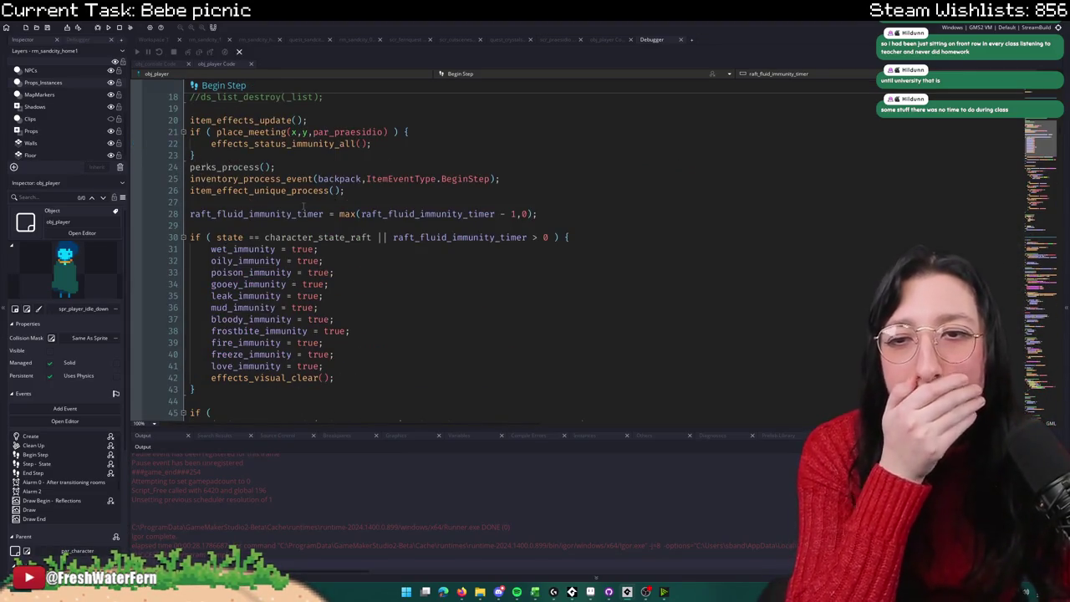
{"action": "scroll", "coordinate": [303, 208], "scroll_direction": "down", "scroll_amount": 8}
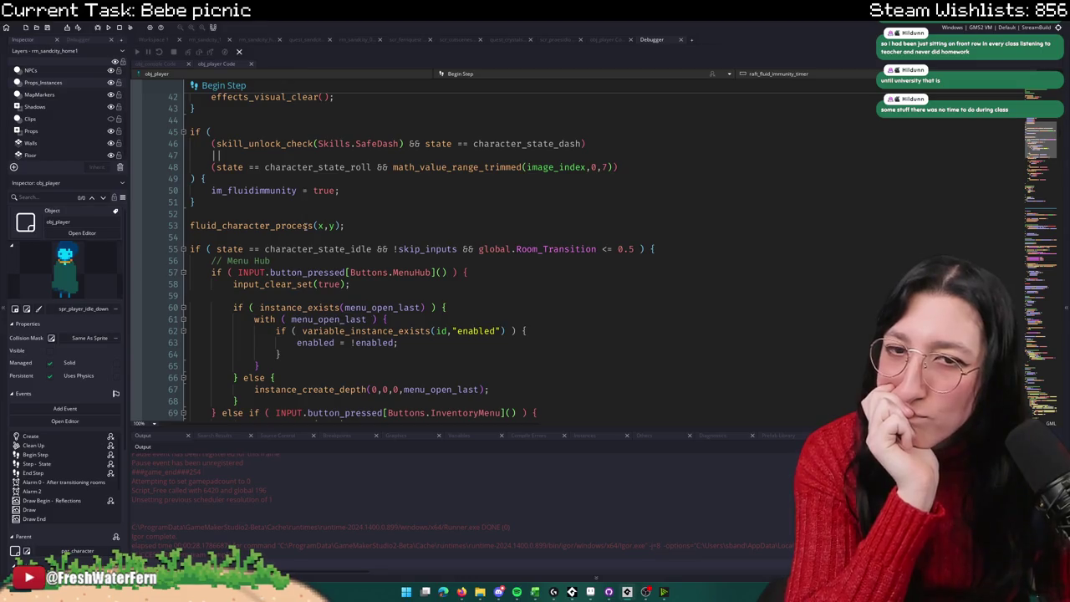
{"action": "scroll", "coordinate": [306, 216], "scroll_direction": "down", "scroll_amount": 15}
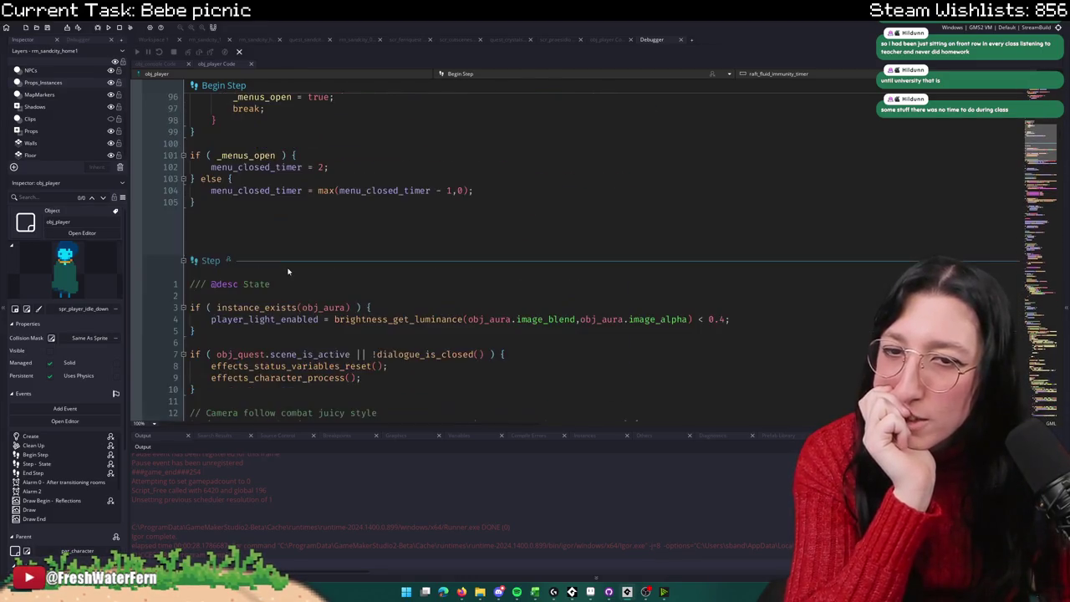
{"action": "scroll", "coordinate": [288, 270], "scroll_direction": "down", "scroll_amount": 6}
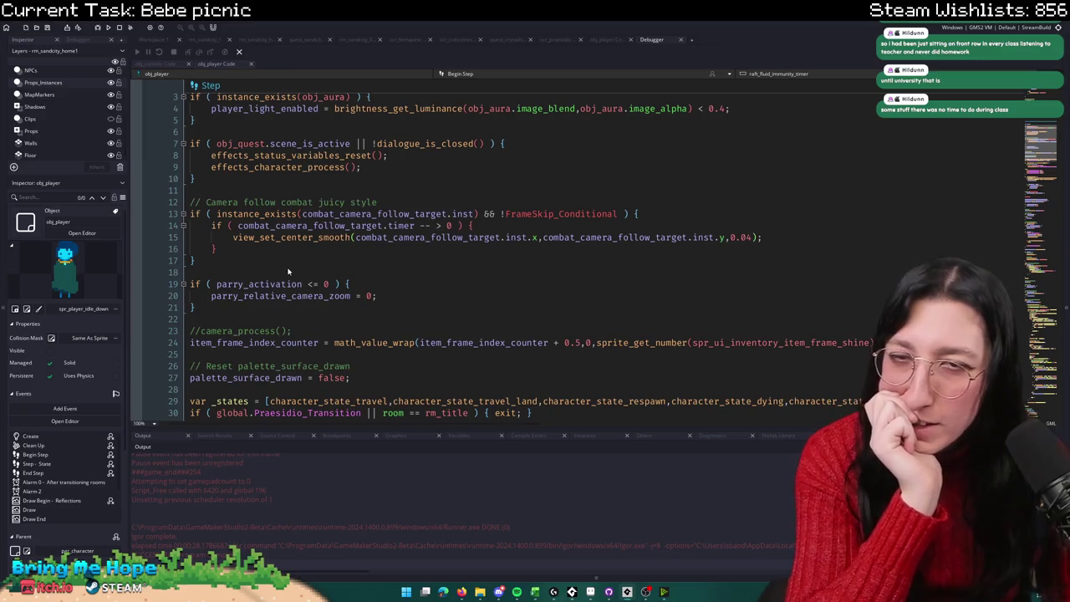
{"action": "scroll", "coordinate": [287, 271], "scroll_direction": "down", "scroll_amount": 4}
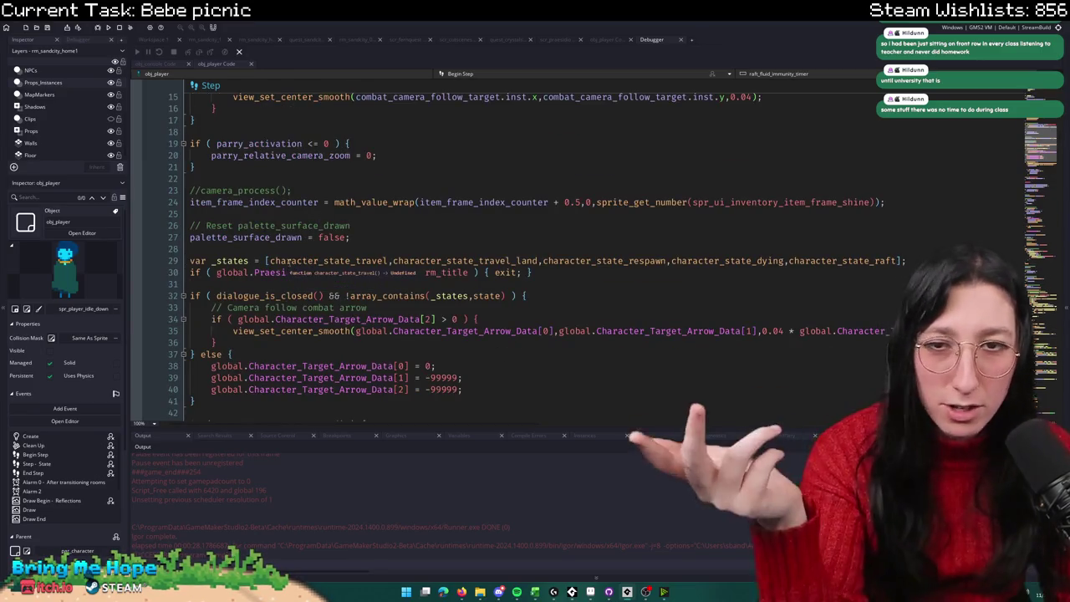
{"action": "scroll", "coordinate": [288, 271], "scroll_direction": "down", "scroll_amount": 20}
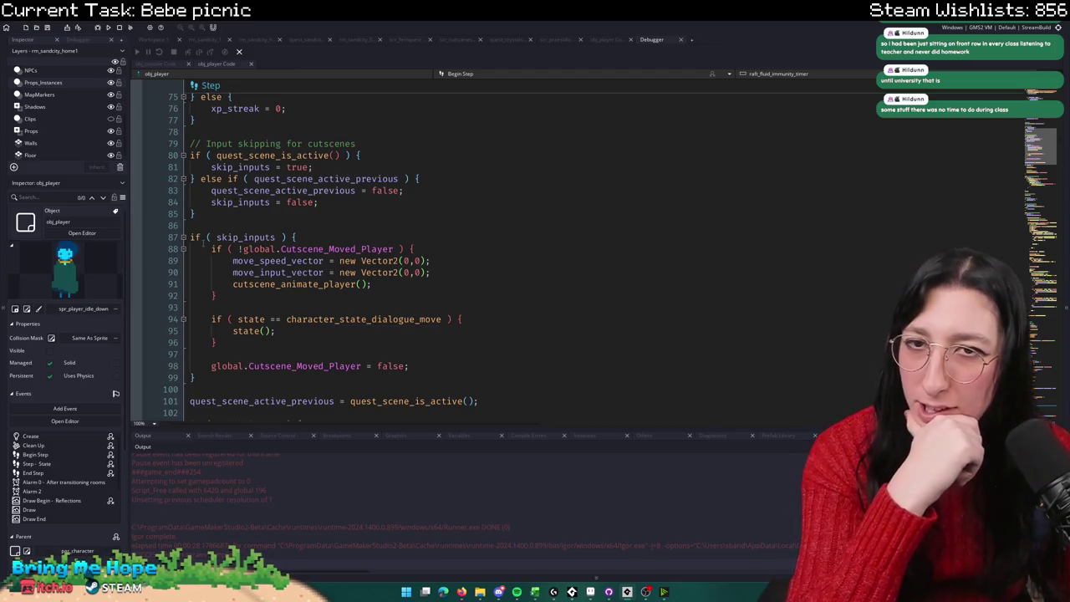
Step: Highlight uses of skip_inputs and quest_scene_is_active, then select the dialogue_move state check
{"action": "double_click", "coordinate": [244, 238]}
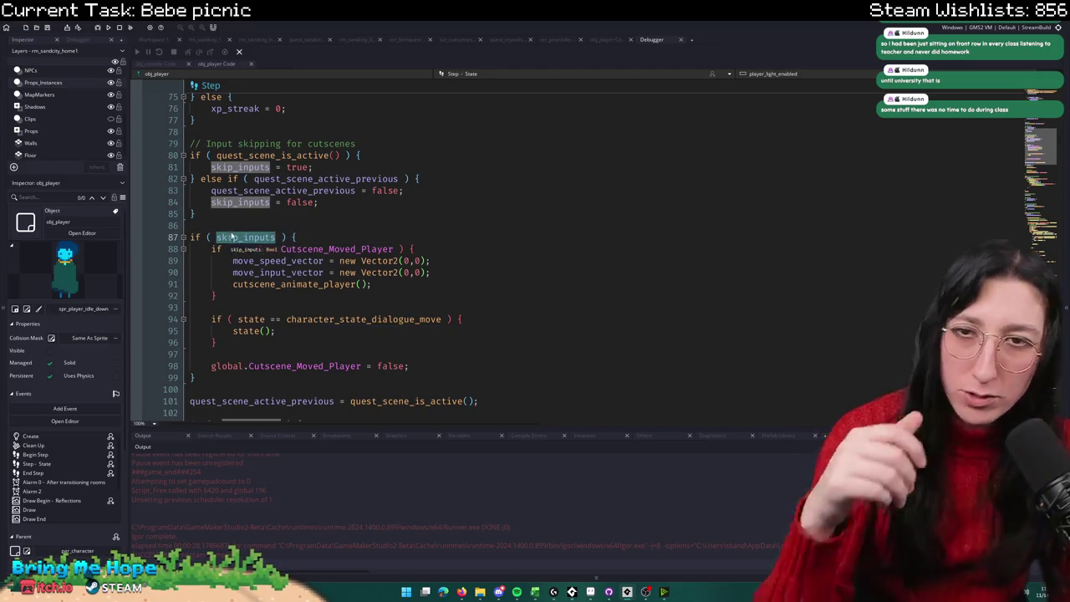
{"action": "left_click", "coordinate": [344, 157]}
{"action": "key", "text": "Down"}
{"action": "double_click", "coordinate": [285, 155]}
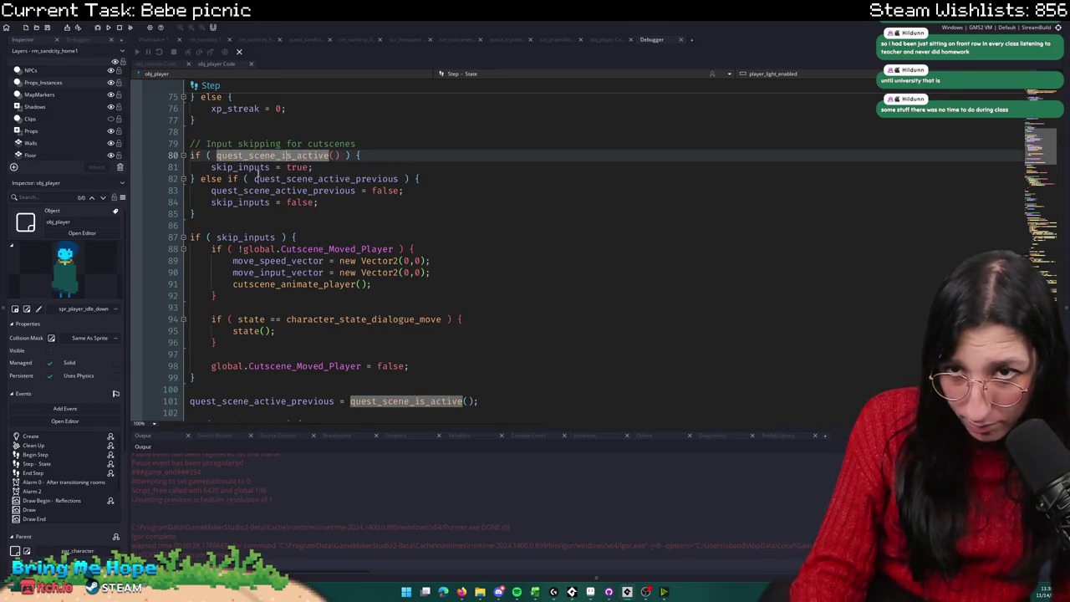
{"action": "double_click", "coordinate": [244, 237]}
{"action": "scroll", "coordinate": [240, 237], "scroll_direction": "down", "scroll_amount": 2}
{"action": "double_click", "coordinate": [244, 178]}
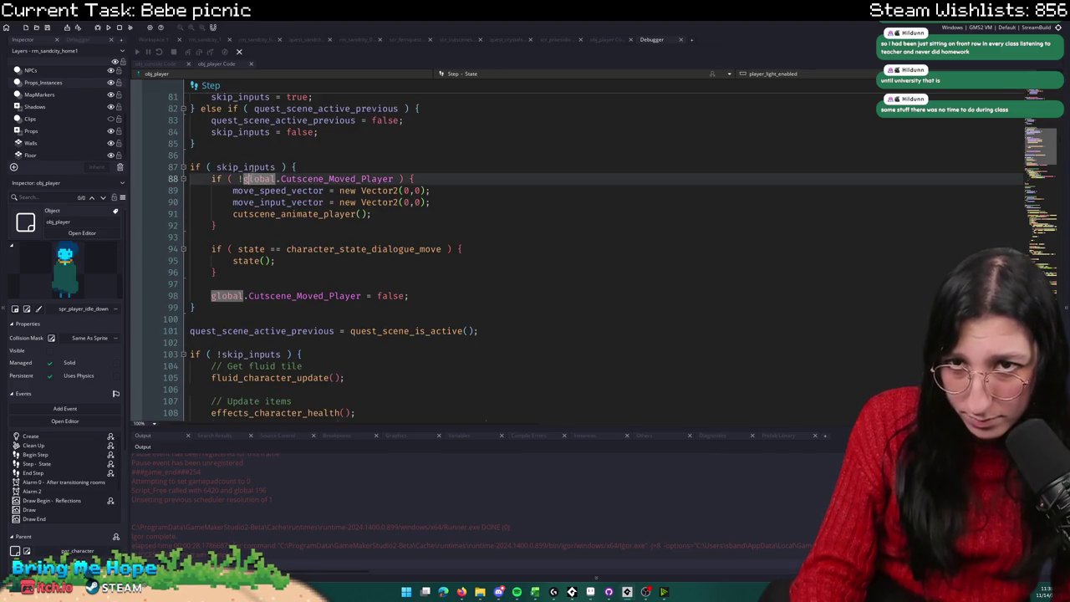
{"action": "double_click", "coordinate": [249, 167]}
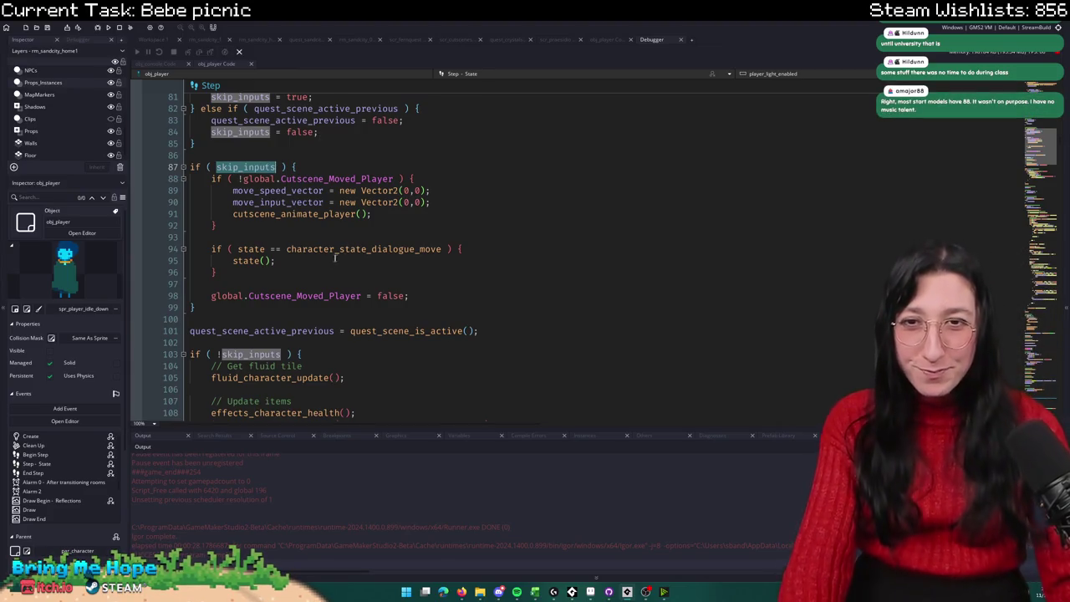
{"action": "left_click_drag", "start_coordinate": [219, 273], "coordinate": [273, 237]}
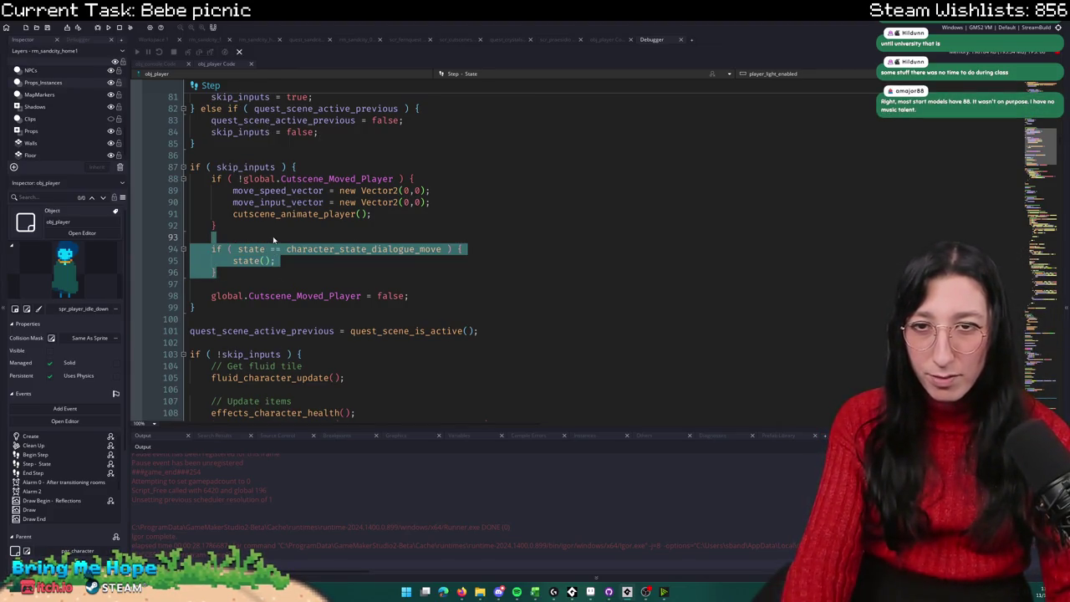
Step: Duplicate the dialogue_move state check and change the copy to sitting_on_floor
{"action": "scroll", "coordinate": [272, 236], "scroll_direction": "down", "scroll_amount": 5}
{"action": "scroll", "coordinate": [273, 236], "scroll_direction": "up", "scroll_amount": 4}
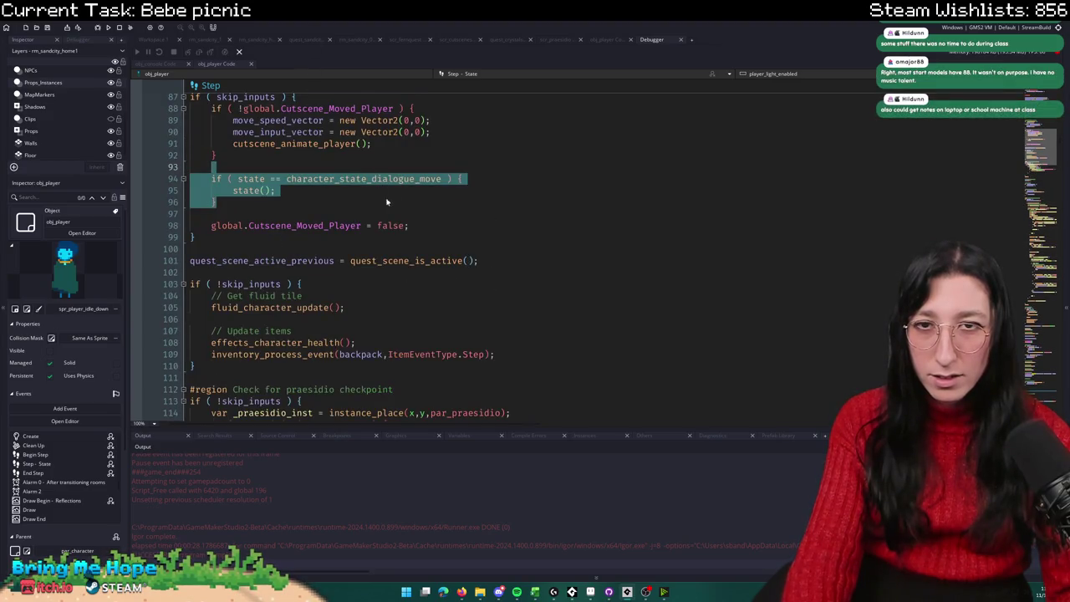
{"action": "key", "text": "ctrl+d"}
{"action": "left_click", "coordinate": [442, 226]}
{"action": "mouse_move", "coordinate": [441, 226]}
{"action": "left_mouse_down"}
{"action": "mouse_move", "coordinate": [335, 226]}
{"action": "mouse_move", "coordinate": [374, 225]}
{"action": "left_mouse_up"}
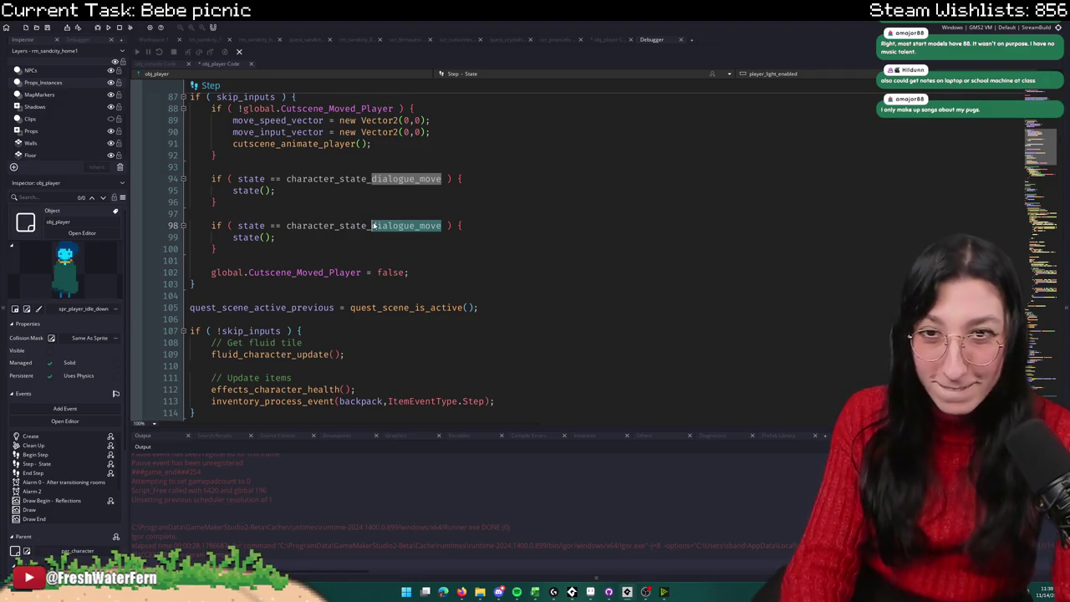
{"action": "type", "text": "sitting_on_f"}
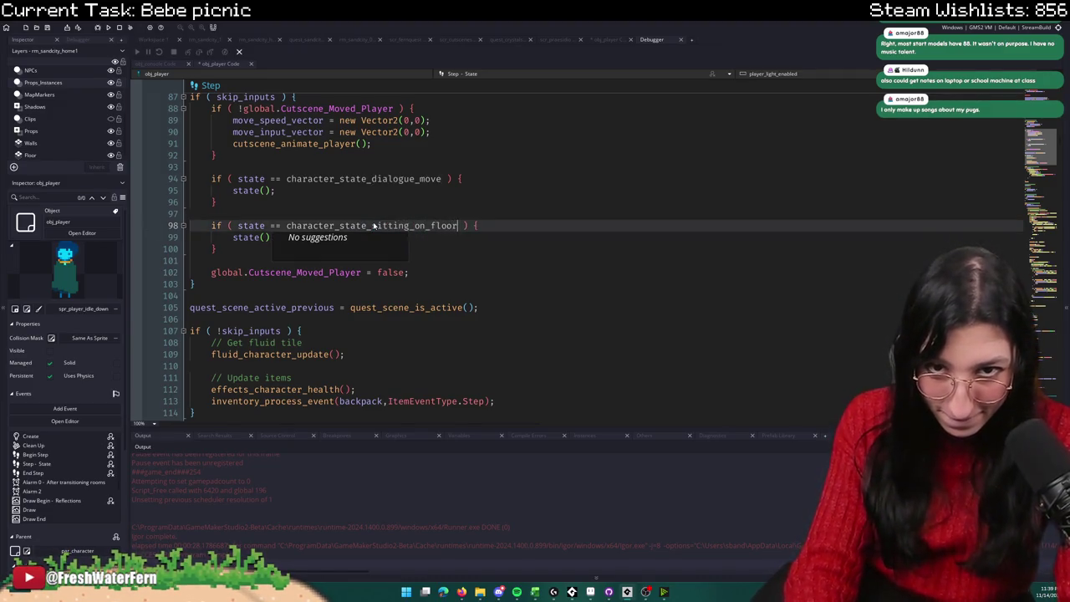
{"action": "key", "text": "F5"}
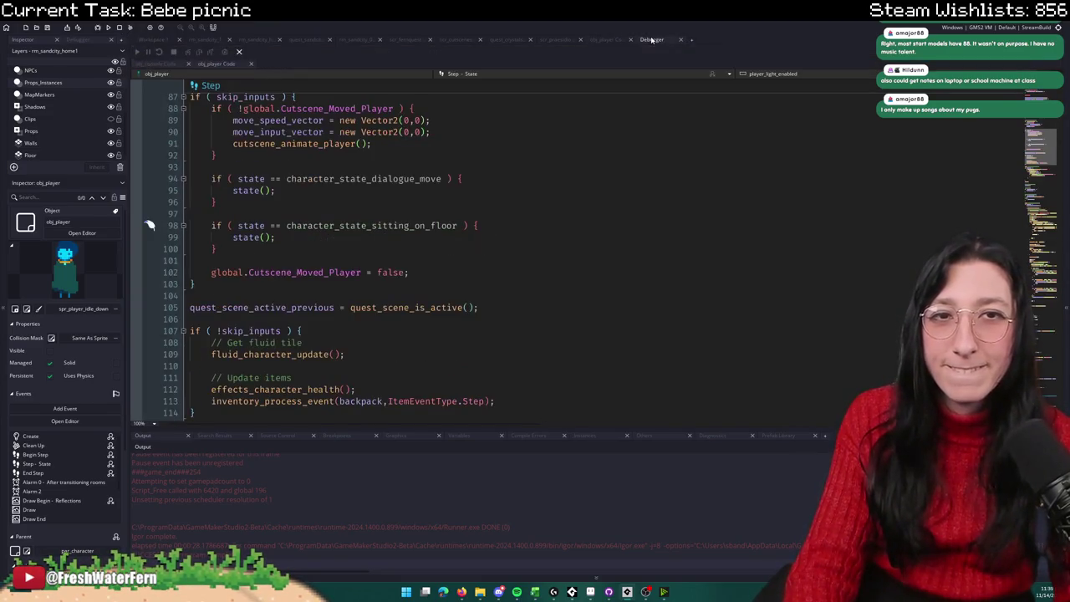
Step: Review the Step - State event and skip_inputs block, then close the obj_player code
{"action": "scroll", "coordinate": [504, 70], "scroll_direction": "down", "scroll_amount": 2}
{"action": "left_click", "coordinate": [460, 50]}
{"action": "left_click", "coordinate": [472, 77]}
{"action": "left_click", "coordinate": [491, 119]}
{"action": "scroll", "coordinate": [490, 119], "scroll_direction": "down", "scroll_amount": 20}
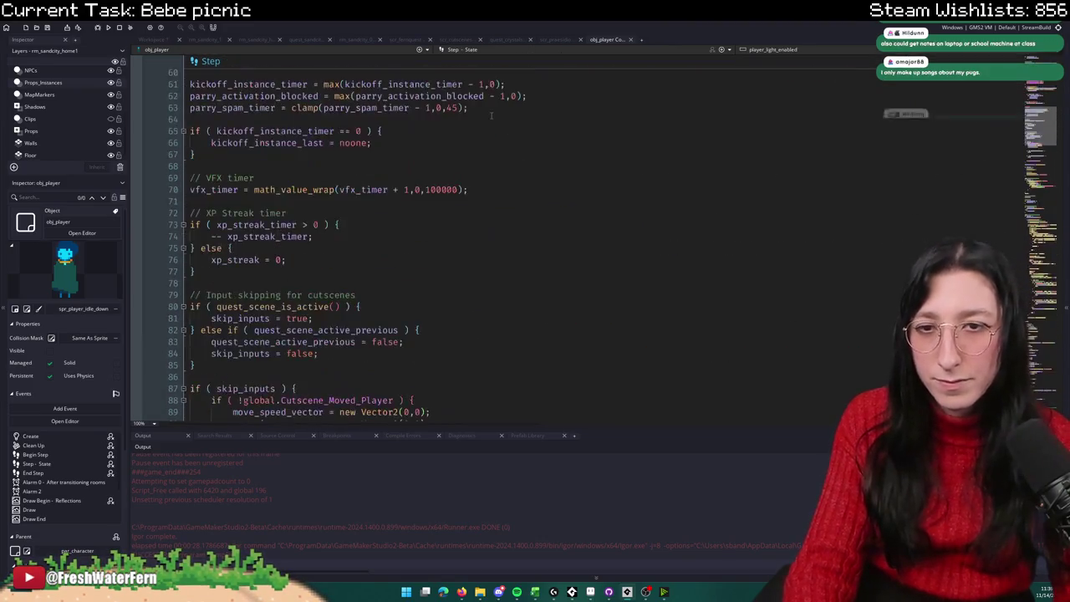
{"action": "left_click", "coordinate": [245, 224]}
{"action": "scroll", "coordinate": [710, 125], "scroll_direction": "down", "scroll_amount": 2}
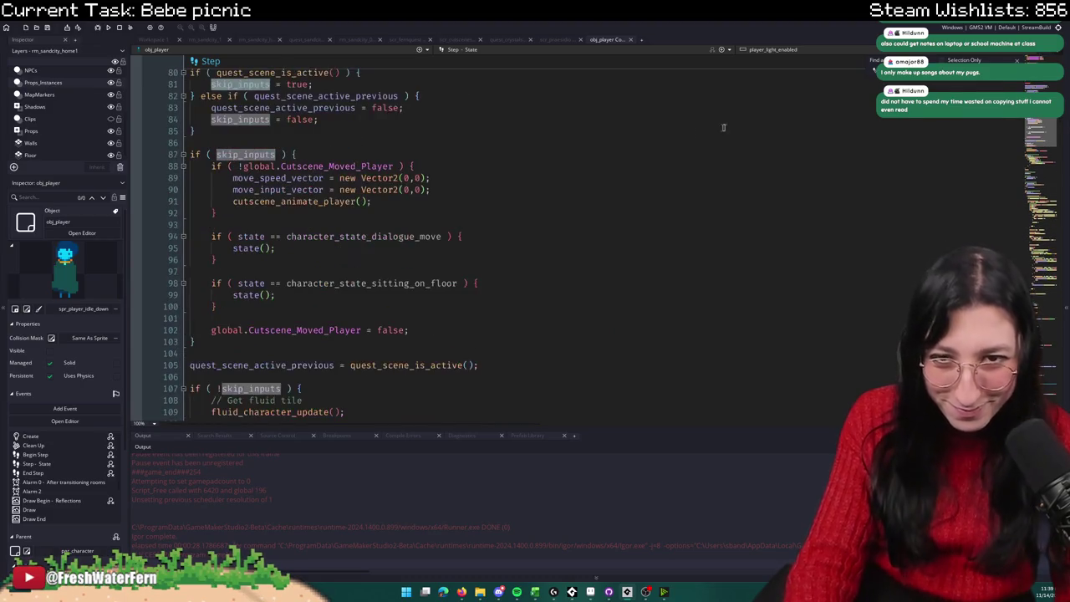
{"action": "left_click", "coordinate": [693, 213]}
{"action": "left_click", "coordinate": [588, 273]}
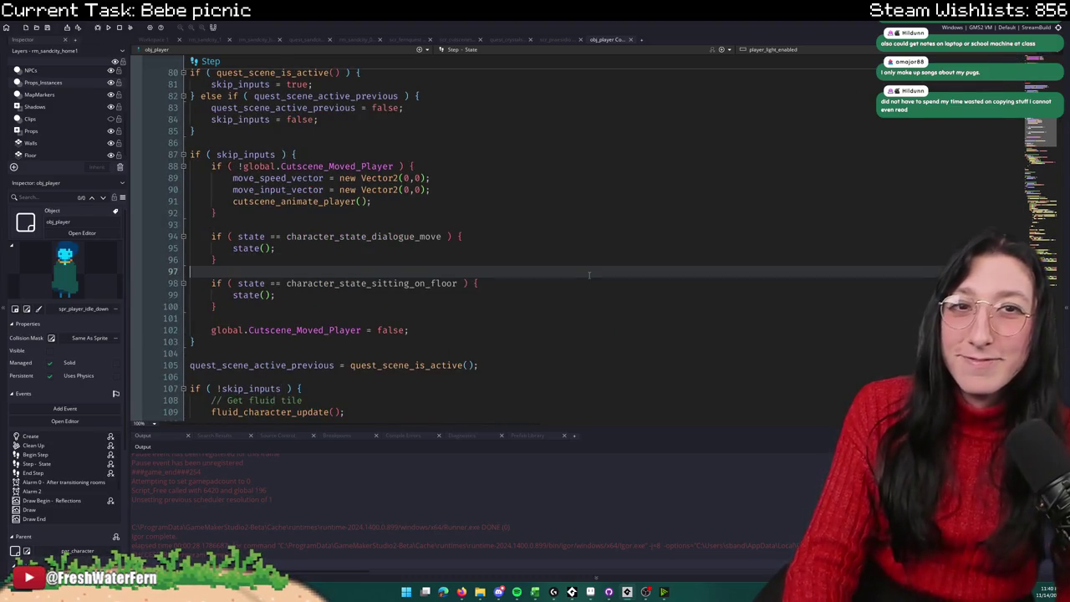
{"action": "middle_click", "coordinate": [594, 42]}
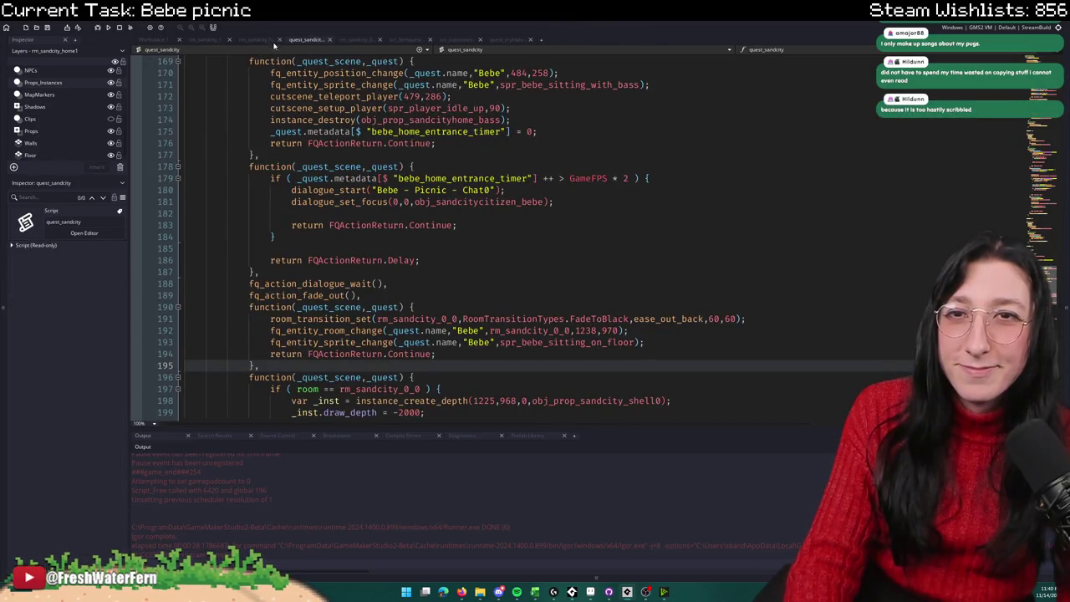
Step: Insert skip_inputs = true; above the sitting-state assignment in quest_sandcity and run the game
{"action": "scroll", "coordinate": [463, 330], "scroll_direction": "down", "scroll_amount": 4}
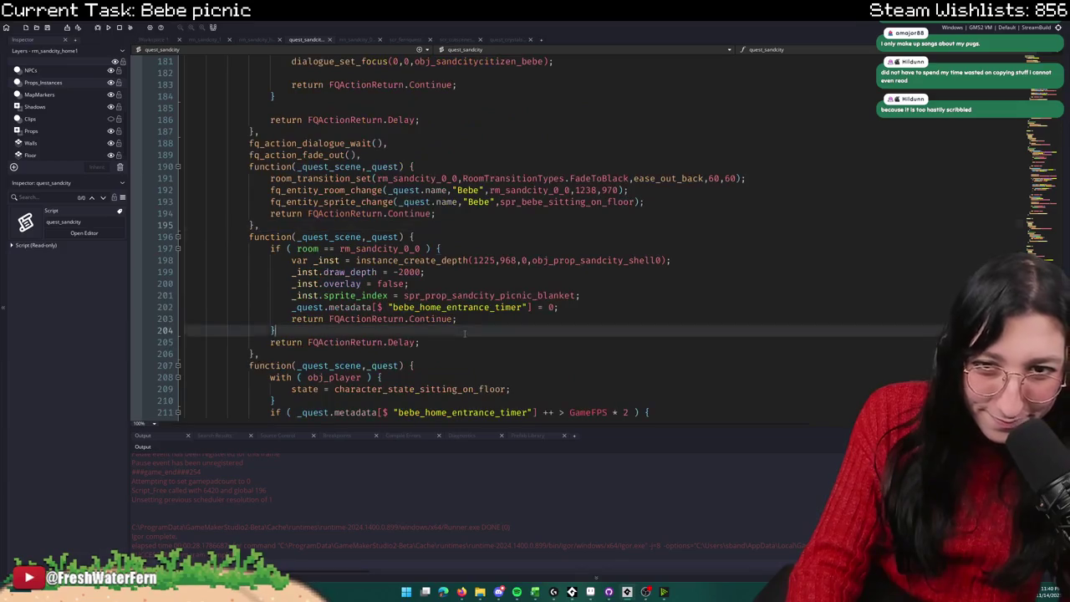
{"action": "left_click", "coordinate": [468, 330]}
{"action": "left_click_drag", "start_coordinate": [335, 389], "coordinate": [510, 388]}
{"action": "scroll", "coordinate": [510, 388], "scroll_direction": "down", "scroll_amount": 4}
{"action": "left_click", "coordinate": [561, 245]}
{"action": "key", "text": "Home"}
{"action": "key", "text": "Return"}
{"action": "key", "text": "Up"}
{"action": "type", "text": "skip_inputs ="}
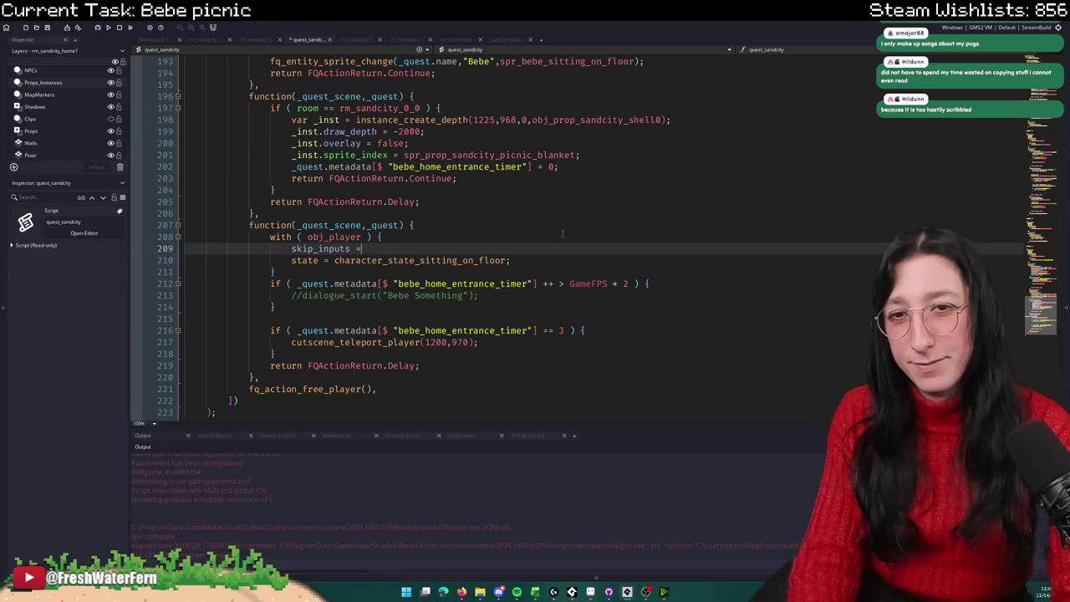
{"action": "type", "text": " true;"}
{"action": "key", "text": "F5"}
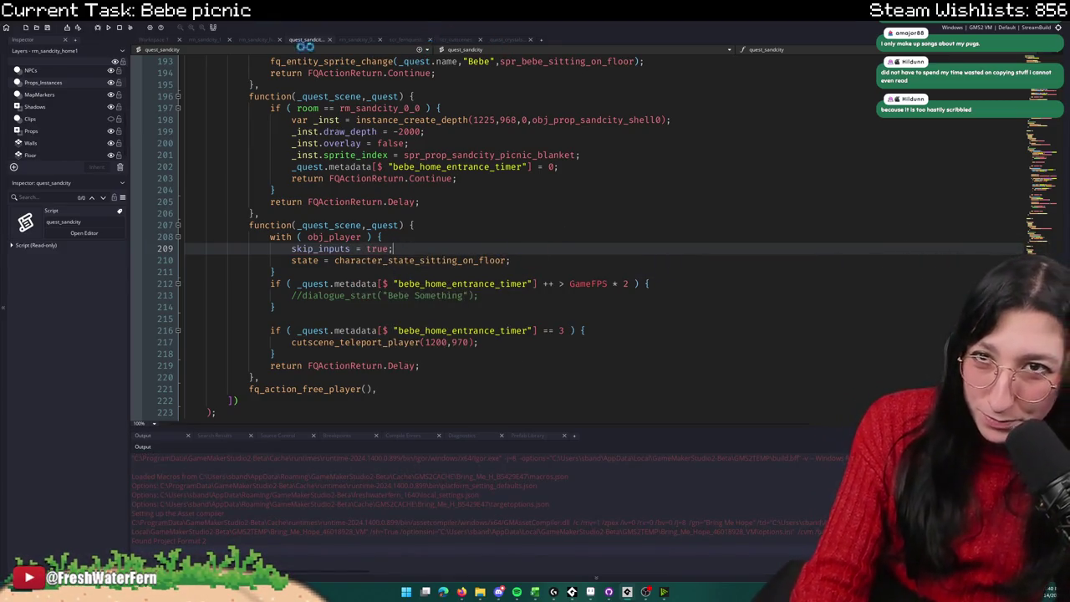
{"action": "left_click", "coordinate": [167, 37]}
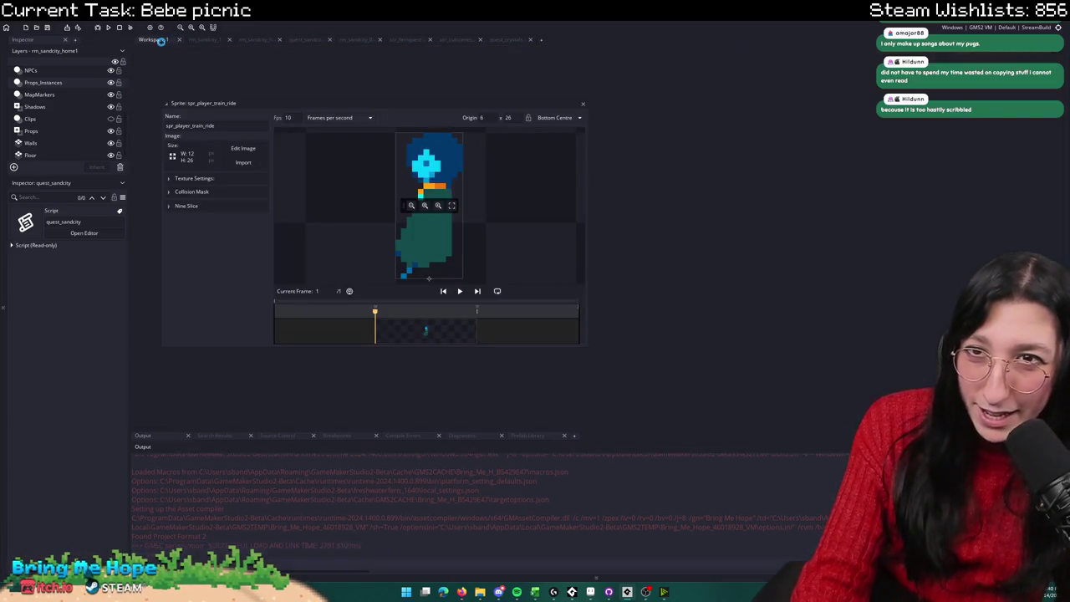
Step: Open obj_player from quest_sandcity and view its Step - State event
{"action": "left_click", "coordinate": [362, 41]}
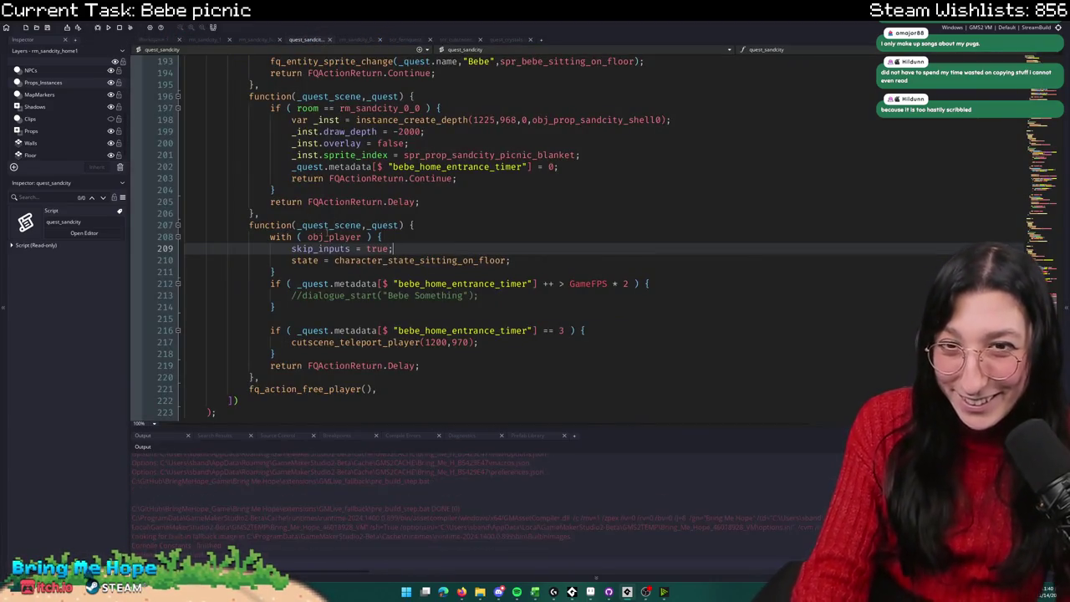
{"action": "middle_click", "coordinate": [327, 231]}
{"action": "left_click", "coordinate": [455, 50]}
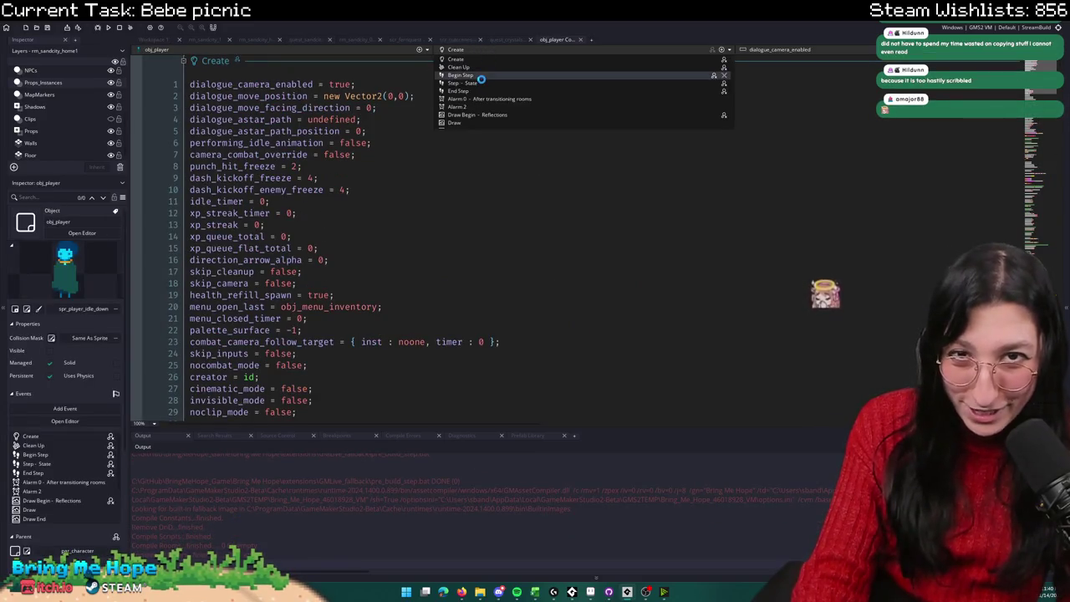
{"action": "left_click", "coordinate": [483, 83]}
{"action": "scroll", "coordinate": [426, 167], "scroll_direction": "down", "scroll_amount": 20}
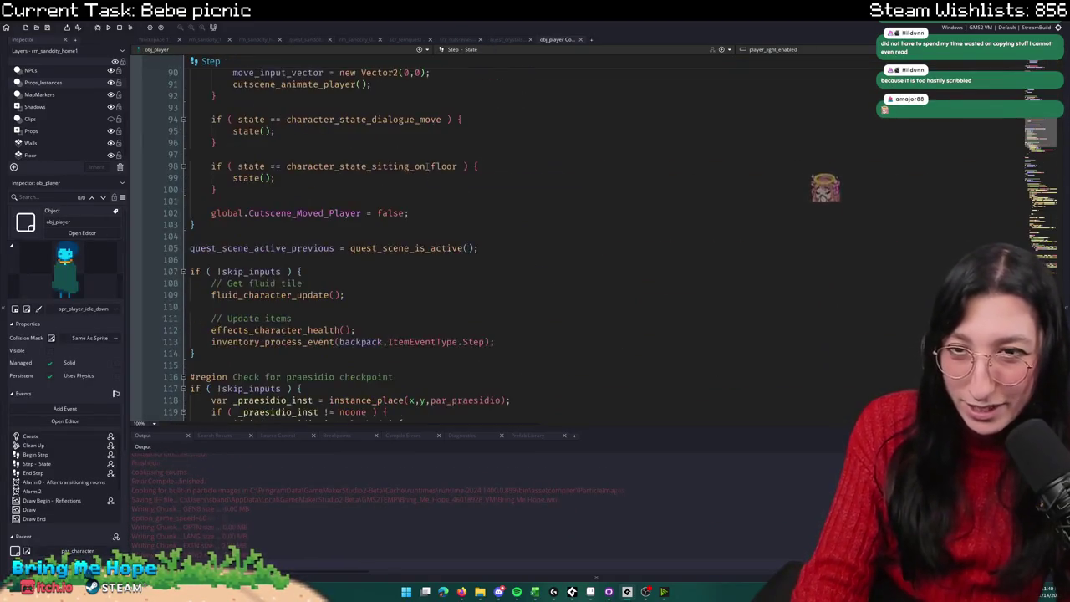
{"action": "scroll", "coordinate": [426, 166], "scroll_direction": "up", "scroll_amount": 6}
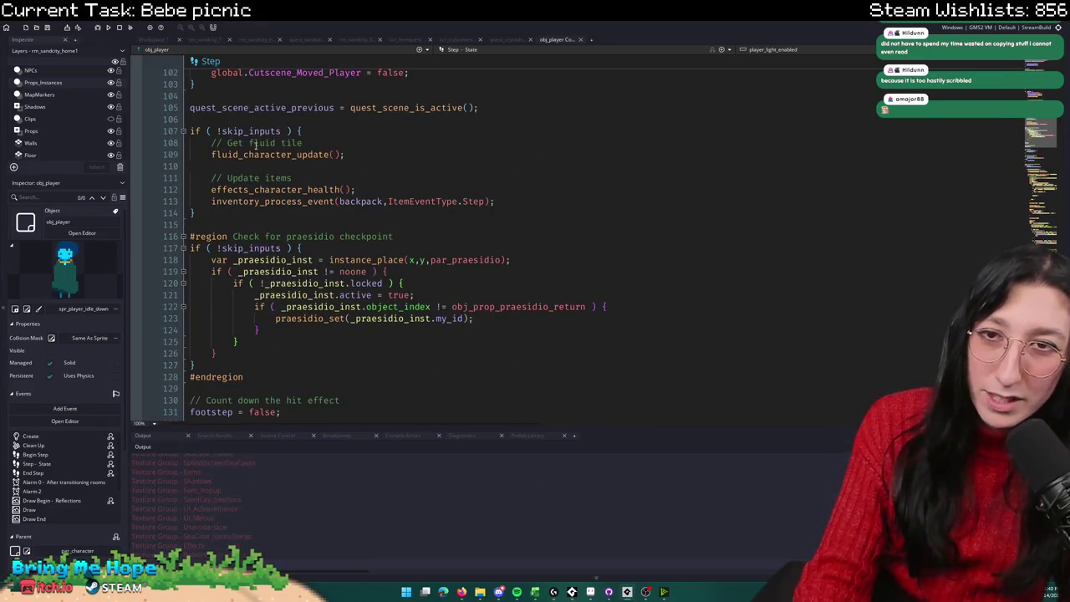
{"action": "scroll", "coordinate": [230, 132], "scroll_direction": "down", "scroll_amount": 20}
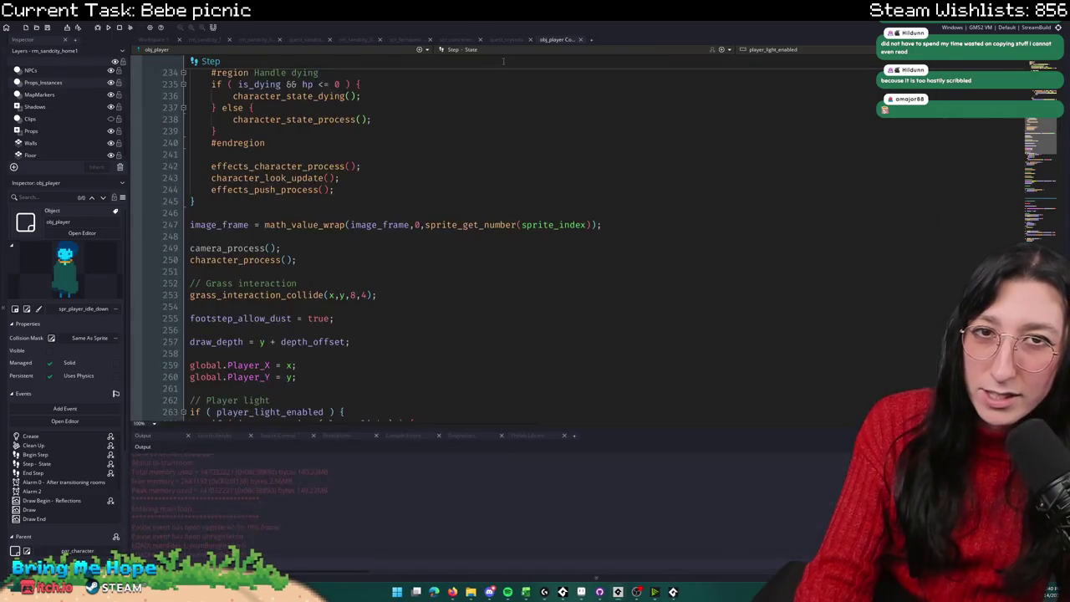
Step: Review obj_player's End Step and Begin Step event code
{"action": "left_click", "coordinate": [466, 50]}
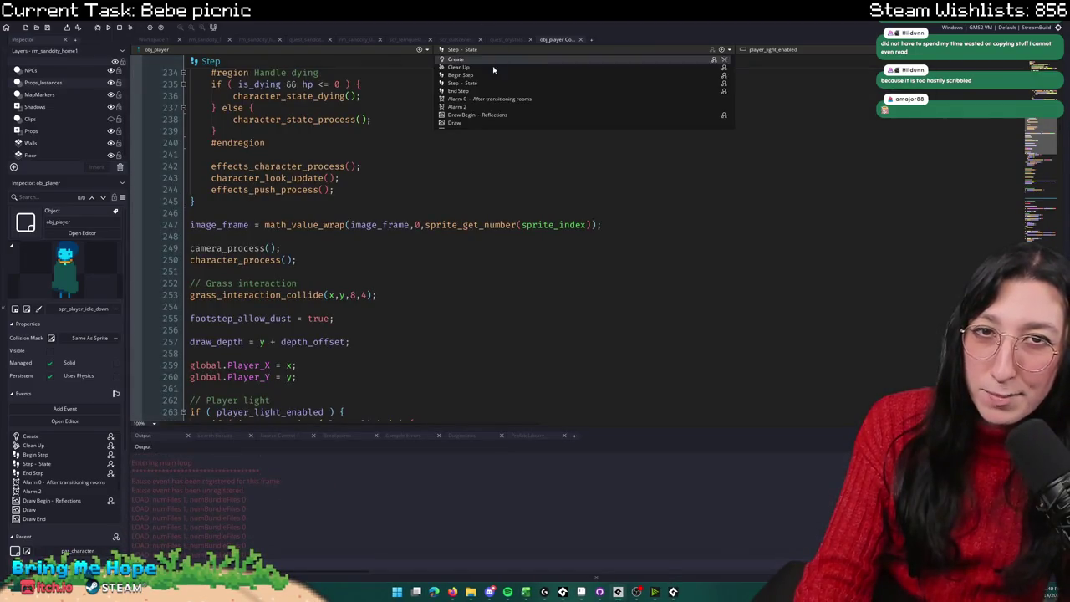
{"action": "left_click", "coordinate": [479, 91]}
{"action": "scroll", "coordinate": [383, 156], "scroll_direction": "down", "scroll_amount": 12}
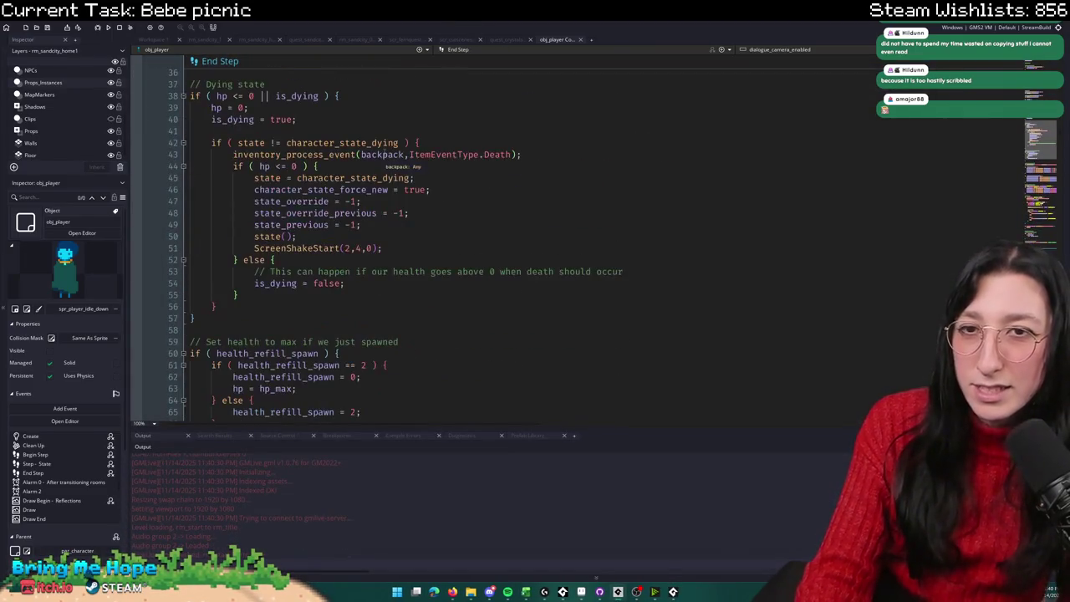
{"action": "scroll", "coordinate": [382, 156], "scroll_direction": "down", "scroll_amount": 20}
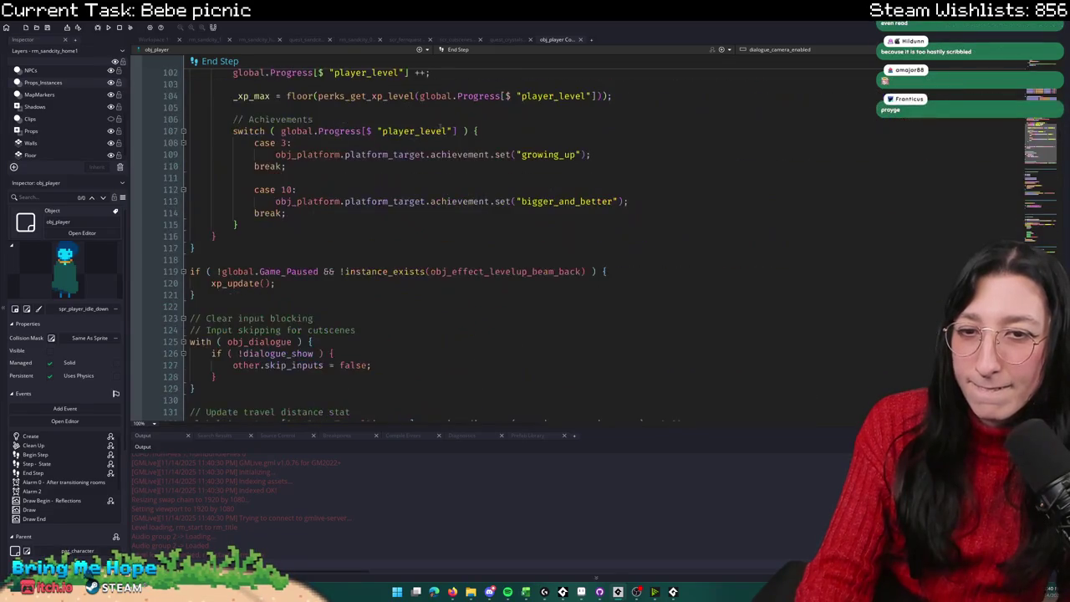
{"action": "scroll", "coordinate": [493, 84], "scroll_direction": "up", "scroll_amount": 4}
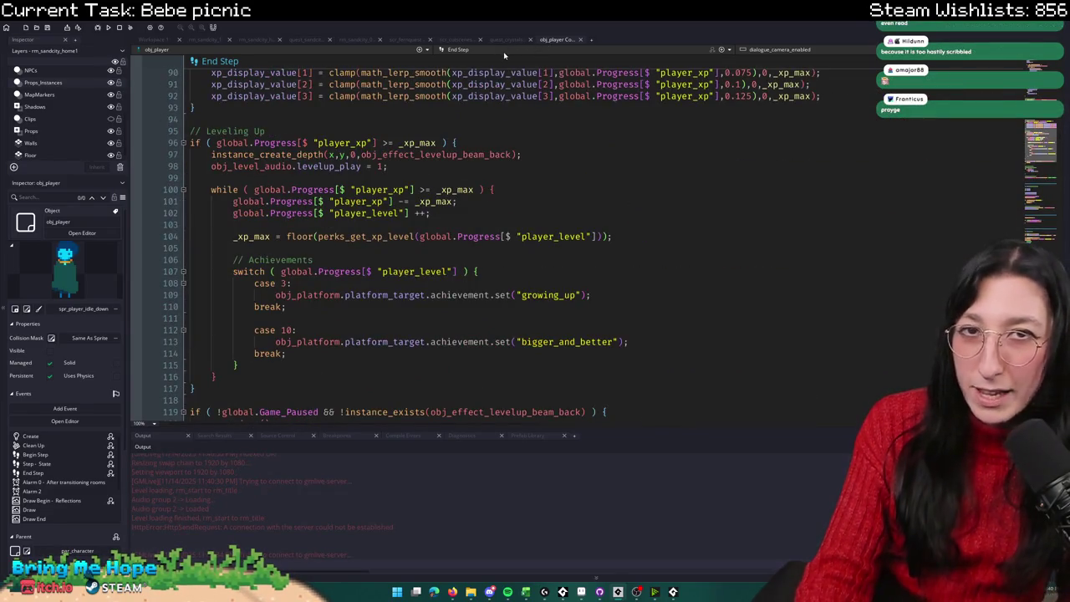
{"action": "left_click", "coordinate": [503, 53]}
{"action": "left_click", "coordinate": [491, 66]}
{"action": "scroll", "coordinate": [374, 142], "scroll_direction": "down", "scroll_amount": 10}
{"action": "scroll", "coordinate": [374, 142], "scroll_direction": "up", "scroll_amount": 6}
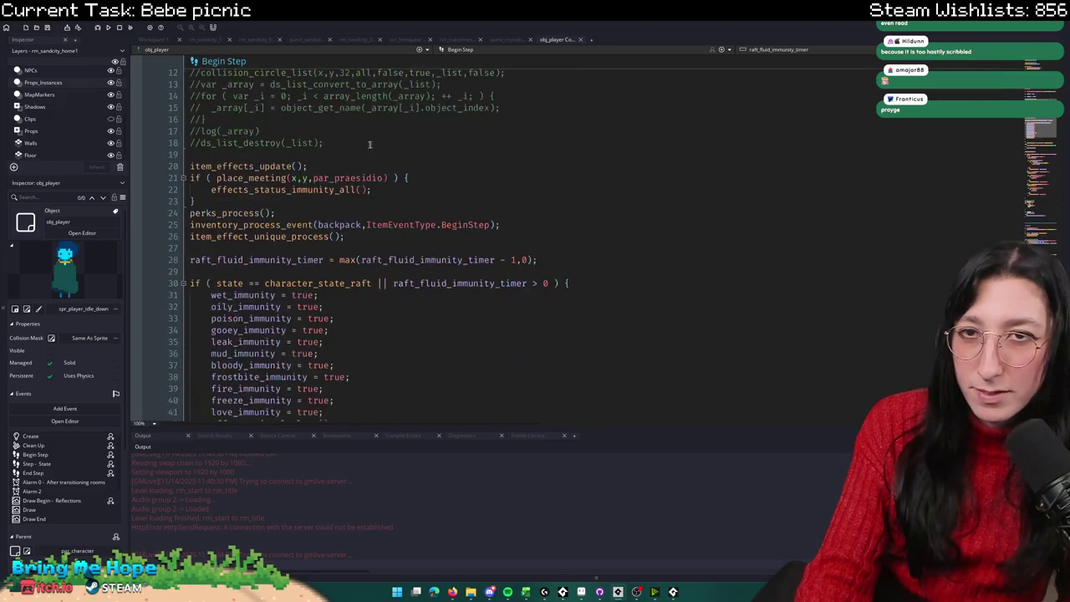
{"action": "scroll", "coordinate": [374, 142], "scroll_direction": "up", "scroll_amount": 4}
Step: Return to Step - State and inspect the quest_scene_is_active and skip_inputs checks
{"action": "left_click", "coordinate": [489, 51]}
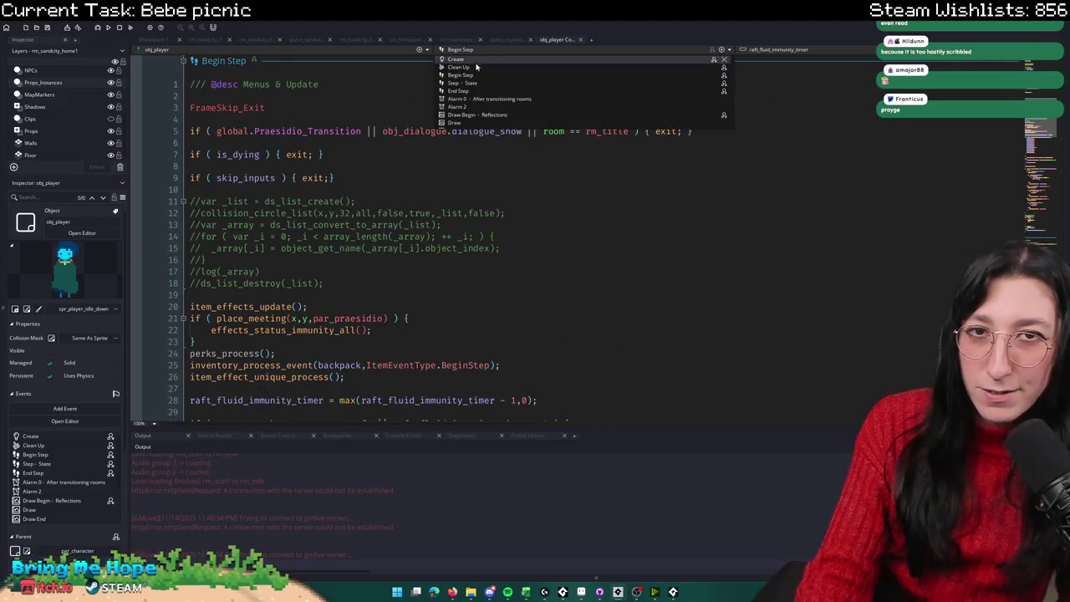
{"action": "left_click", "coordinate": [489, 87]}
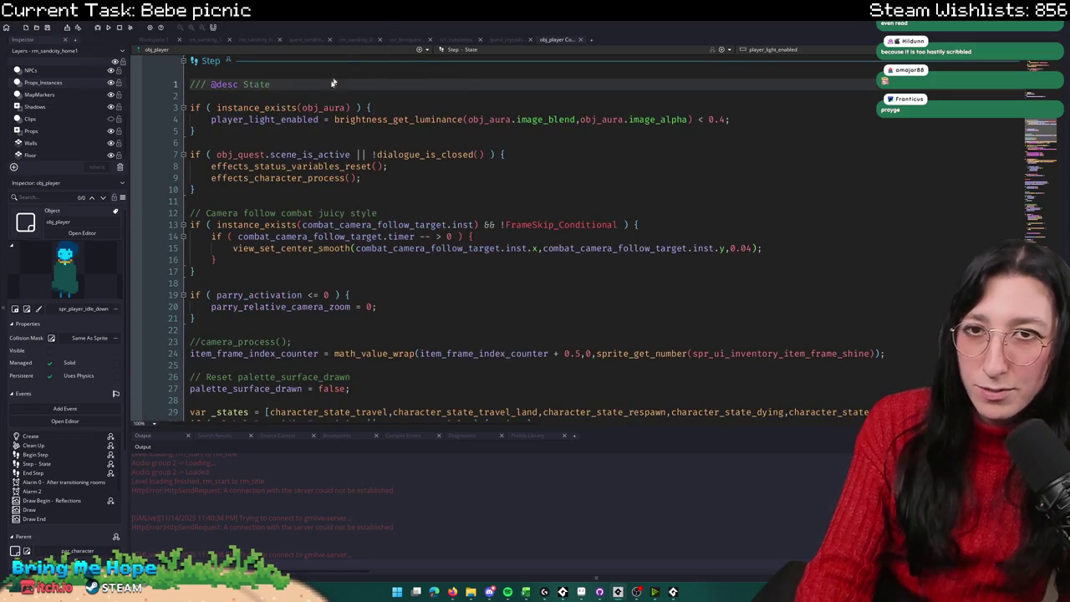
{"action": "scroll", "coordinate": [355, 178], "scroll_direction": "down", "scroll_amount": 14}
{"action": "scroll", "coordinate": [354, 178], "scroll_direction": "down", "scroll_amount": 4}
{"action": "scroll", "coordinate": [296, 192], "scroll_direction": "down", "scroll_amount": 6}
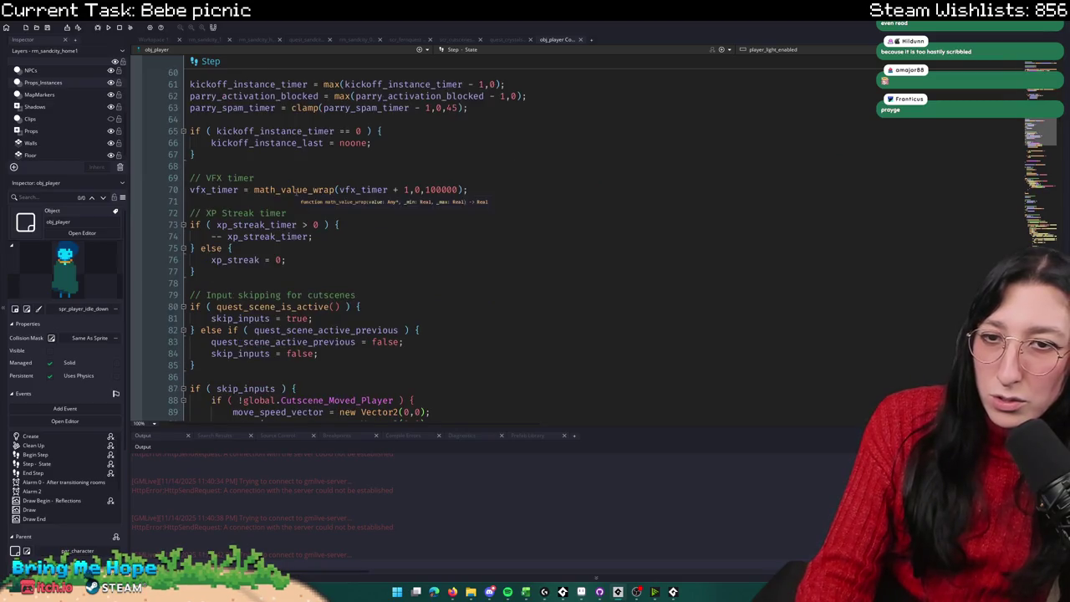
{"action": "left_click", "coordinate": [330, 177]}
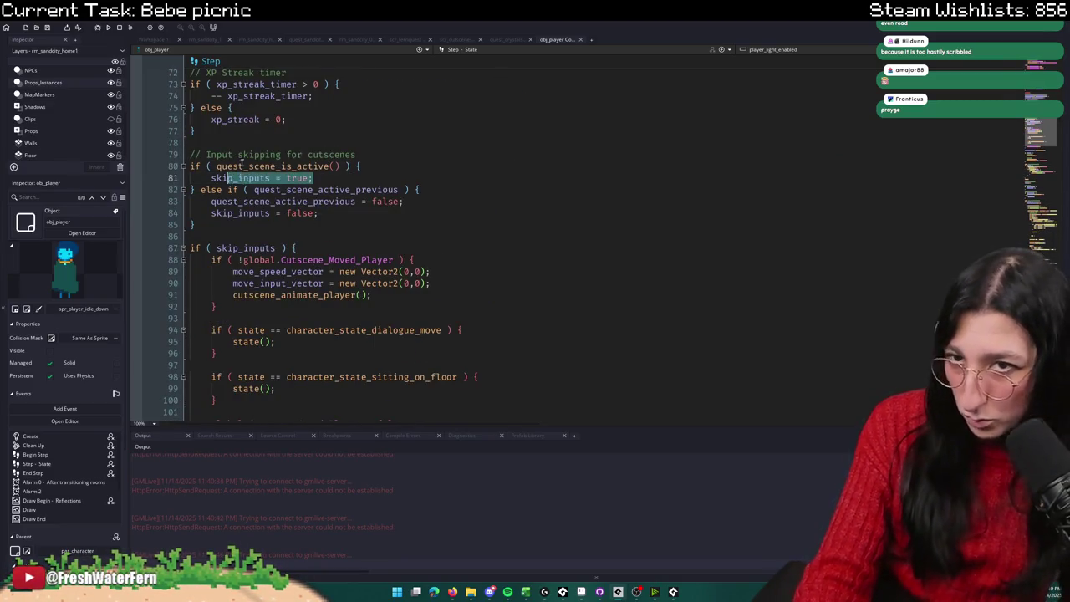
{"action": "double_click", "coordinate": [243, 165]}
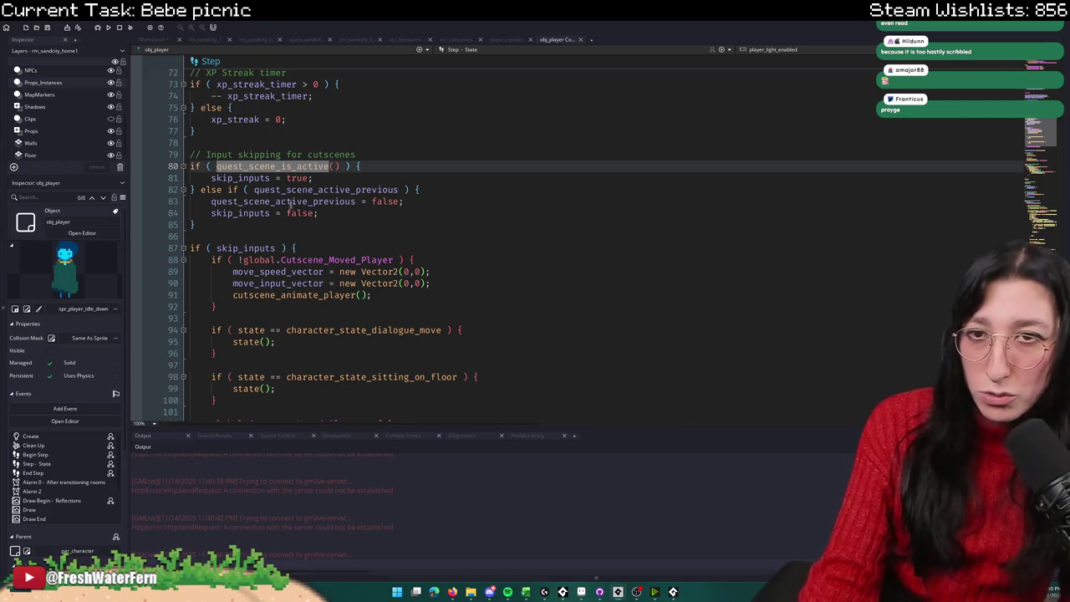
{"action": "scroll", "coordinate": [305, 241], "scroll_direction": "down", "scroll_amount": 2}
{"action": "triple_click", "coordinate": [262, 177]}
{"action": "left_click", "coordinate": [262, 178]}
Step: Inspect the movement-freezing block, then open cutscene_animate_player's definition in scr_cutscenes
{"action": "left_click_drag", "start_coordinate": [211, 189], "coordinate": [249, 224]}
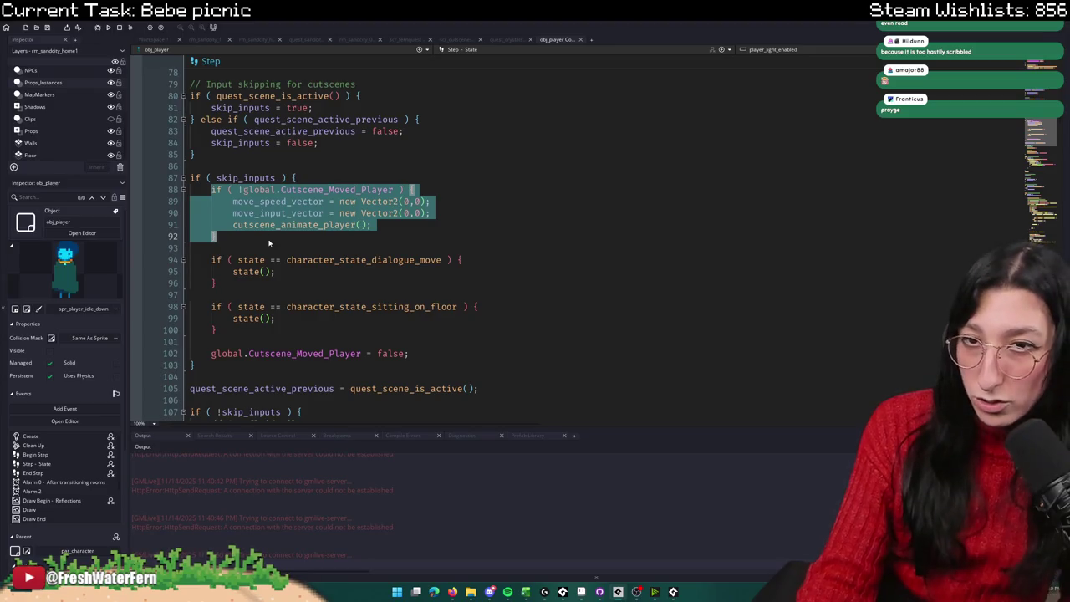
{"action": "left_click", "coordinate": [268, 243]}
{"action": "left_click_drag", "start_coordinate": [417, 213], "coordinate": [243, 178]}
{"action": "left_click", "coordinate": [335, 201]}
{"action": "left_click", "coordinate": [279, 225]}
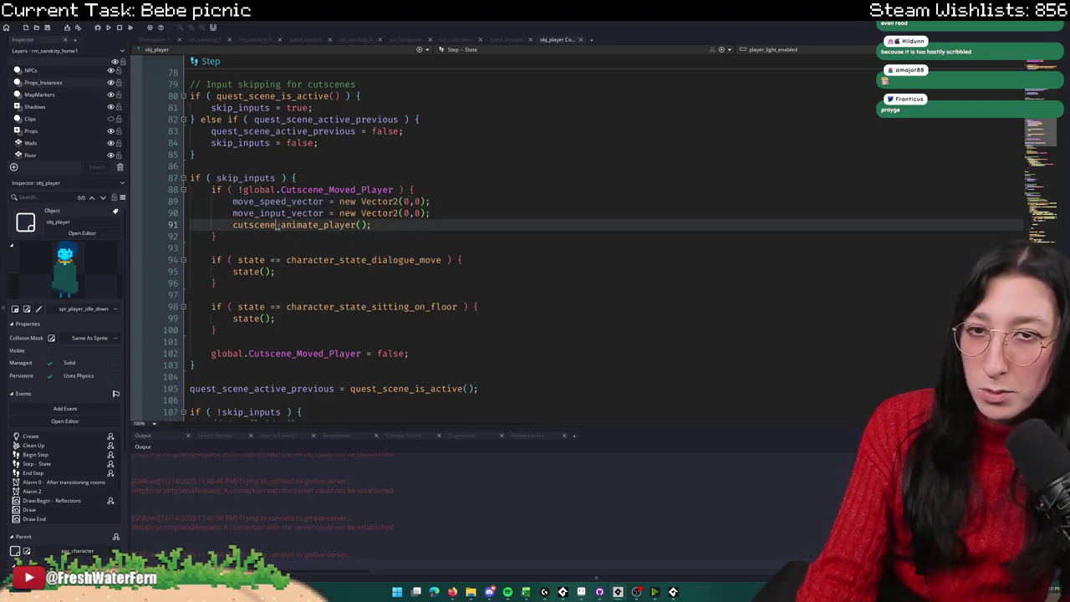
{"action": "middle_click", "coordinate": [278, 224]}
{"action": "double_click", "coordinate": [262, 108]}
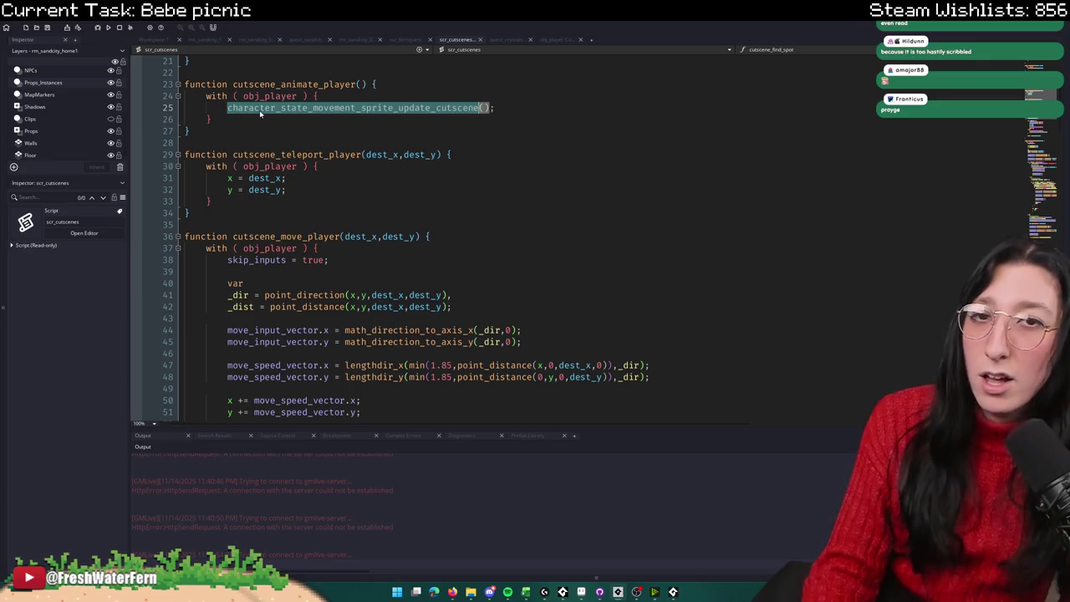
Step: Search scr_cutscenes for uses of cutscene_animate_player
{"action": "left_click", "coordinate": [404, 40]}
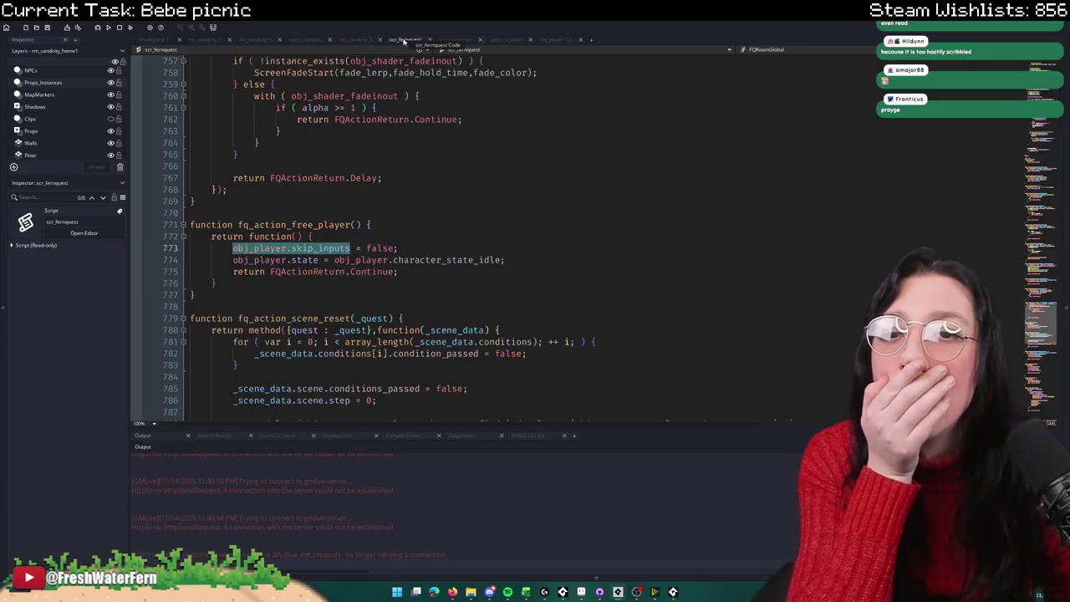
{"action": "left_click", "coordinate": [441, 41]}
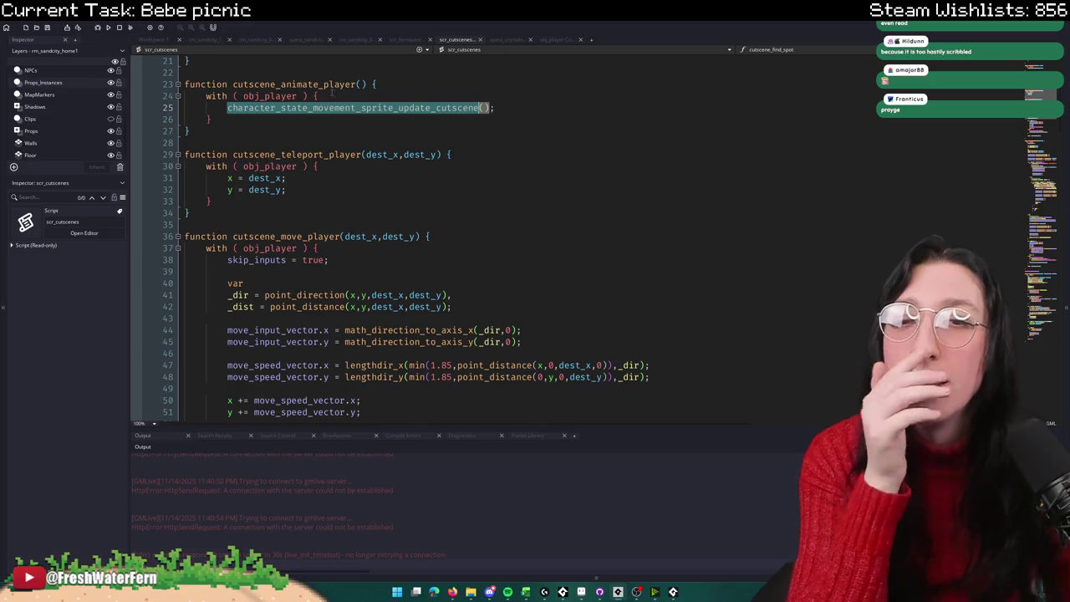
{"action": "left_click", "coordinate": [326, 83]}
{"action": "key", "text": "ctrl+f"}
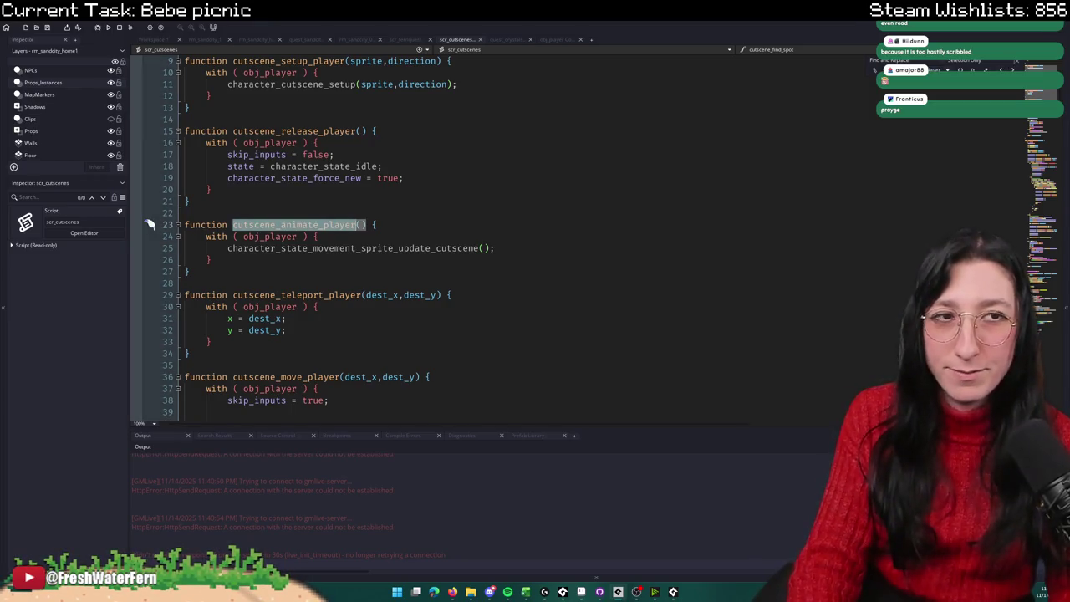
{"action": "left_click", "coordinate": [1016, 64]}
{"action": "left_click", "coordinate": [1016, 63]}
{"action": "left_click", "coordinate": [409, 212]}
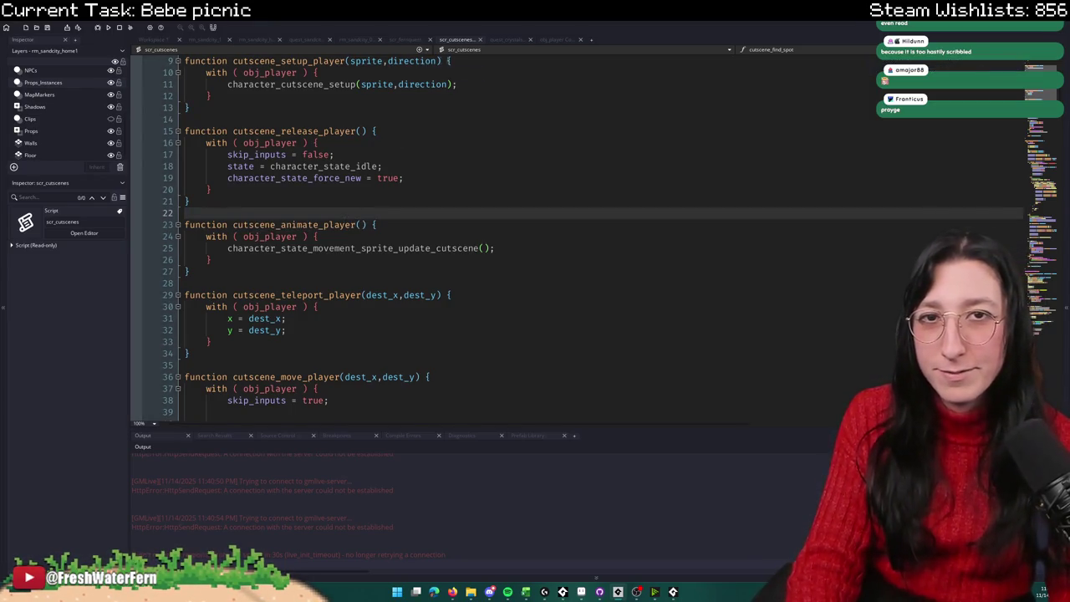
Step: Close scr_cutscenes and bring up quest_crystalsubway at its scene 3 quest step
{"action": "left_click", "coordinate": [431, 40]}
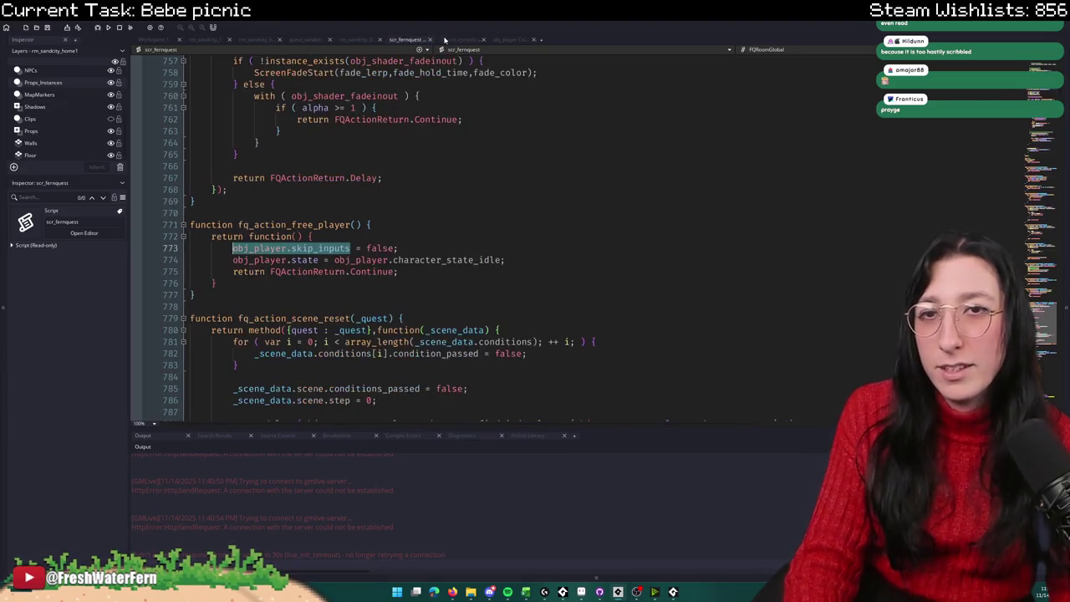
{"action": "left_click", "coordinate": [311, 40]}
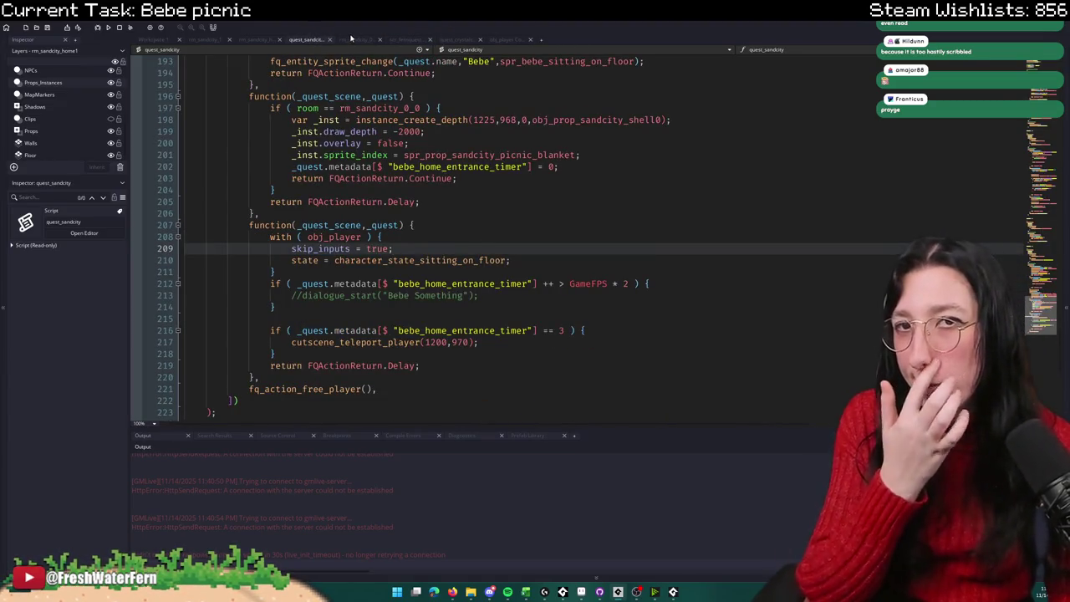
{"action": "left_click", "coordinate": [399, 40]}
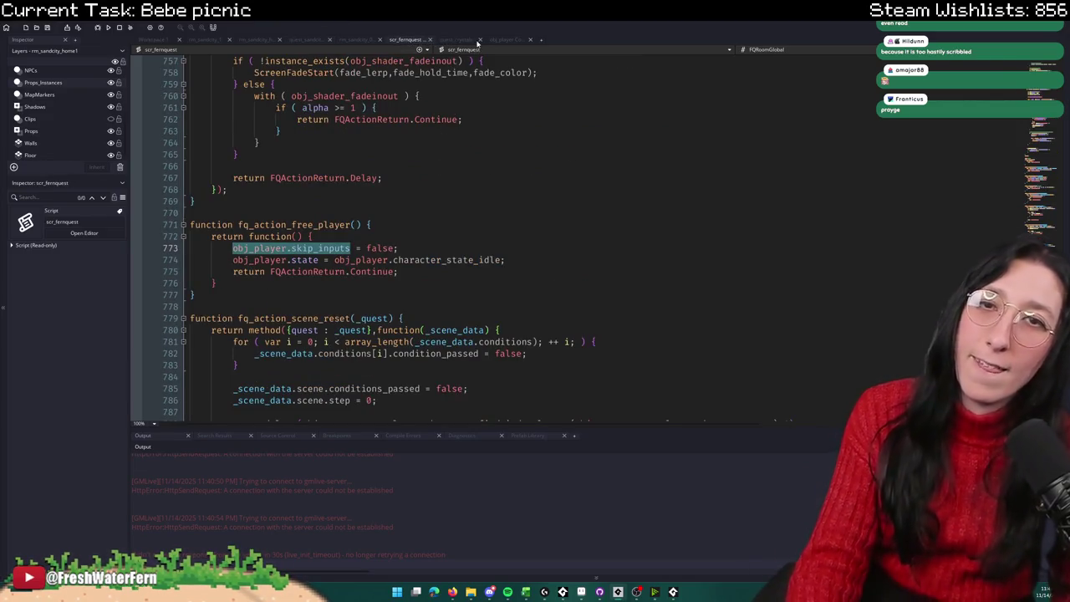
{"action": "left_click", "coordinate": [468, 40]}
{"action": "left_click", "coordinate": [503, 40]}
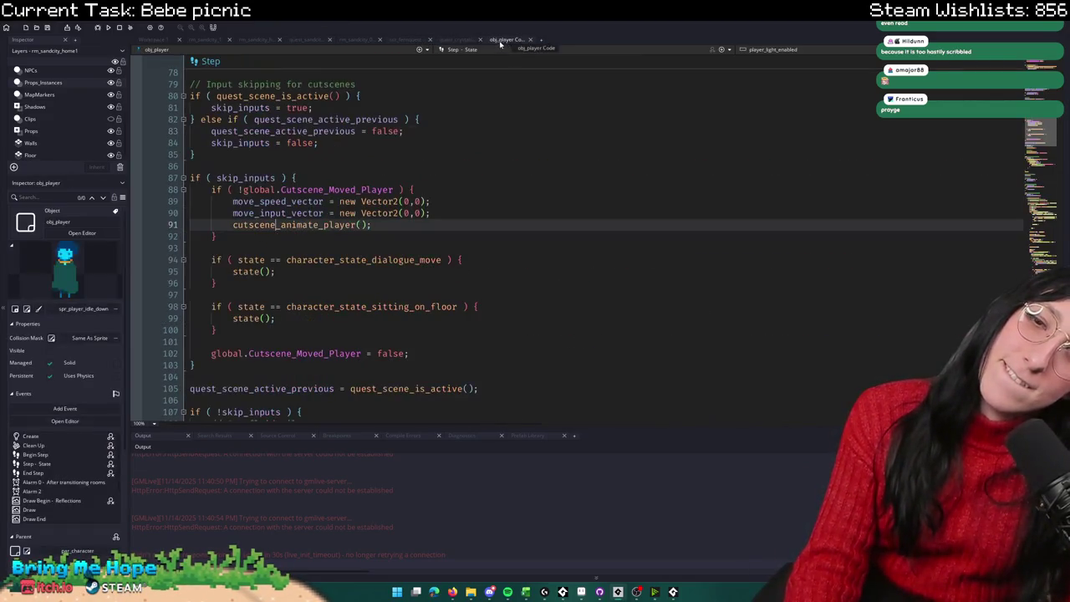
{"action": "left_click", "coordinate": [443, 41]}
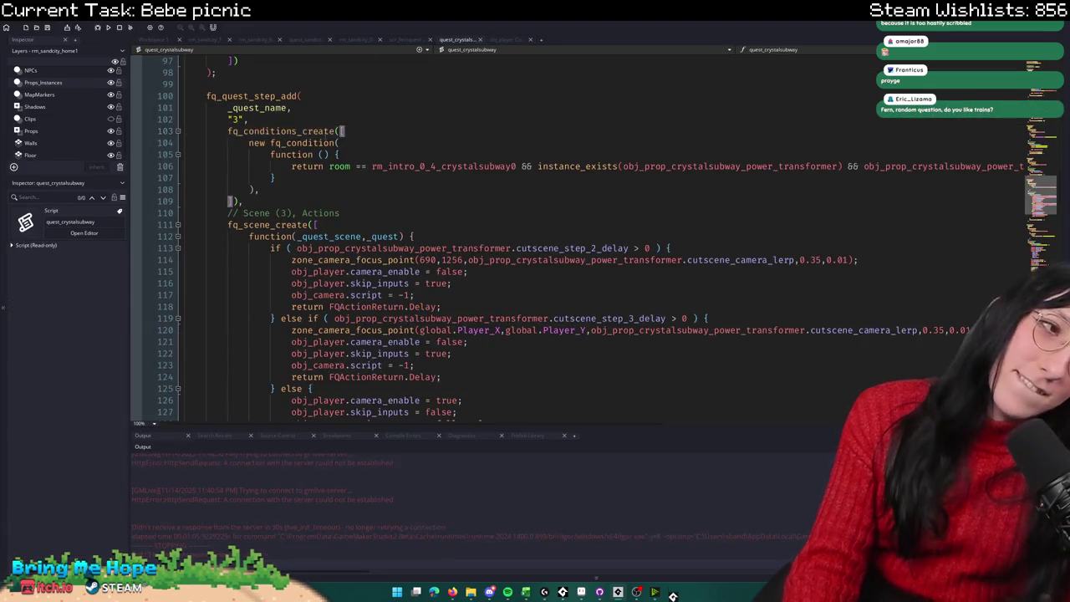
Step: Inspect fq_conditions_create, then return to quest_sandcity's Bebe picnic scene setting the sitting-on-floor state
{"action": "double_click", "coordinate": [323, 132]}
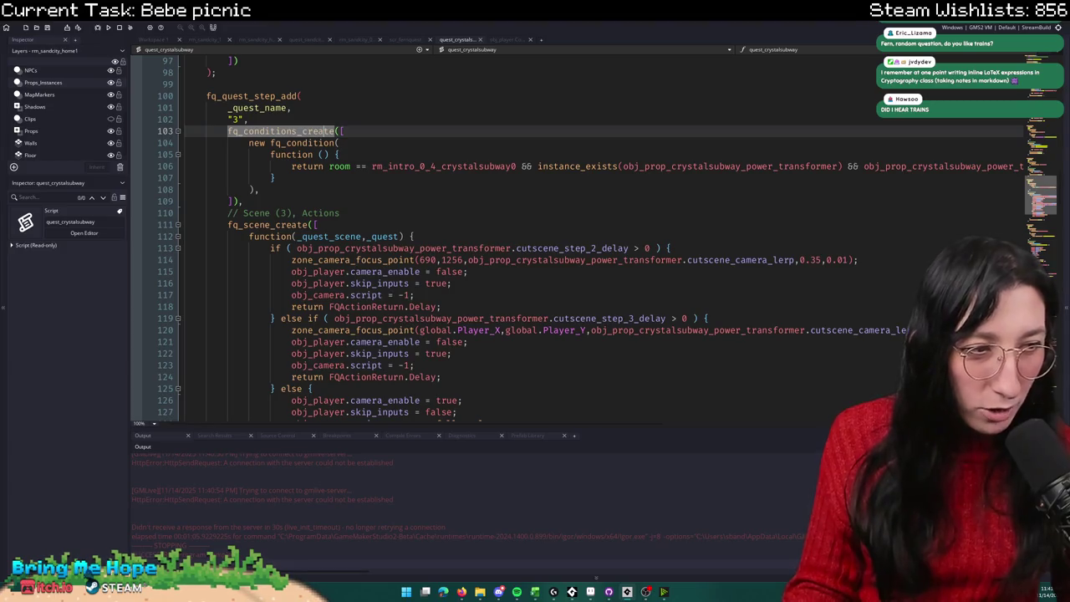
{"action": "left_click", "coordinate": [554, 185]}
{"action": "scroll", "coordinate": [533, 154], "scroll_direction": "up", "scroll_amount": 10}
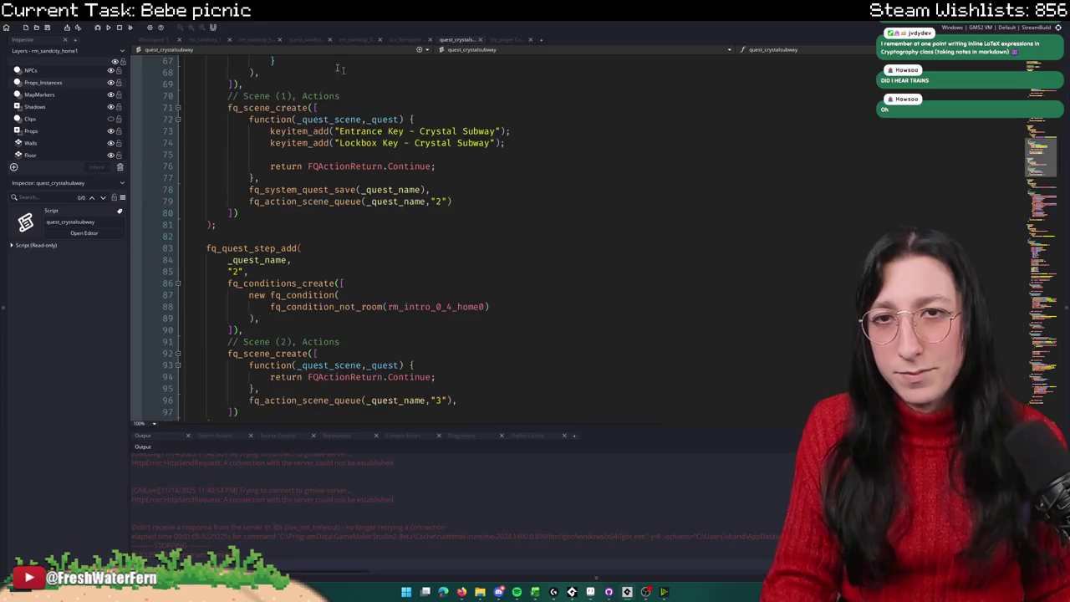
{"action": "left_click", "coordinate": [311, 39]}
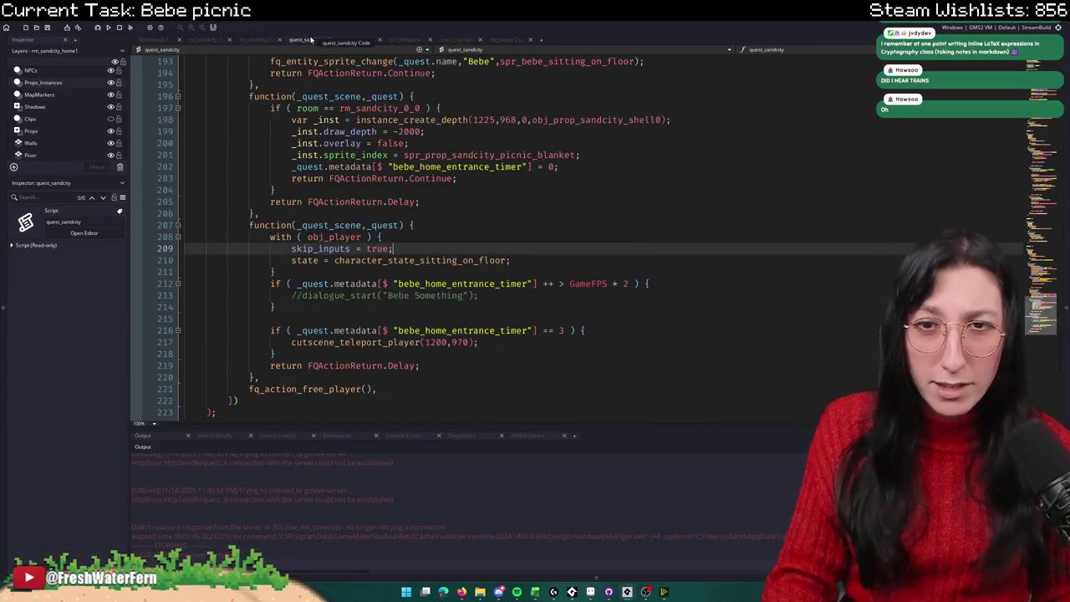
Step: Jump from quest_sandcity to obj_player's character_state_sitting_on_floor definition
{"action": "left_click", "coordinate": [351, 236]}
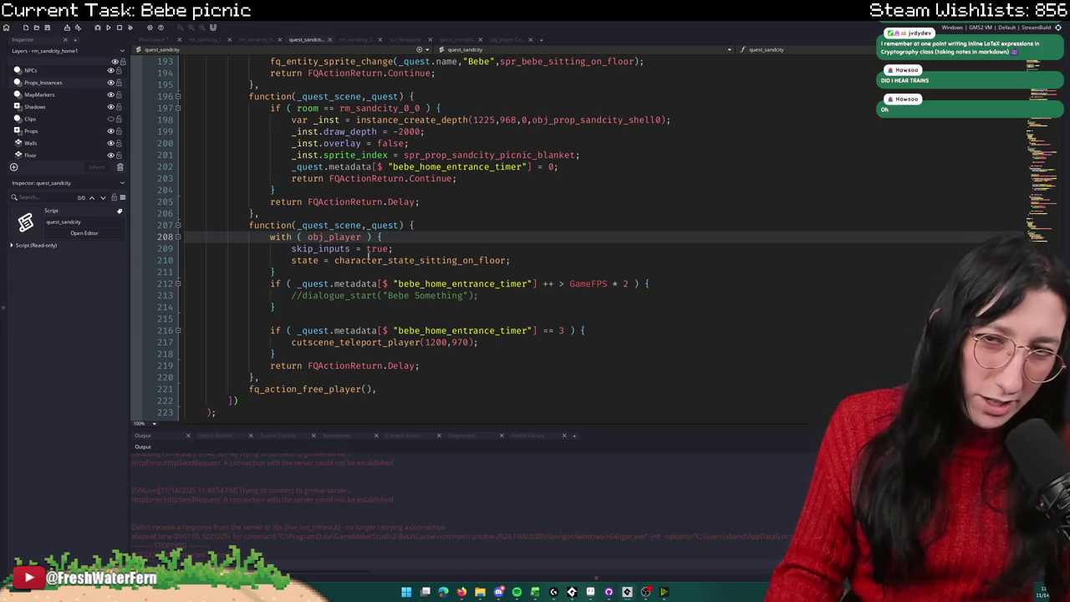
{"action": "left_click", "coordinate": [385, 260]}
{"action": "key", "text": "F12"}
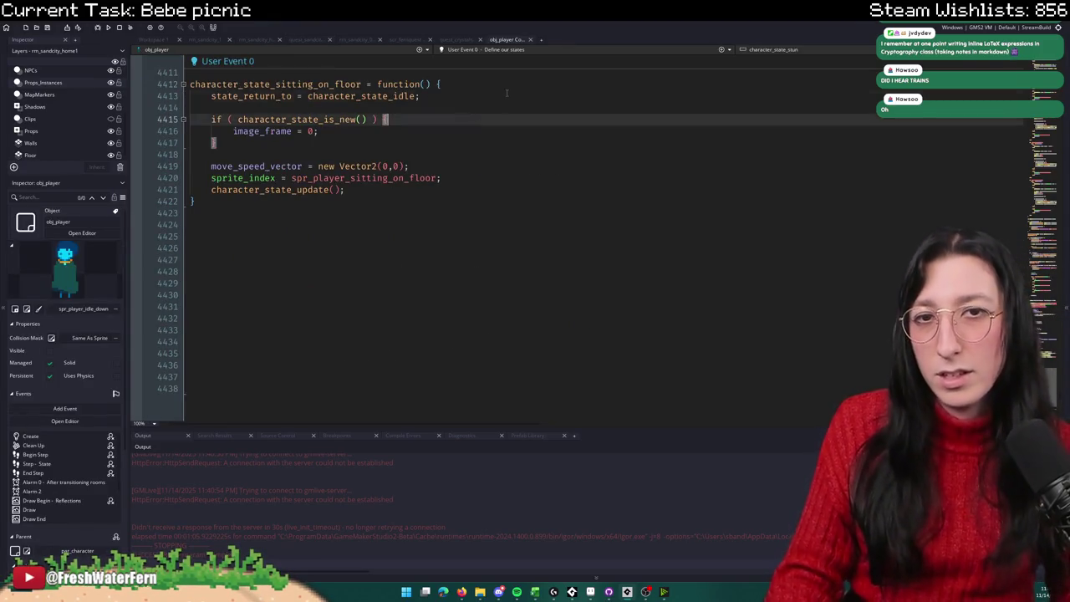
{"action": "left_click", "coordinate": [451, 138]}
Step: Add a new line after the new-state check and type an unfinished global.Dialogue_ statement
{"action": "key", "text": "Return"}
{"action": "key", "text": "Return"}
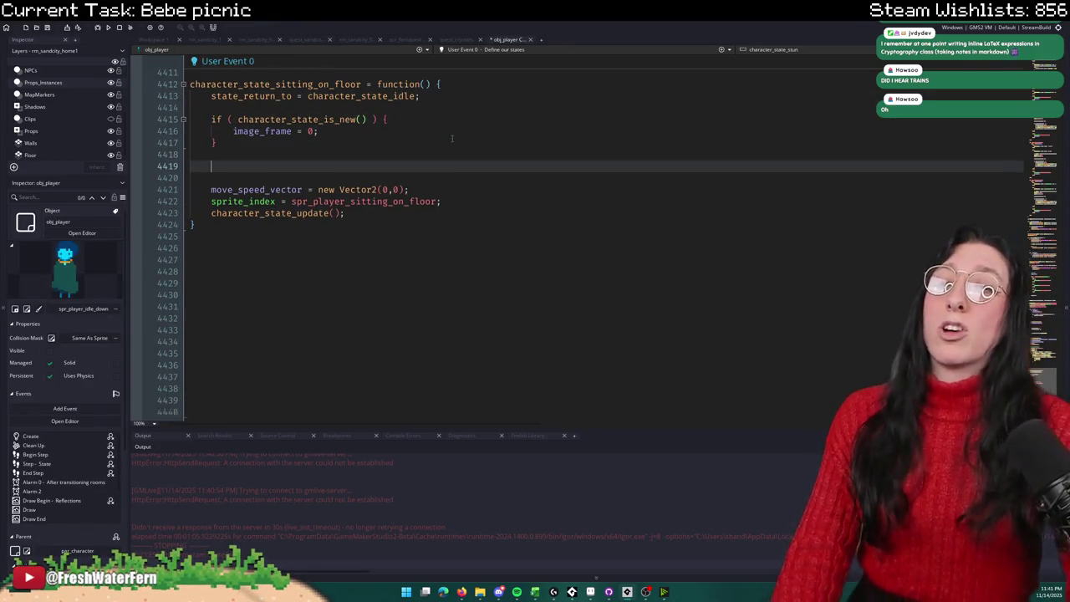
{"action": "type", "text": "global.Dialogue_"}
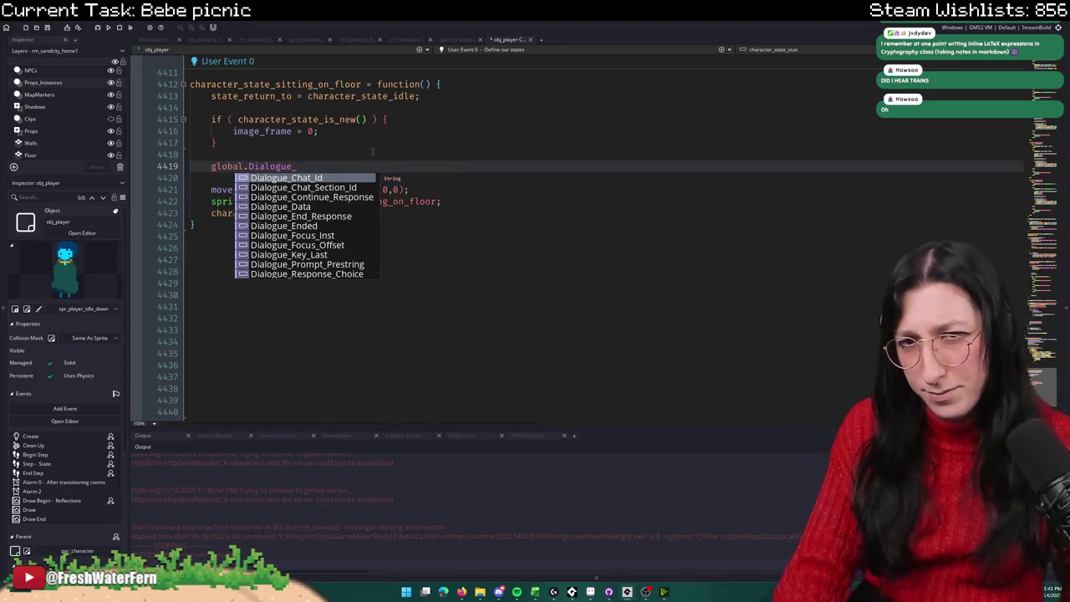
{"action": "scroll", "coordinate": [363, 179], "scroll_direction": "down", "scroll_amount": 2}
{"action": "scroll", "coordinate": [335, 264], "scroll_direction": "down", "scroll_amount": 2}
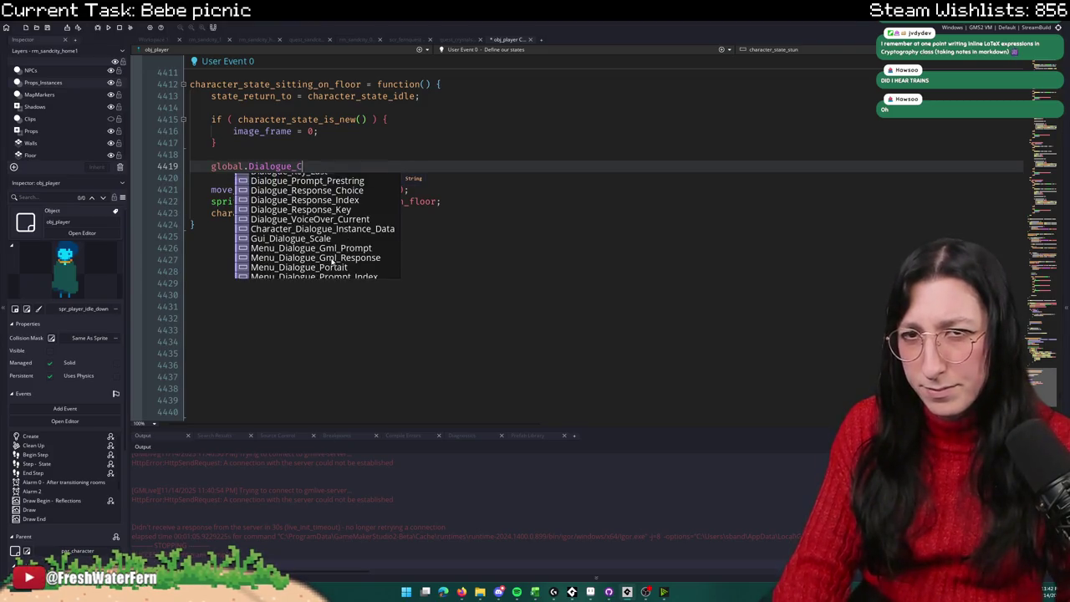
{"action": "type", "text": "C"}
{"action": "key", "text": "BackSpace"}
{"action": "type", "text": "M"}
{"action": "key", "text": "BackSpace"}
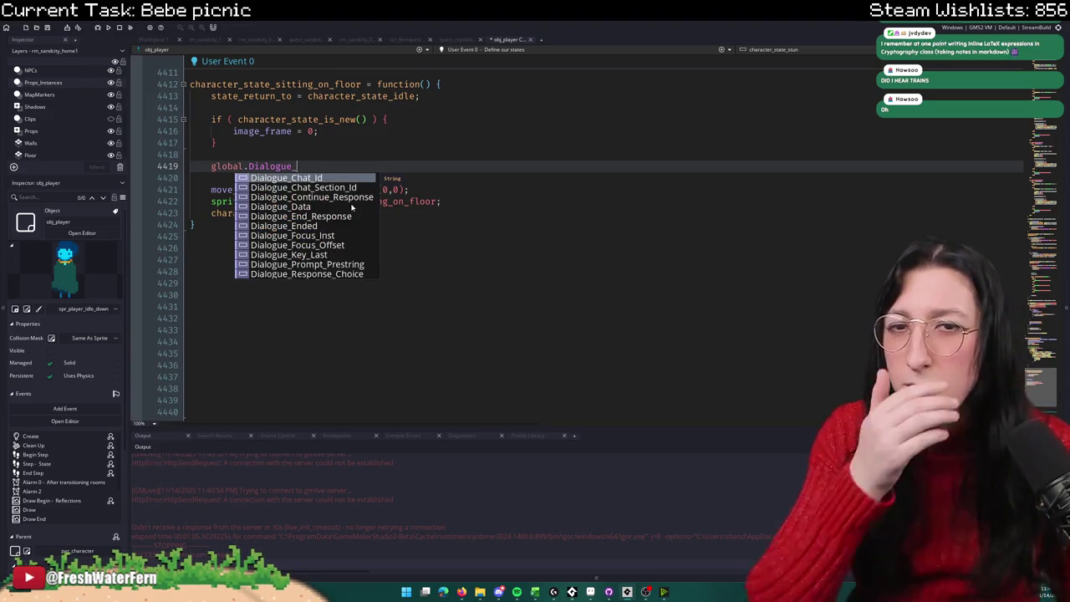
{"action": "scroll", "coordinate": [351, 208], "scroll_direction": "down", "scroll_amount": 1}
{"action": "scroll", "coordinate": [336, 229], "scroll_direction": "down", "scroll_amount": 3}
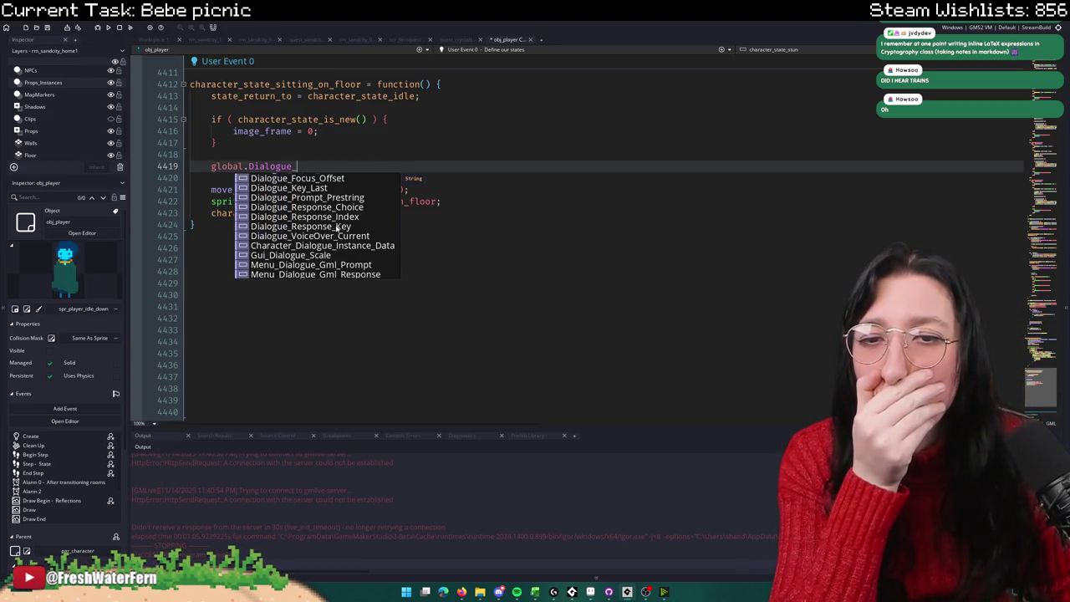
{"action": "scroll", "coordinate": [333, 237], "scroll_direction": "up", "scroll_amount": 5}
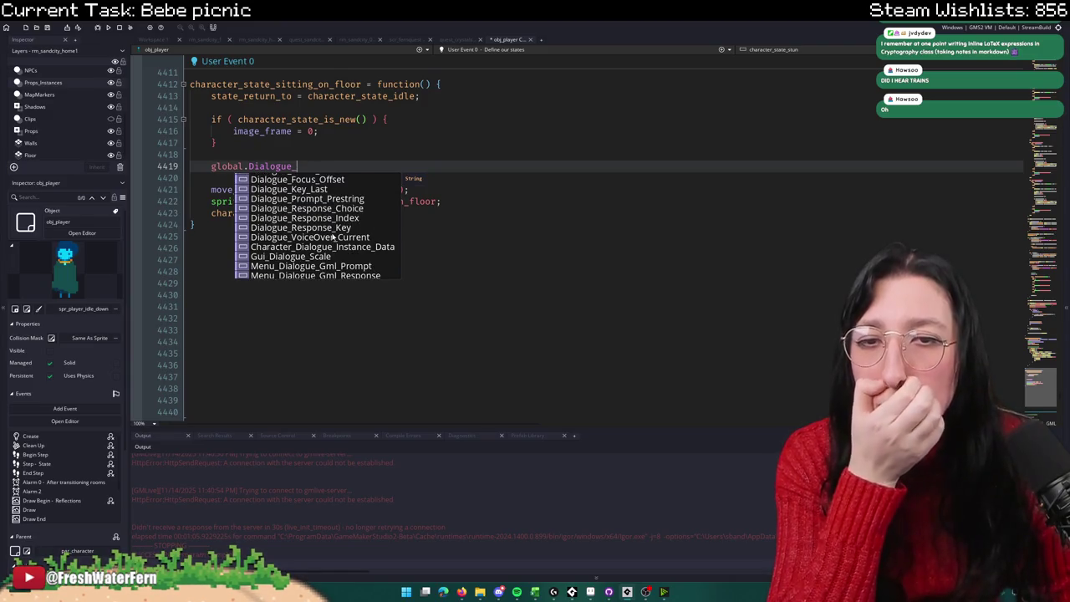
{"action": "left_click", "coordinate": [393, 131]}
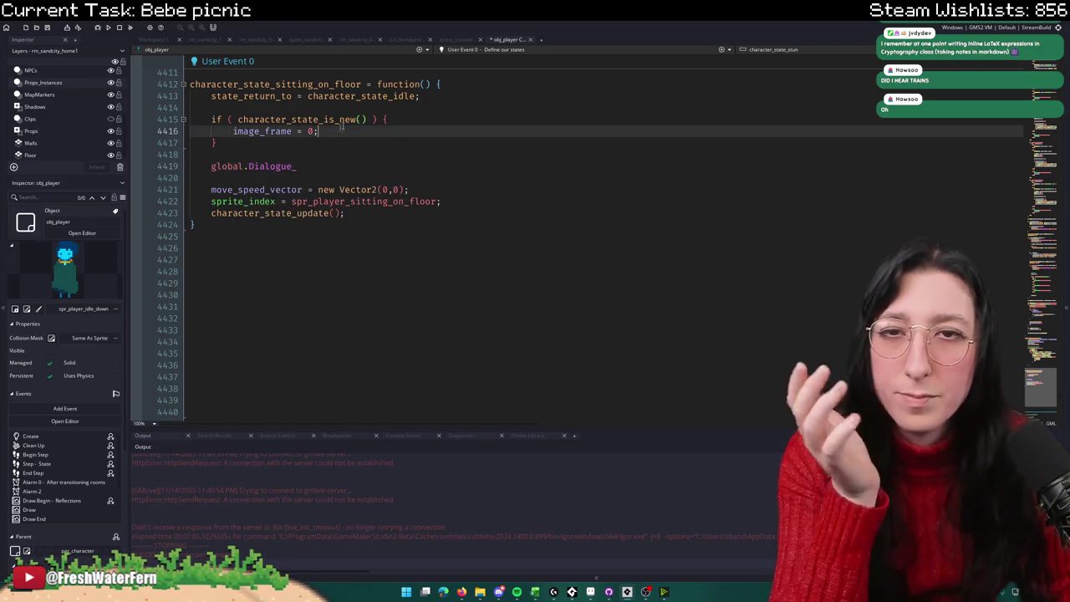
{"action": "left_click", "coordinate": [456, 50]}
{"action": "left_click", "coordinate": [439, 92]}
{"action": "key", "text": "ctrl+f"}
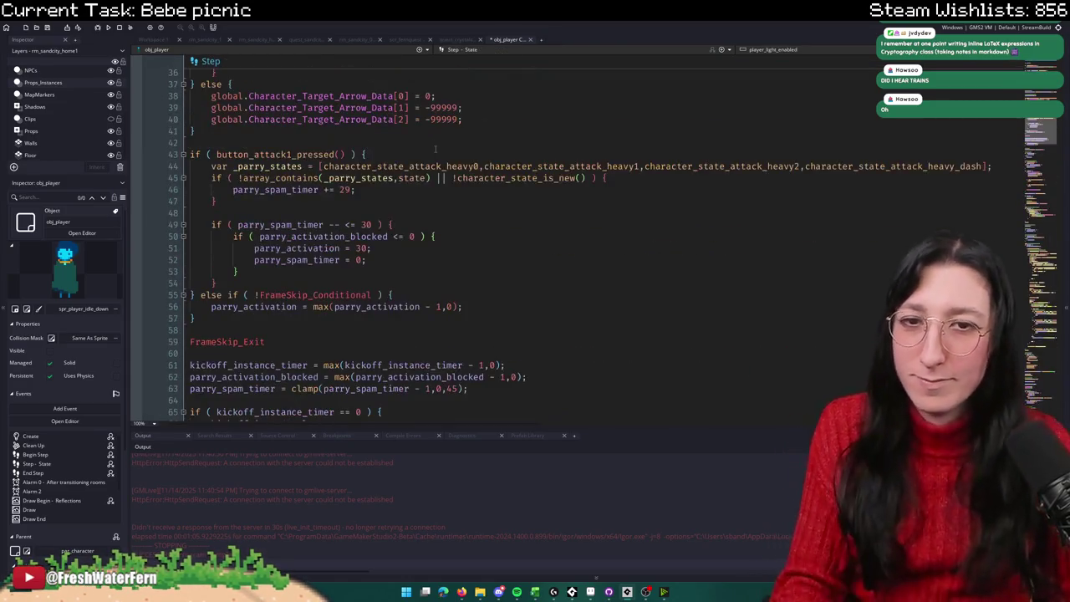
{"action": "type", "text": "sk"}
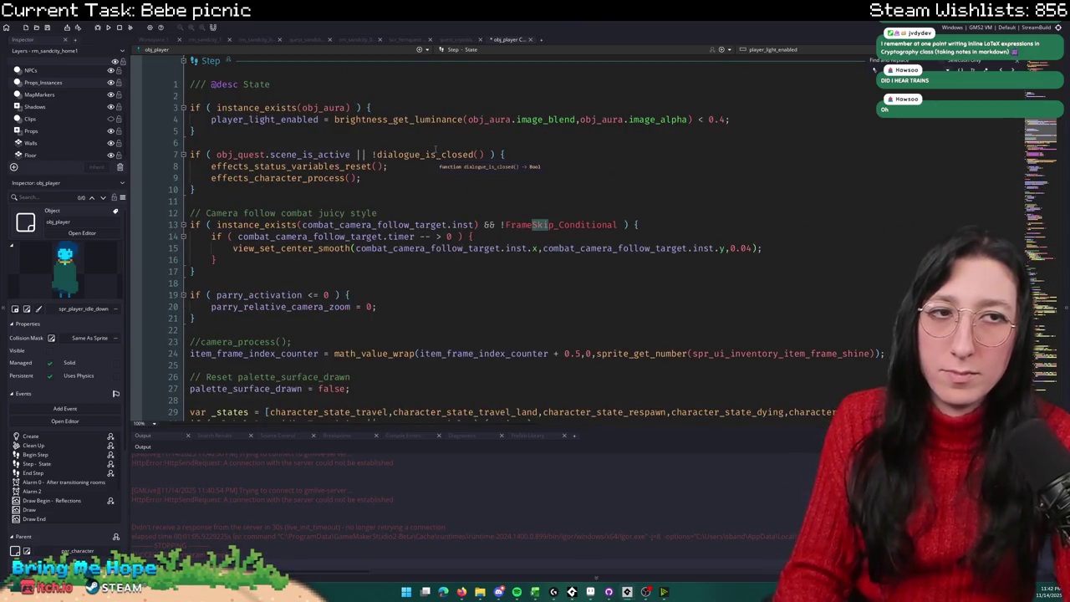
{"action": "type", "text": "ip_inputs"}
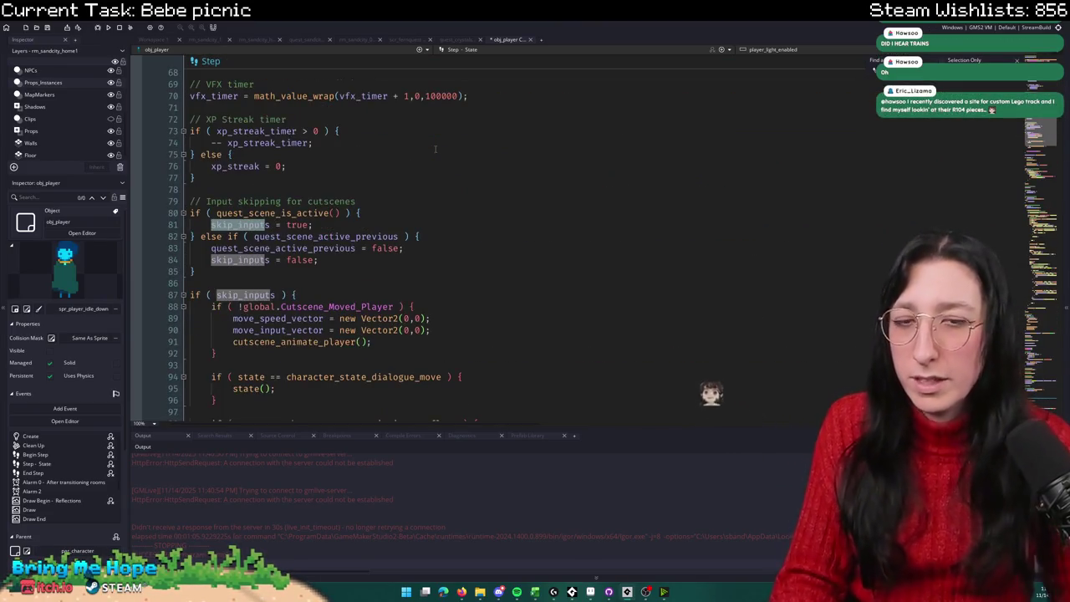
{"action": "scroll", "coordinate": [293, 276], "scroll_direction": "down", "scroll_amount": 2}
{"action": "left_click_drag", "start_coordinate": [392, 166], "coordinate": [242, 166]}
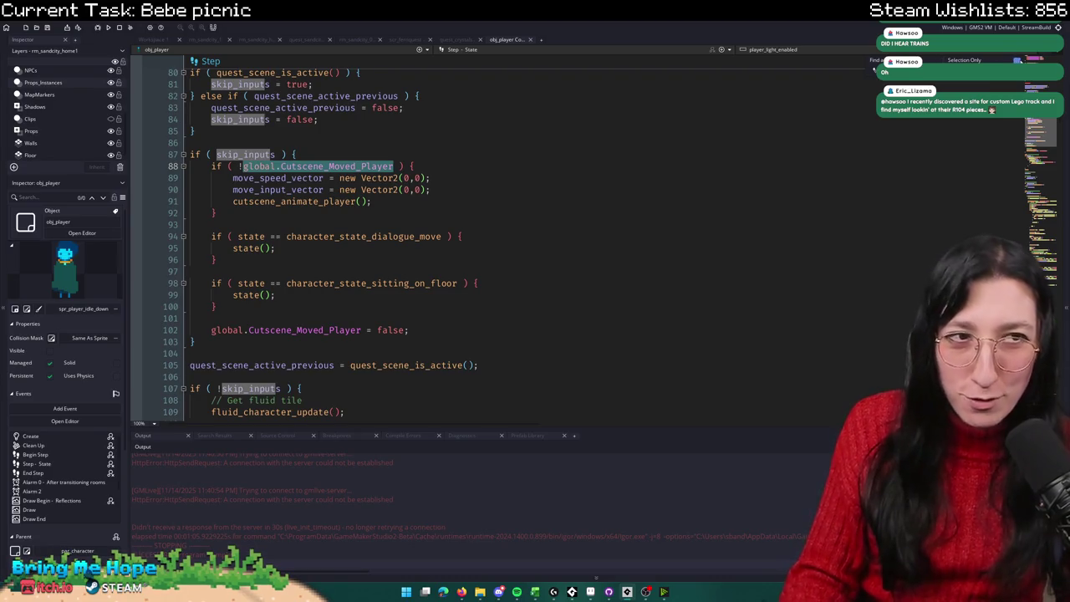
{"action": "left_click", "coordinate": [1015, 61]}
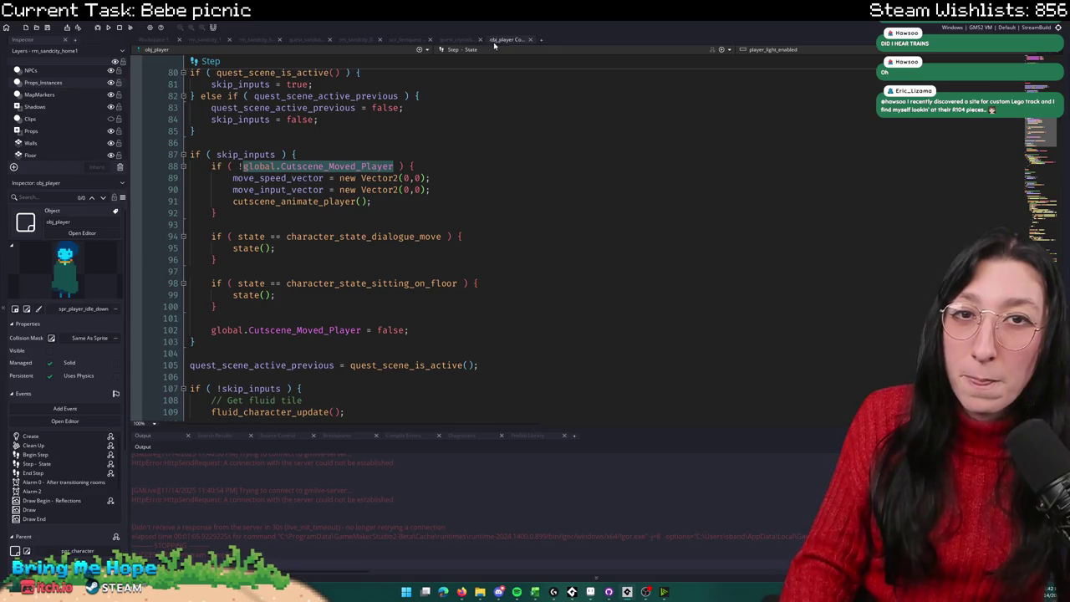
{"action": "left_click", "coordinate": [416, 39]}
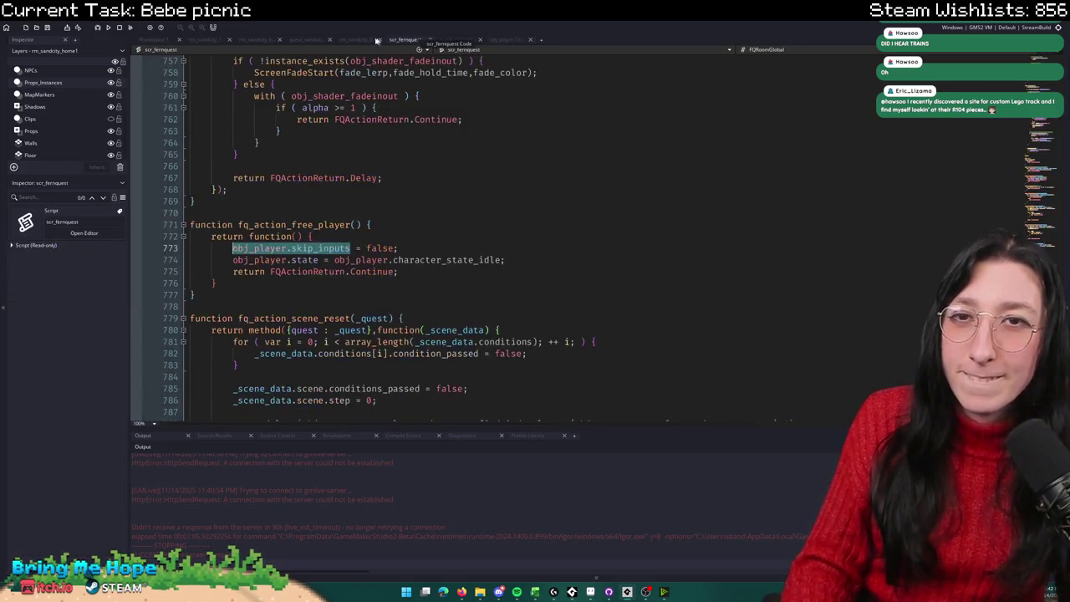
{"action": "left_click", "coordinate": [498, 39]}
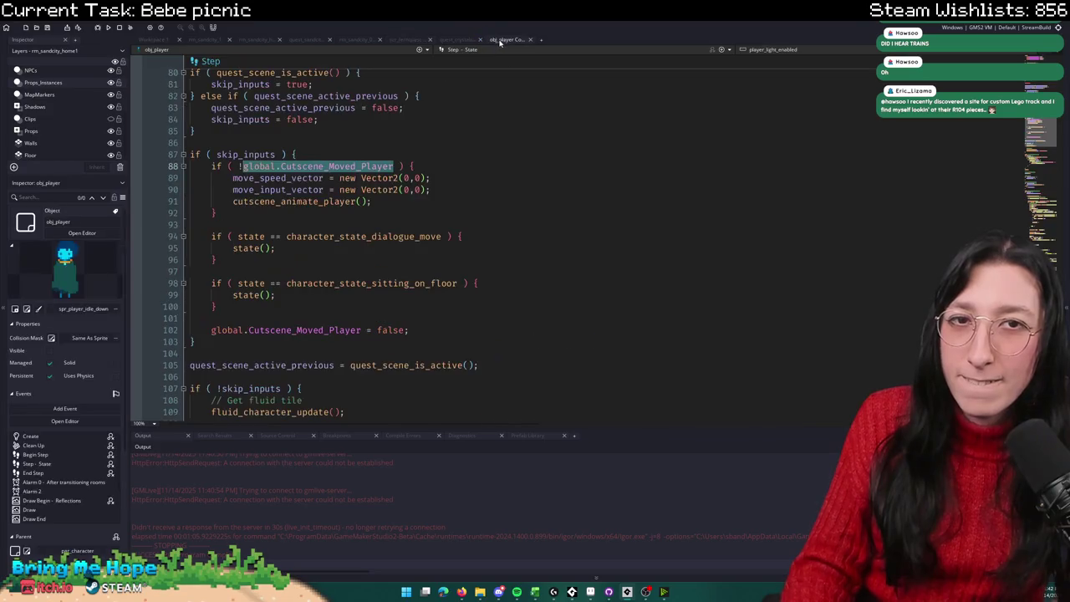
{"action": "left_click", "coordinate": [459, 49]}
{"action": "left_click", "coordinate": [472, 115]}
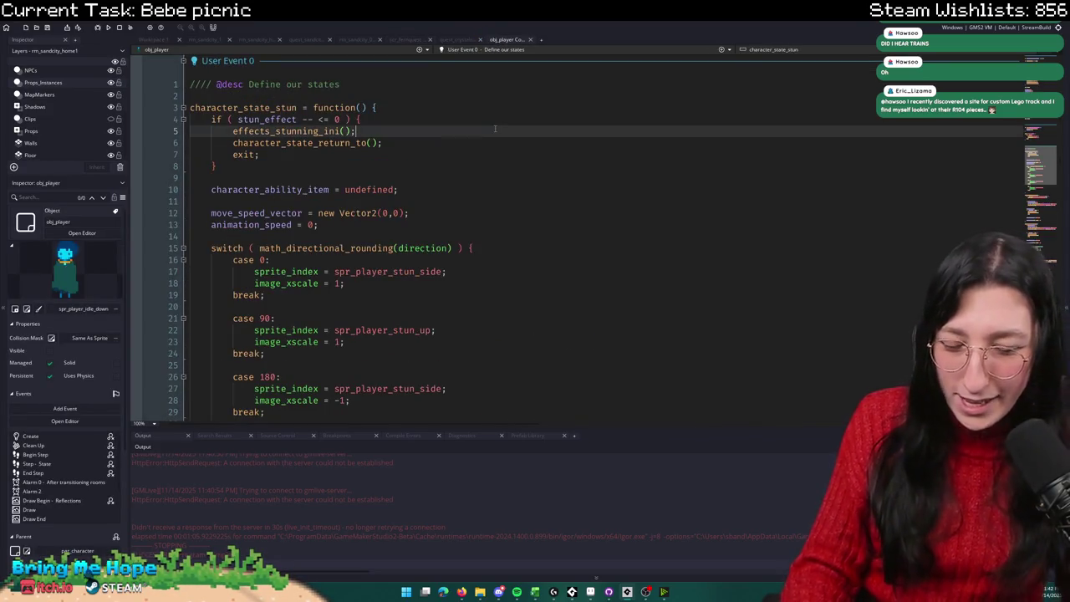
{"action": "key", "text": "ctrl+f"}
{"action": "type", "text": "sitting"}
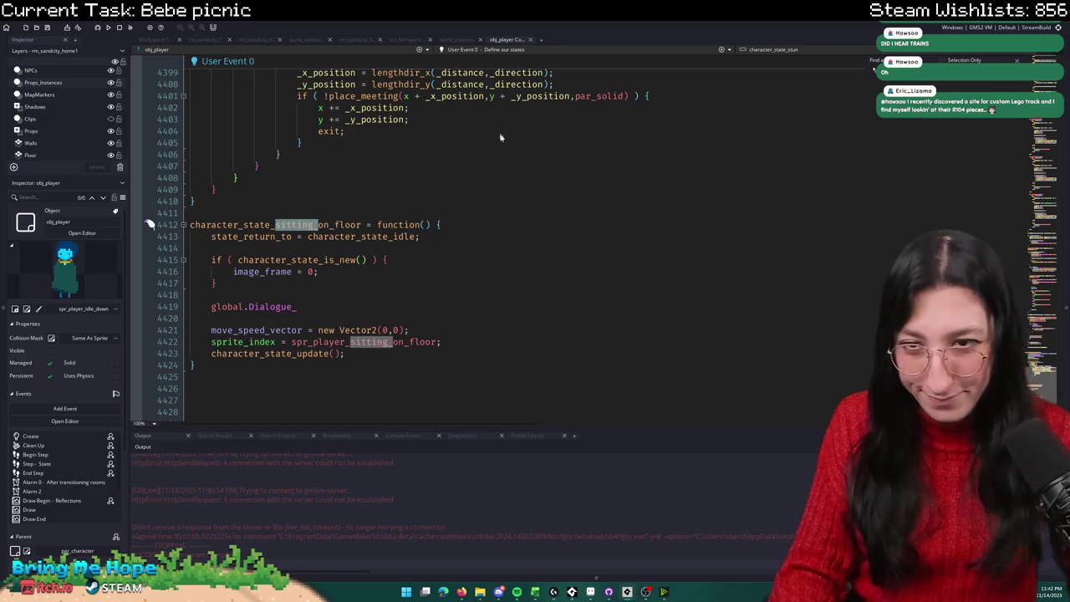
Step: Change the placeholder to global.Cutscene_Moved_Player = true; and run the game with F5
{"action": "key", "text": "ctrl+shift+Left"}
{"action": "type", "text": "Cutscene_Moved_Player"}
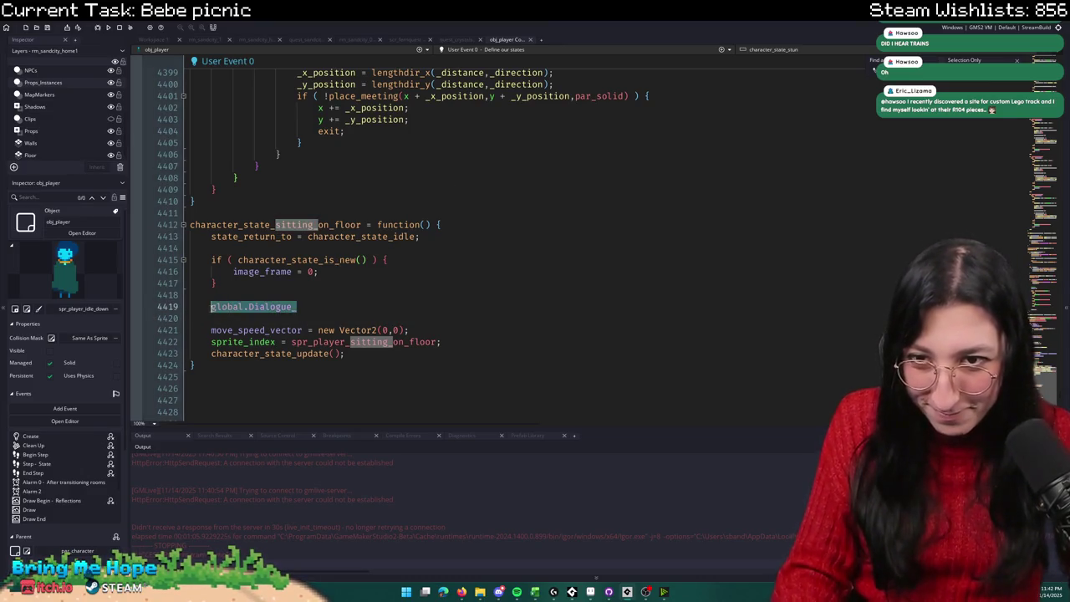
{"action": "type", "text": " = true;"}
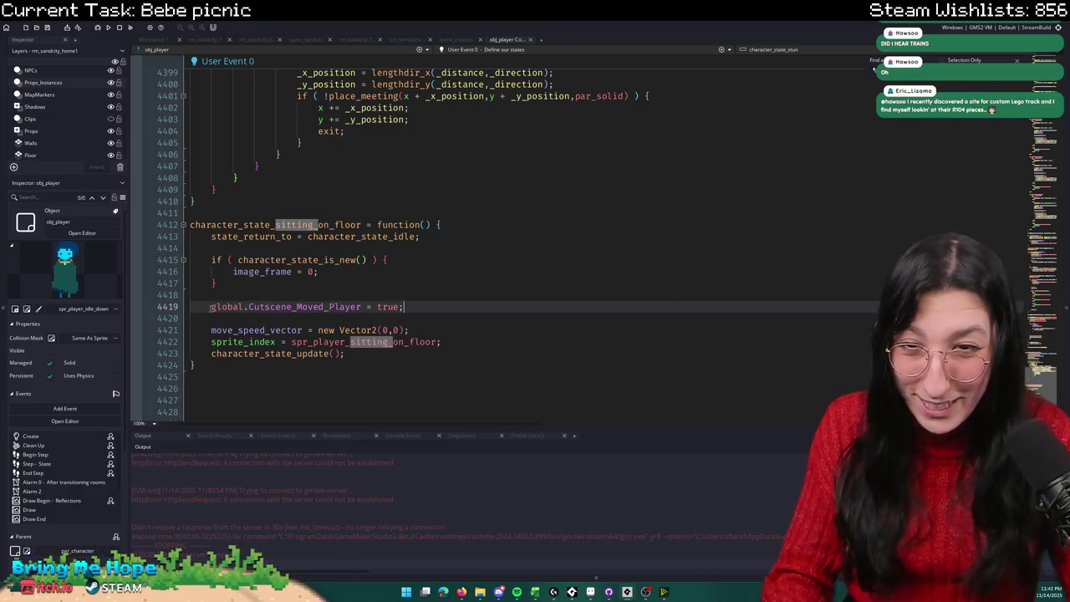
{"action": "key", "text": "F5"}
Step: Delete the skip_inputs = true line from quest_sandcity's picnic scene
{"action": "left_click", "coordinate": [1013, 61]}
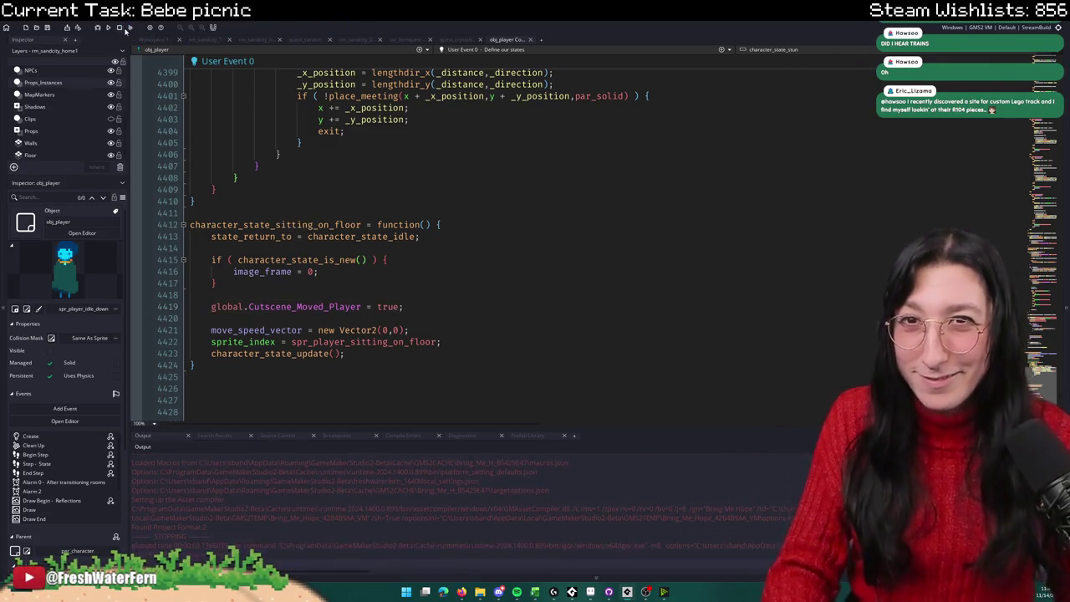
{"action": "left_click", "coordinate": [307, 40]}
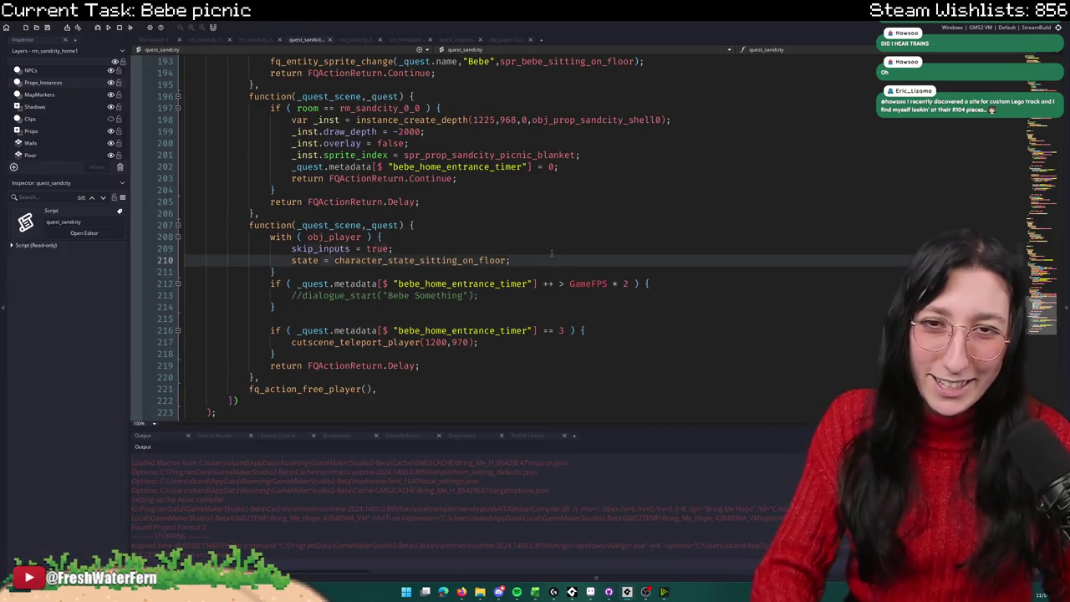
{"action": "key", "text": "Up"}
{"action": "key", "text": "ctrl+d"}
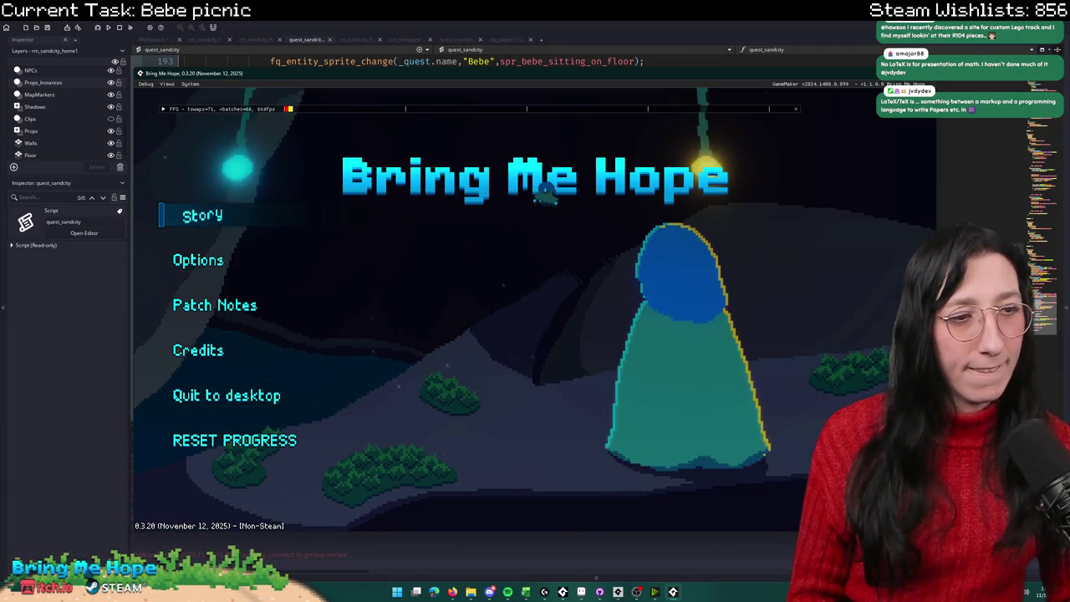
Step: Start the Story, advance the picnic dialogue to see the player seated beside Bebe, then quit the game
{"action": "left_click", "coordinate": [203, 215]}
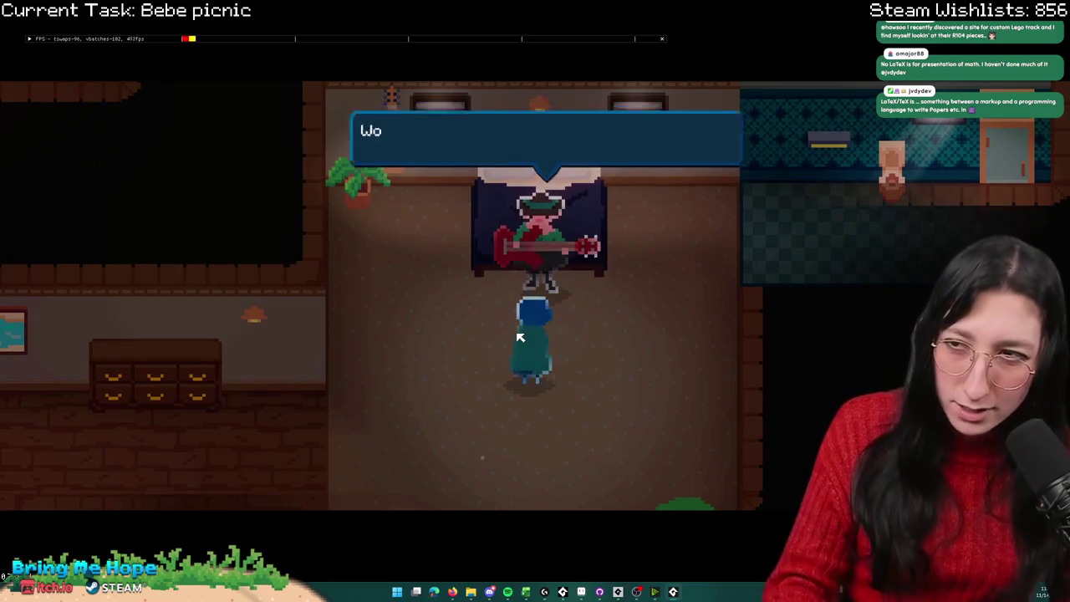
{"action": "key", "text": "space"}
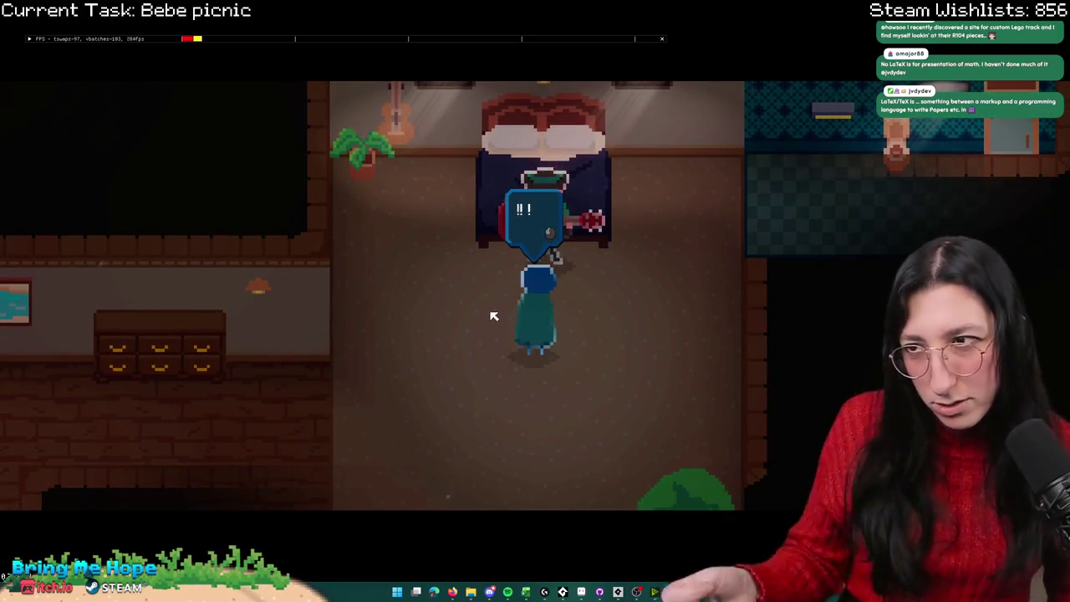
{"action": "key", "text": "space"}
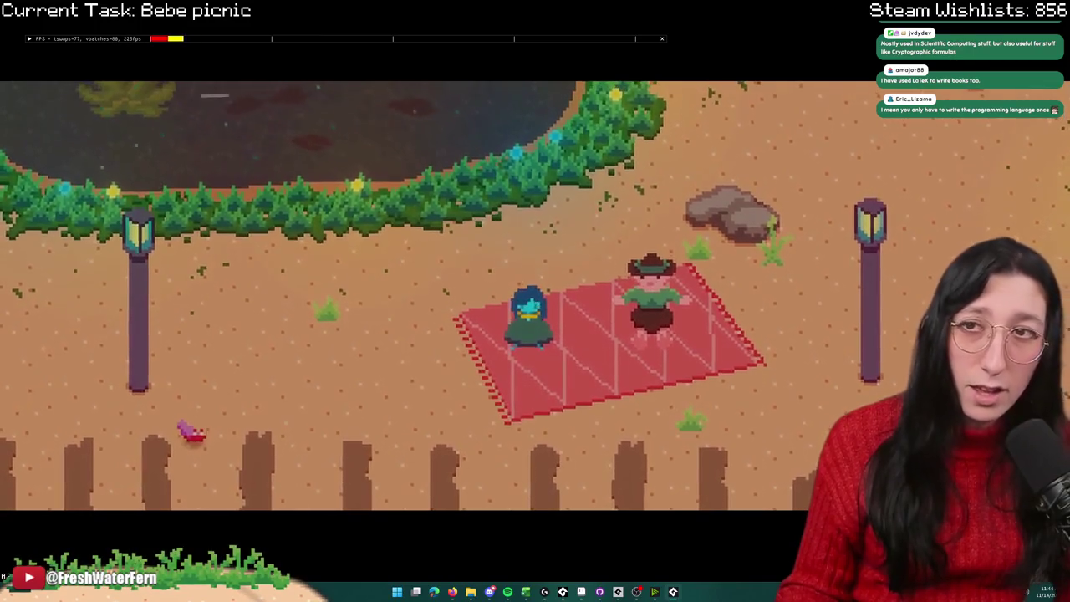
{"action": "key", "text": "alt+F4"}
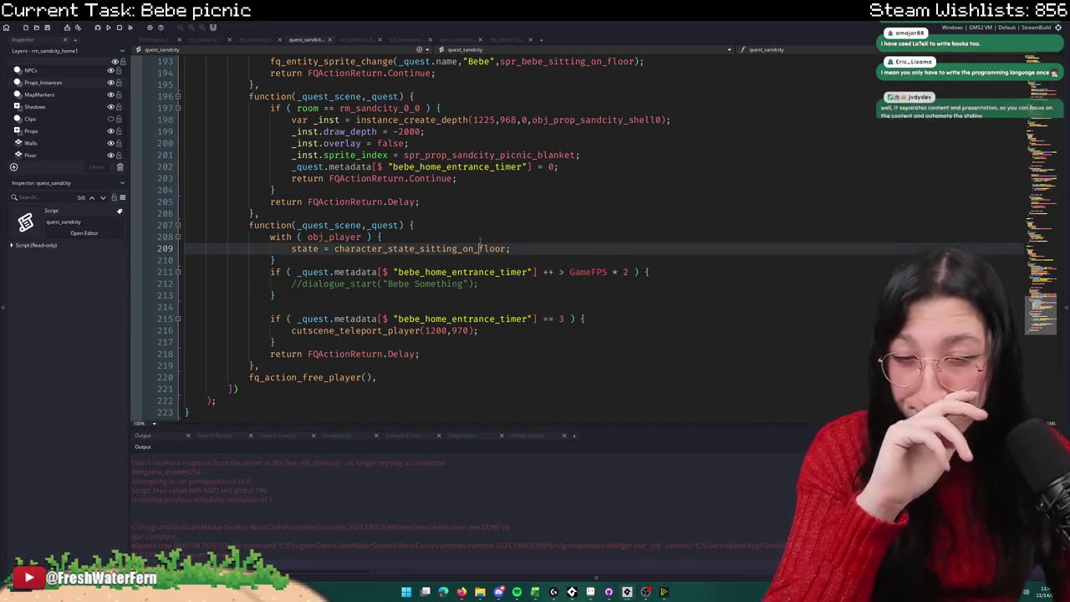
Step: Search obj_player's code for every 'image_frame ++' match and jump to the one near line 1200
{"action": "middle_click", "coordinate": [457, 248]}
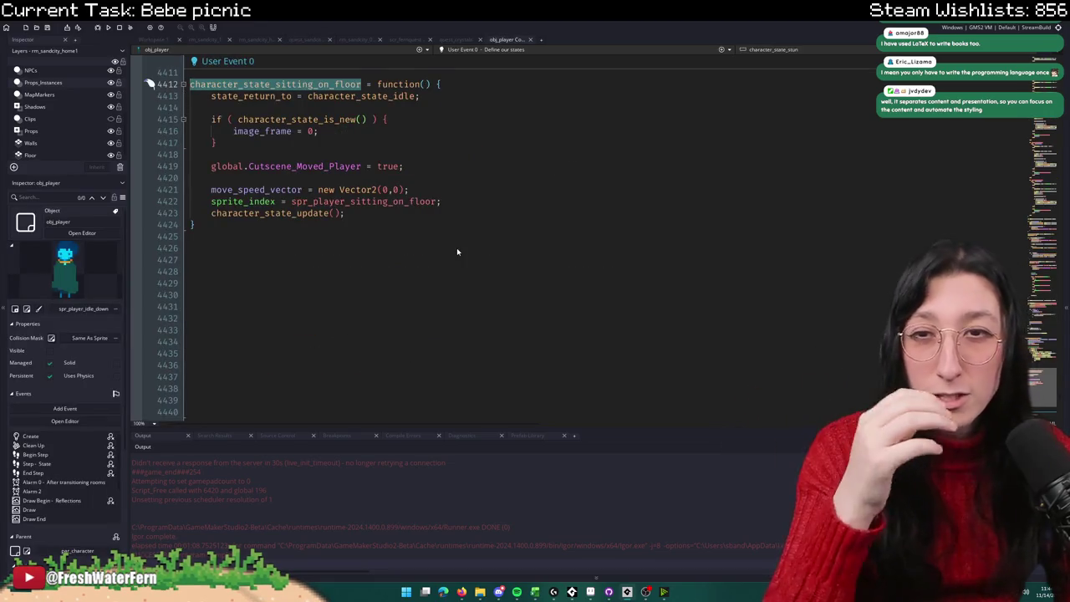
{"action": "double_click", "coordinate": [267, 137]}
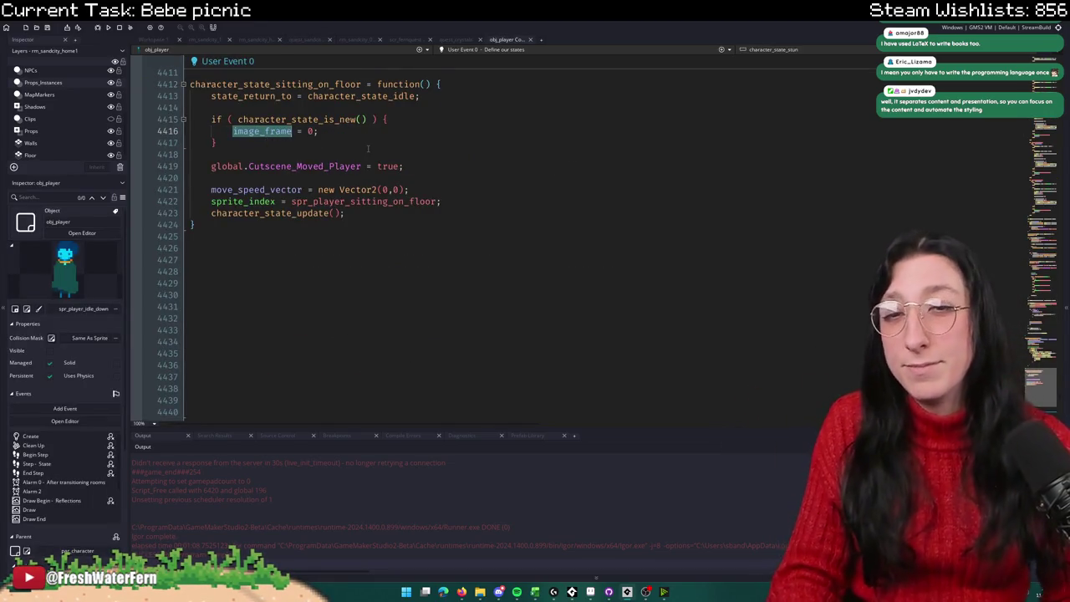
{"action": "key", "text": "ctrl+f"}
{"action": "key", "text": "Return"}
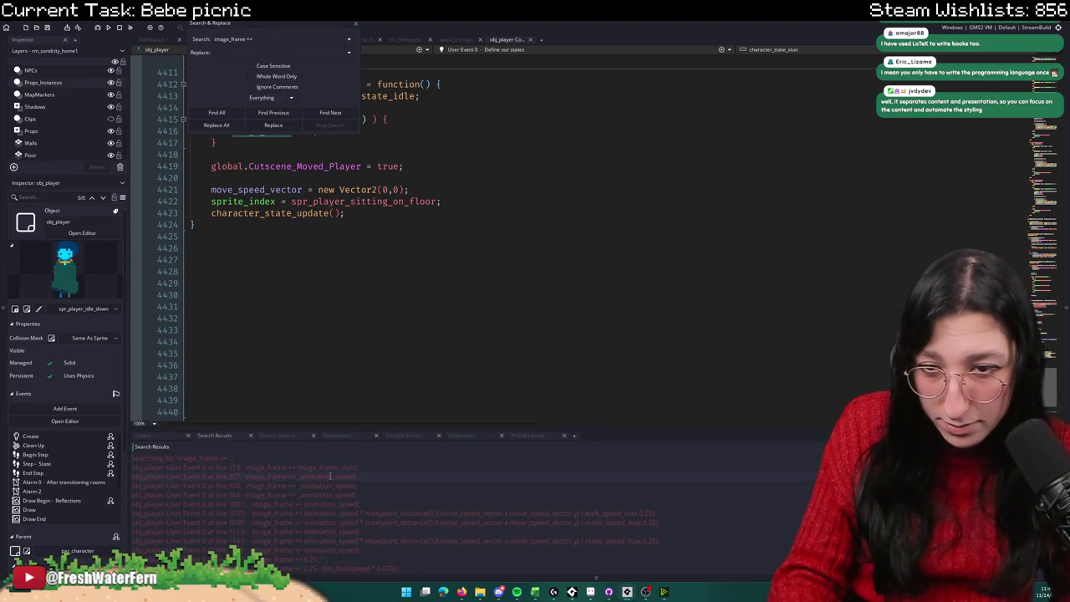
{"action": "scroll", "coordinate": [297, 510], "scroll_direction": "down", "scroll_amount": 5}
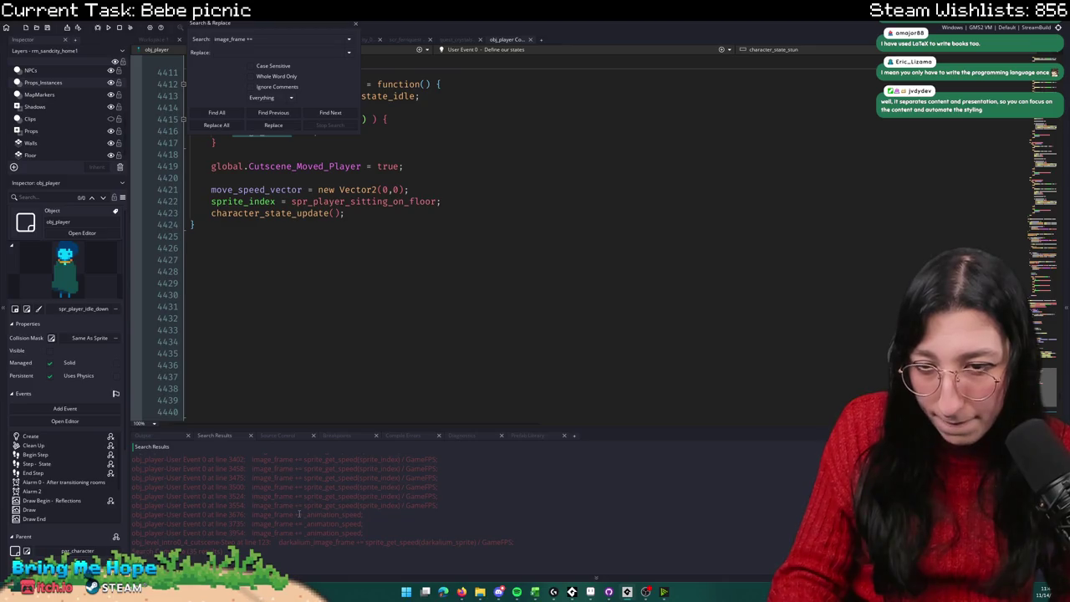
{"action": "scroll", "coordinate": [309, 505], "scroll_direction": "up", "scroll_amount": 3}
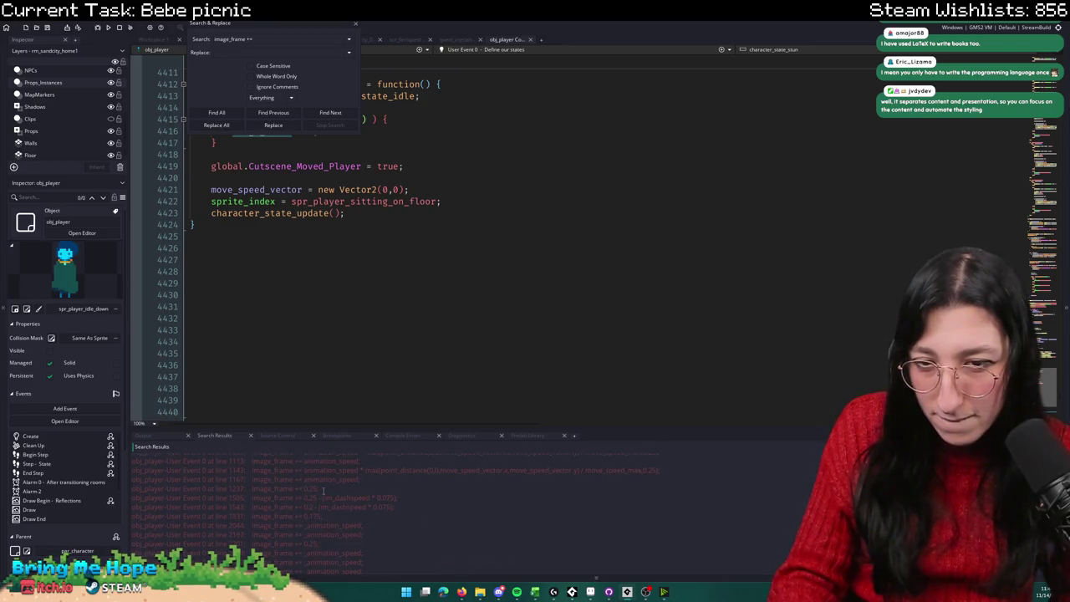
{"action": "double_click", "coordinate": [324, 489]}
{"action": "scroll", "coordinate": [394, 235], "scroll_direction": "up", "scroll_amount": 3}
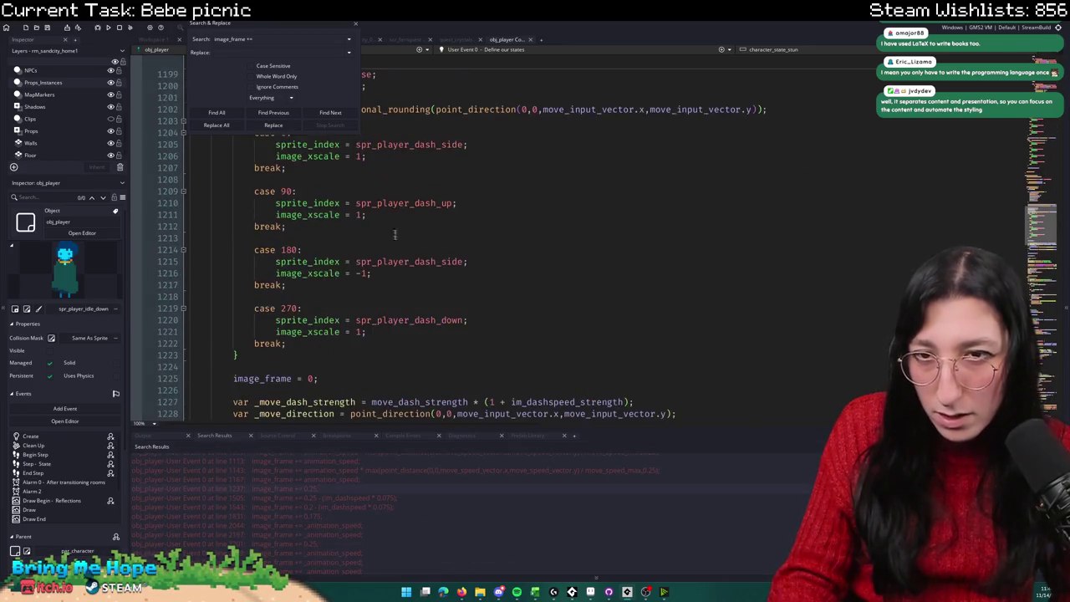
{"action": "left_click", "coordinate": [355, 25]}
{"action": "scroll", "coordinate": [364, 285], "scroll_direction": "up", "scroll_amount": 10}
{"action": "scroll", "coordinate": [364, 285], "scroll_direction": "up", "scroll_amount": 15}
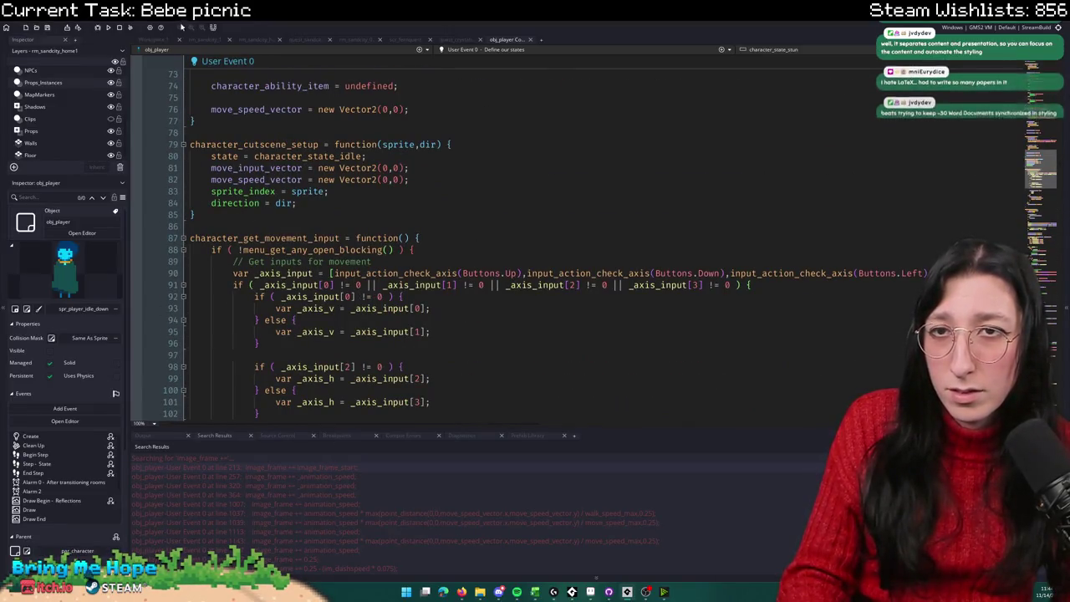
Step: Glance at the scr_fernquest script, then search assets for obj_player with Ctrl+T
{"action": "key", "text": "ctrl+Tab"}
{"action": "left_click", "coordinate": [400, 39]}
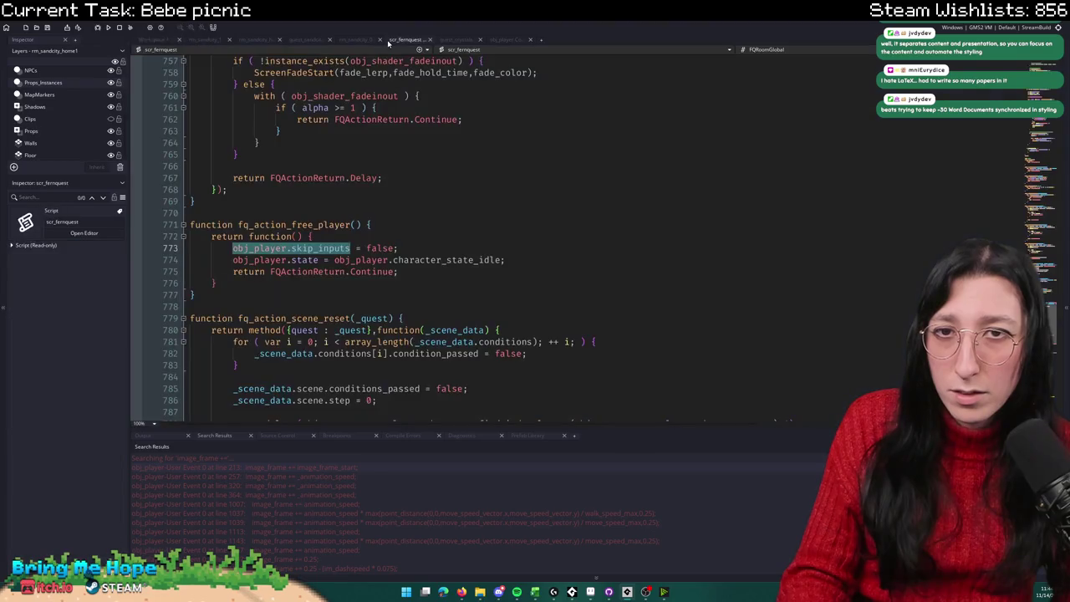
{"action": "left_click", "coordinate": [353, 200]}
{"action": "scroll", "coordinate": [331, 236], "scroll_direction": "down", "scroll_amount": 6}
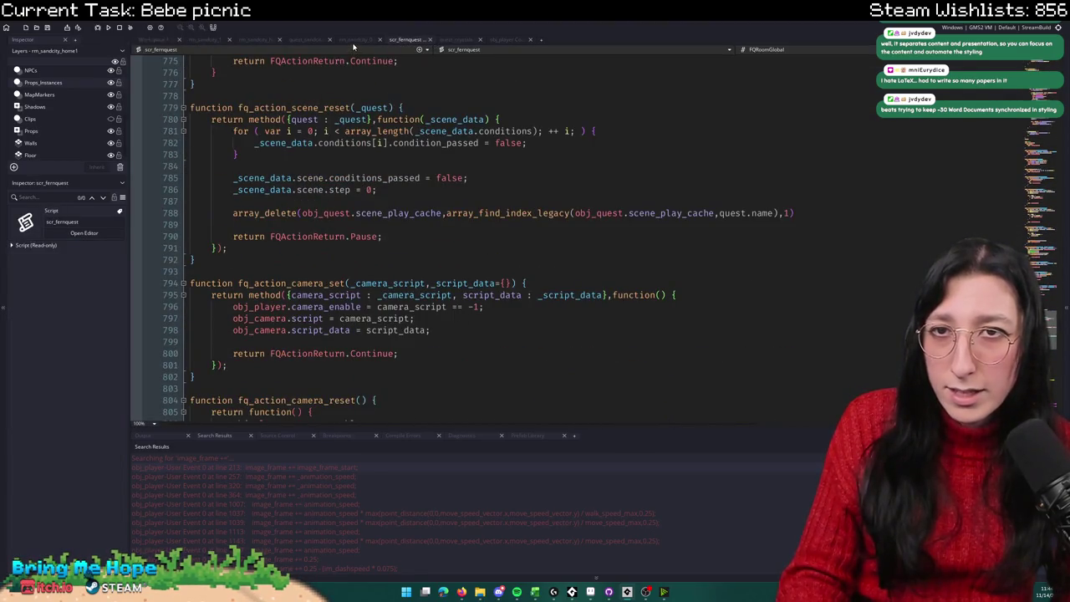
{"action": "key", "text": "ctrl+Tab"}
{"action": "key", "text": "ctrl+t"}
{"action": "type", "text": "ob"}
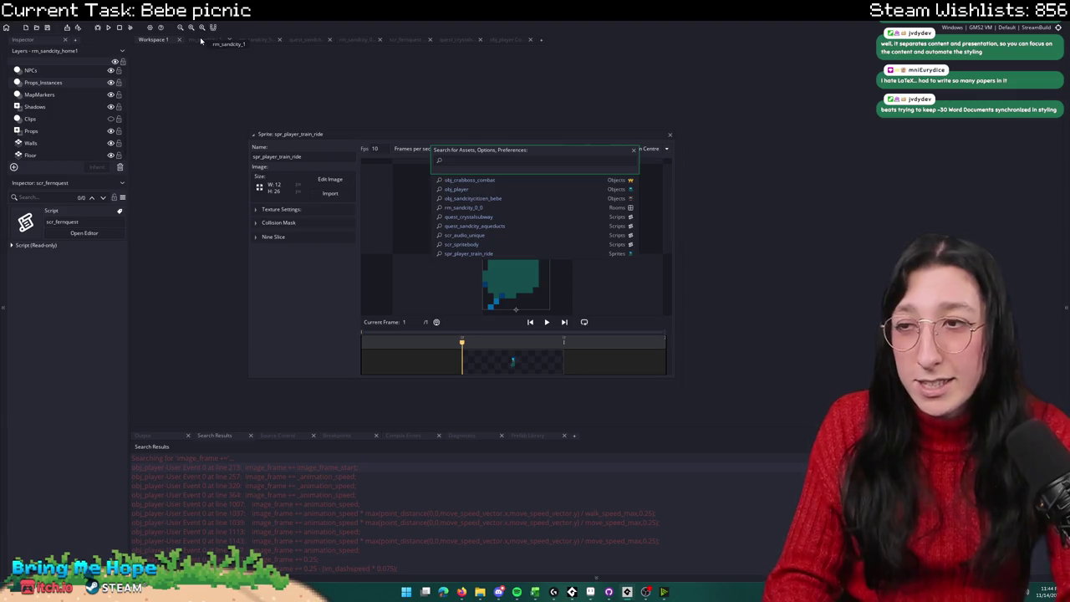
{"action": "type", "text": "j_player"}
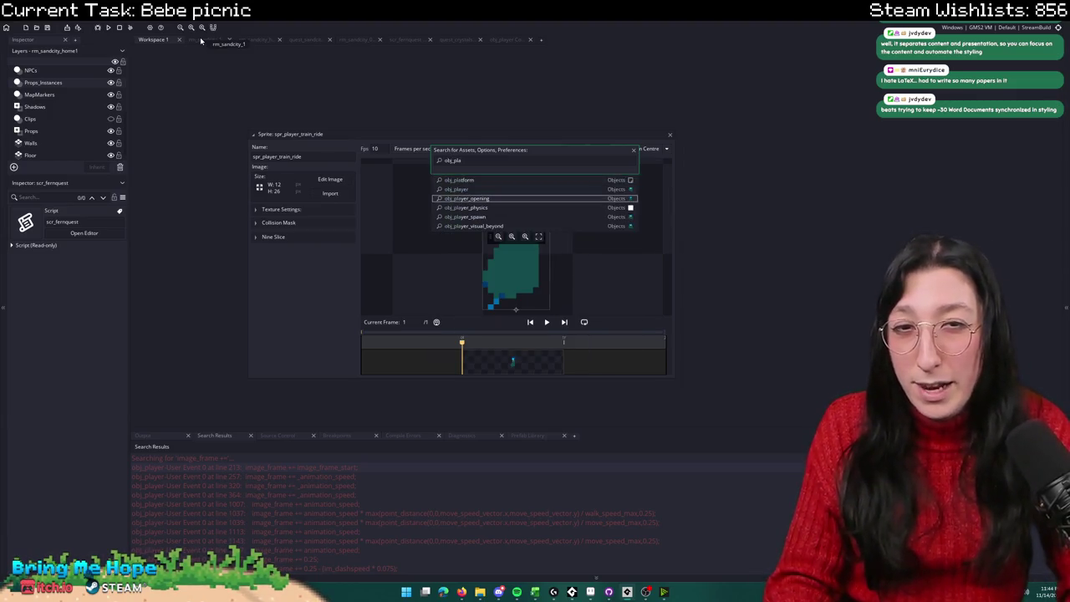
Step: Open obj_player and review its Draw event code
{"action": "key", "text": "Return"}
{"action": "left_click", "coordinate": [567, 50]}
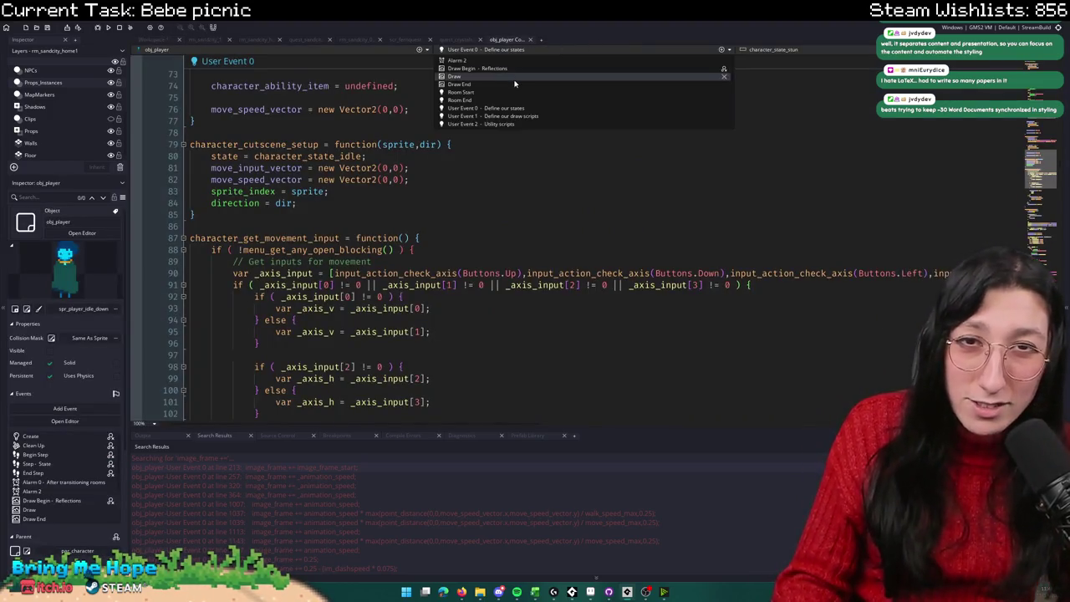
{"action": "left_click", "coordinate": [516, 84]}
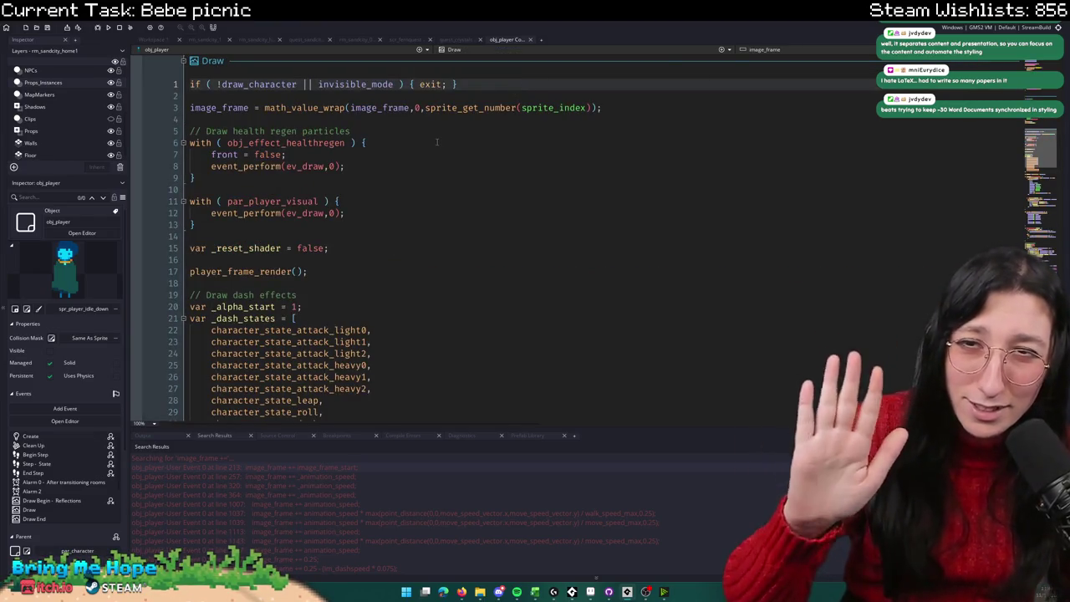
{"action": "scroll", "coordinate": [424, 113], "scroll_direction": "down", "scroll_amount": 15}
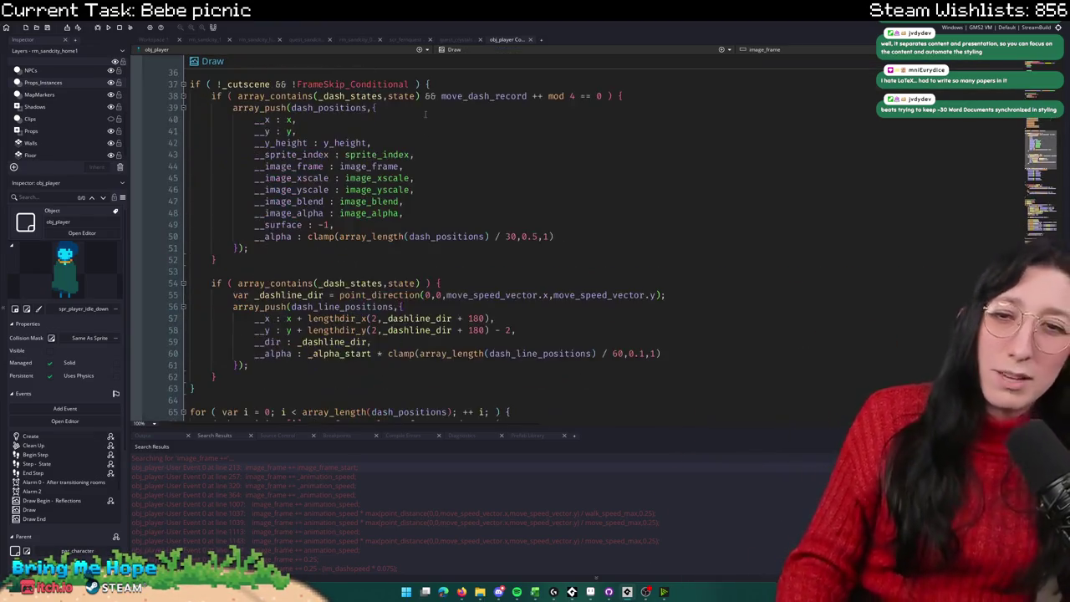
{"action": "scroll", "coordinate": [424, 111], "scroll_direction": "down", "scroll_amount": 12}
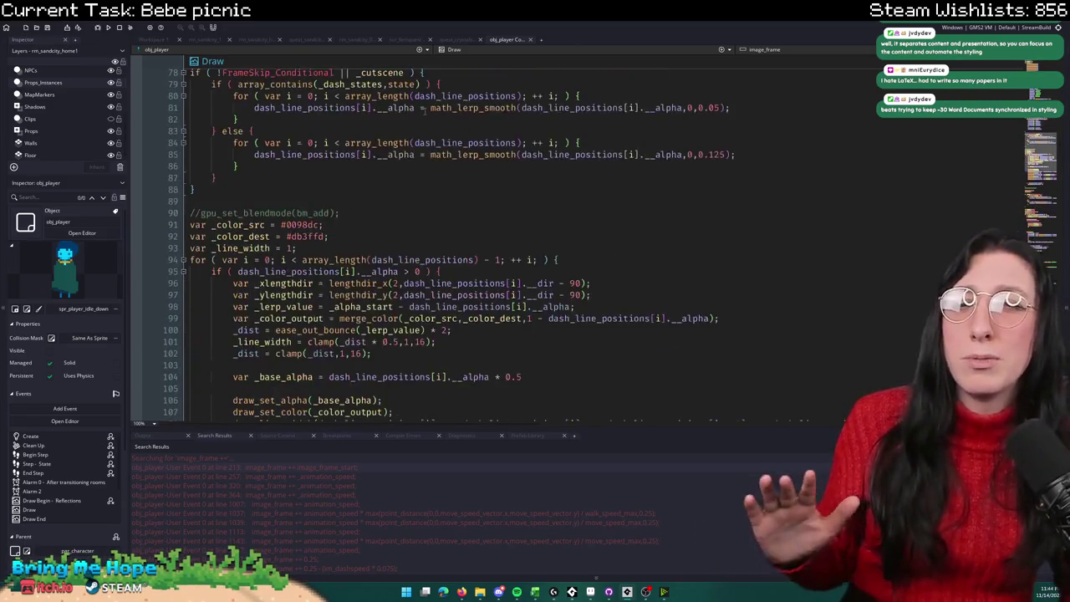
Step: Switch to another obj_player event and review its skip_inputs and dialogue_move state checks
{"action": "left_click", "coordinate": [454, 50]}
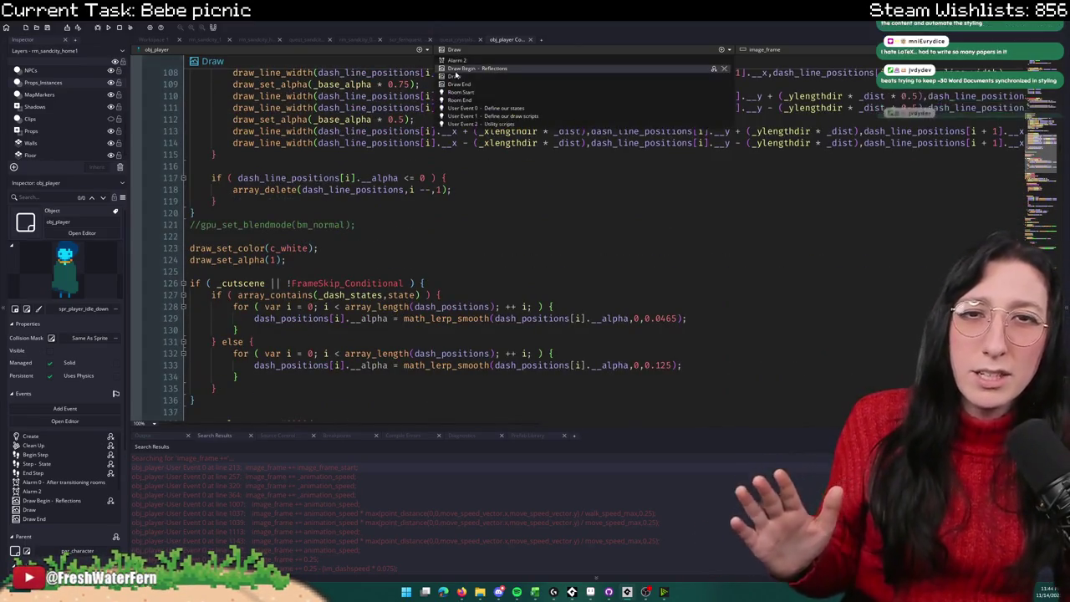
{"action": "left_click", "coordinate": [468, 62]}
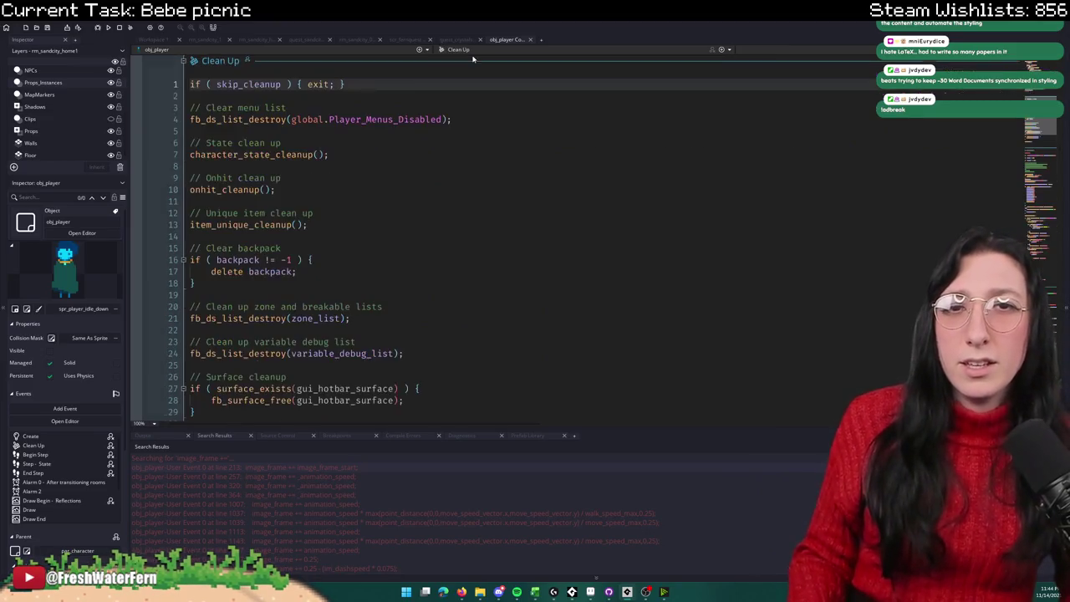
{"action": "scroll", "coordinate": [358, 194], "scroll_direction": "down", "scroll_amount": 10}
{"action": "scroll", "coordinate": [357, 194], "scroll_direction": "down", "scroll_amount": 20}
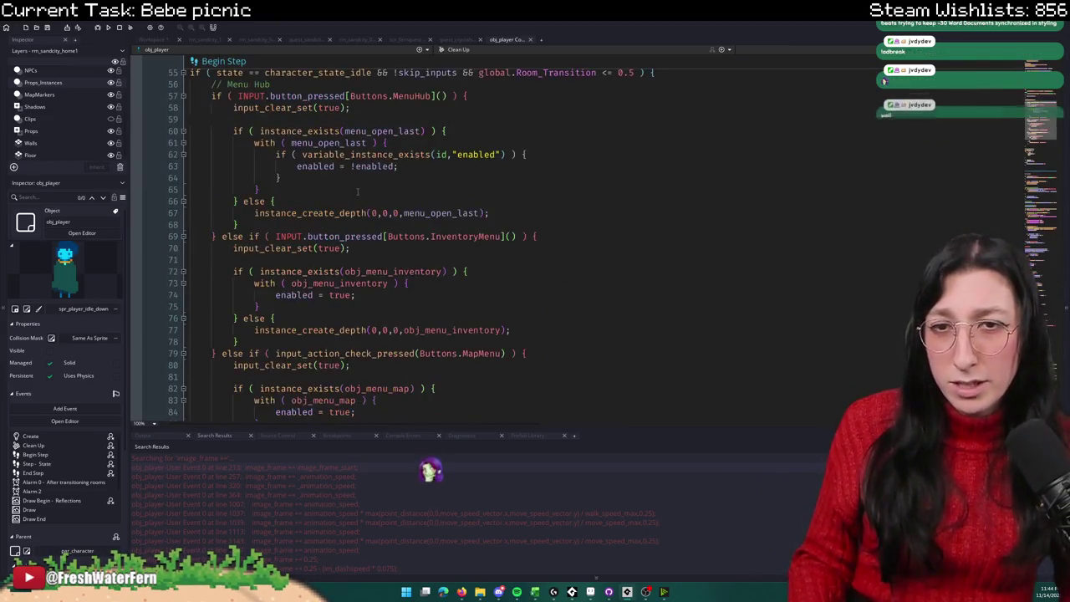
{"action": "scroll", "coordinate": [358, 194], "scroll_direction": "down", "scroll_amount": 20}
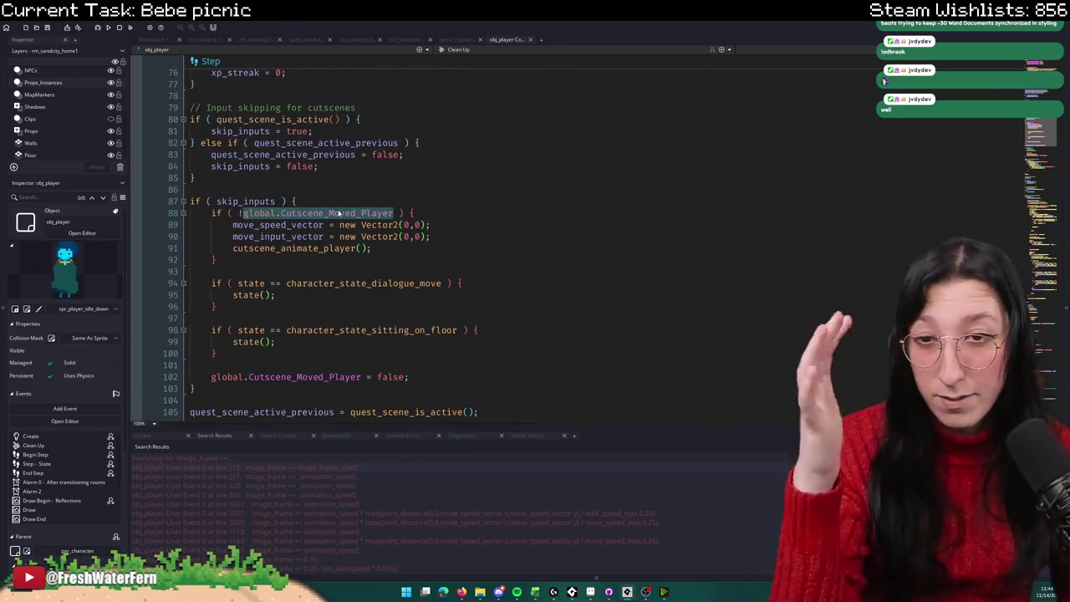
{"action": "left_click", "coordinate": [349, 224]}
{"action": "left_click", "coordinate": [329, 282]}
{"action": "scroll", "coordinate": [329, 287], "scroll_direction": "down", "scroll_amount": 2}
{"action": "scroll", "coordinate": [329, 287], "scroll_direction": "down", "scroll_amount": 6}
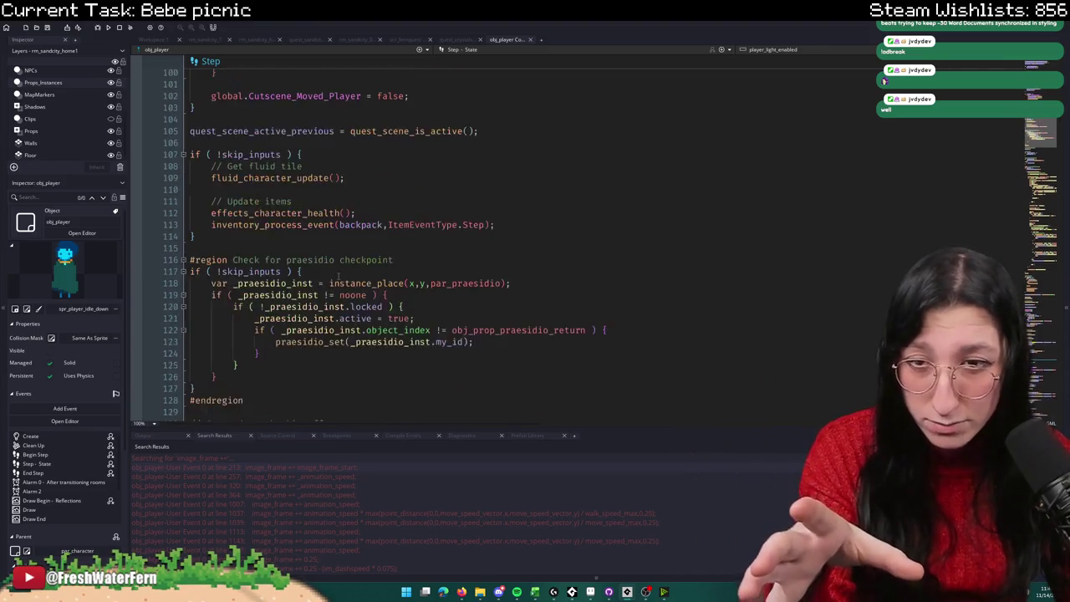
Step: Jump back to the character_state_sitting_on_floor definition in User Event 0
{"action": "mouse_move", "coordinate": [309, 226]}
{"action": "scroll", "coordinate": [307, 219], "scroll_direction": "down", "scroll_amount": 14}
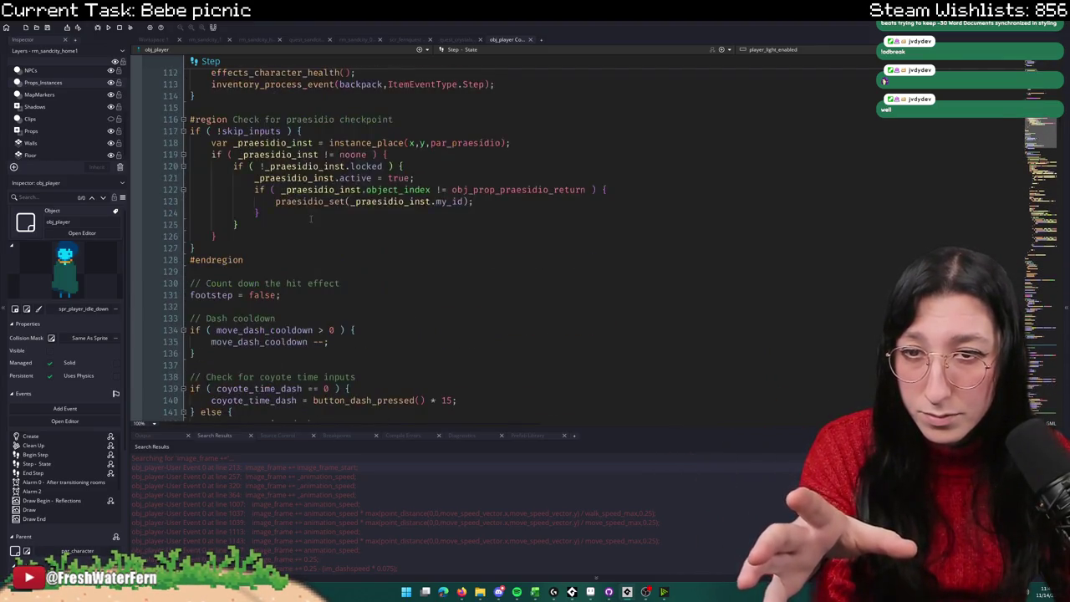
{"action": "scroll", "coordinate": [305, 213], "scroll_direction": "down", "scroll_amount": 7}
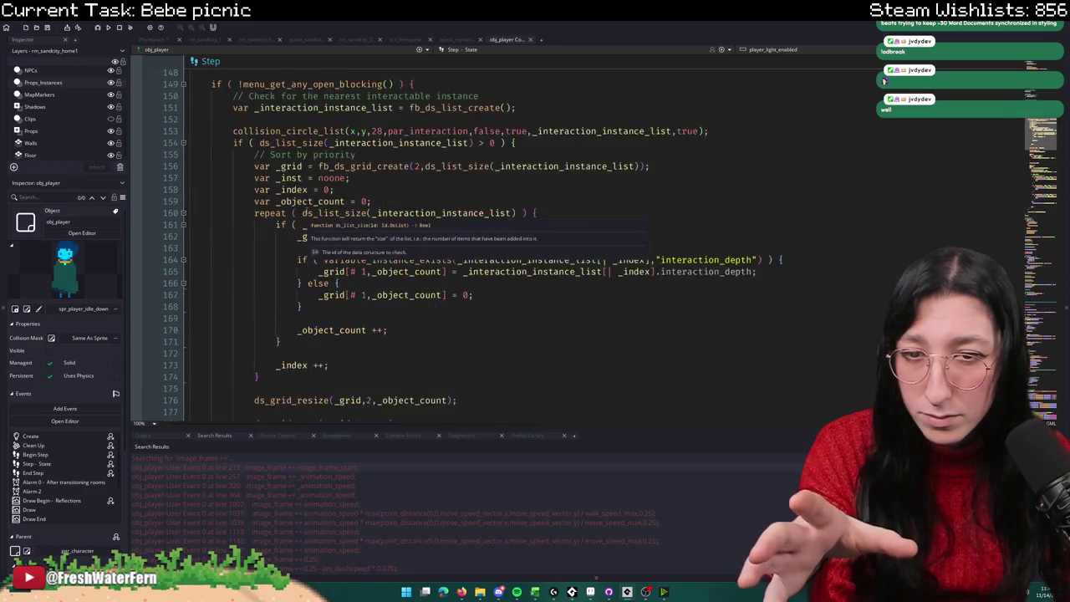
{"action": "scroll", "coordinate": [333, 187], "scroll_direction": "up", "scroll_amount": 19}
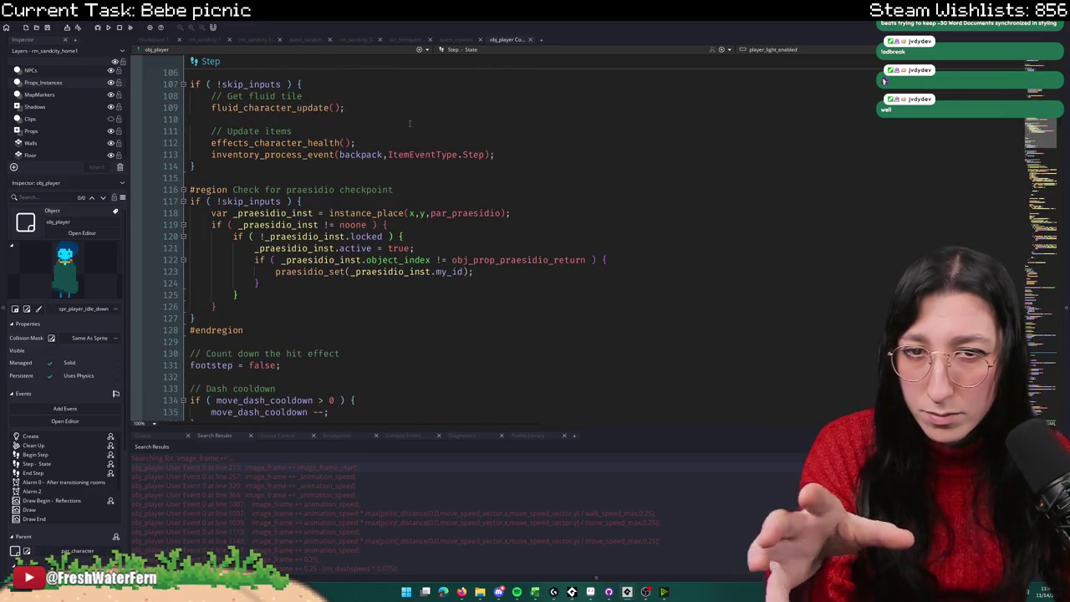
{"action": "scroll", "coordinate": [410, 124], "scroll_direction": "up", "scroll_amount": 6}
{"action": "middle_click", "coordinate": [361, 191]}
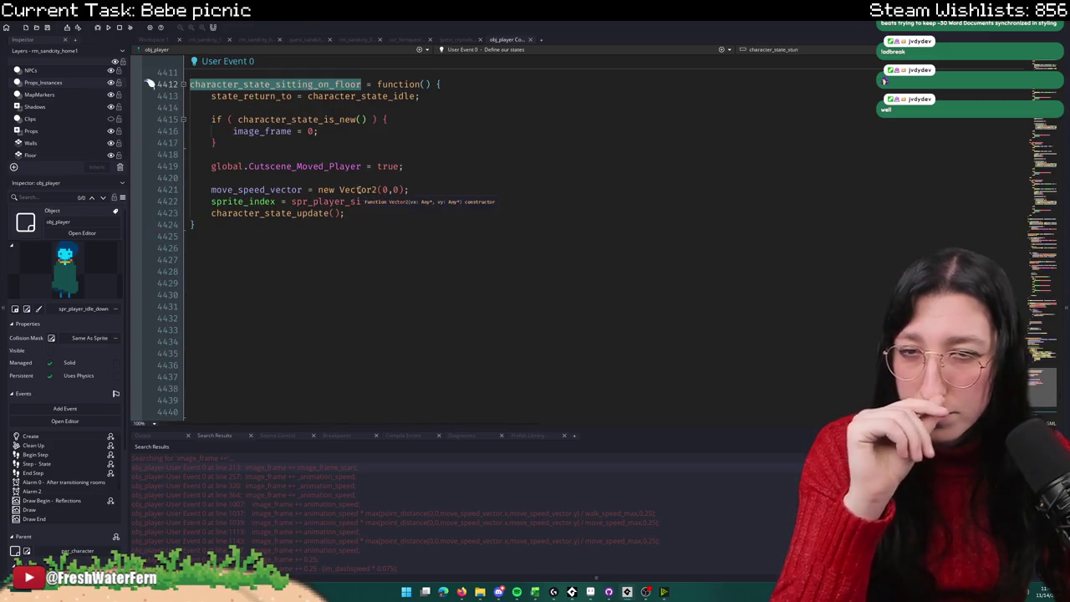
{"action": "double_click", "coordinate": [289, 132]}
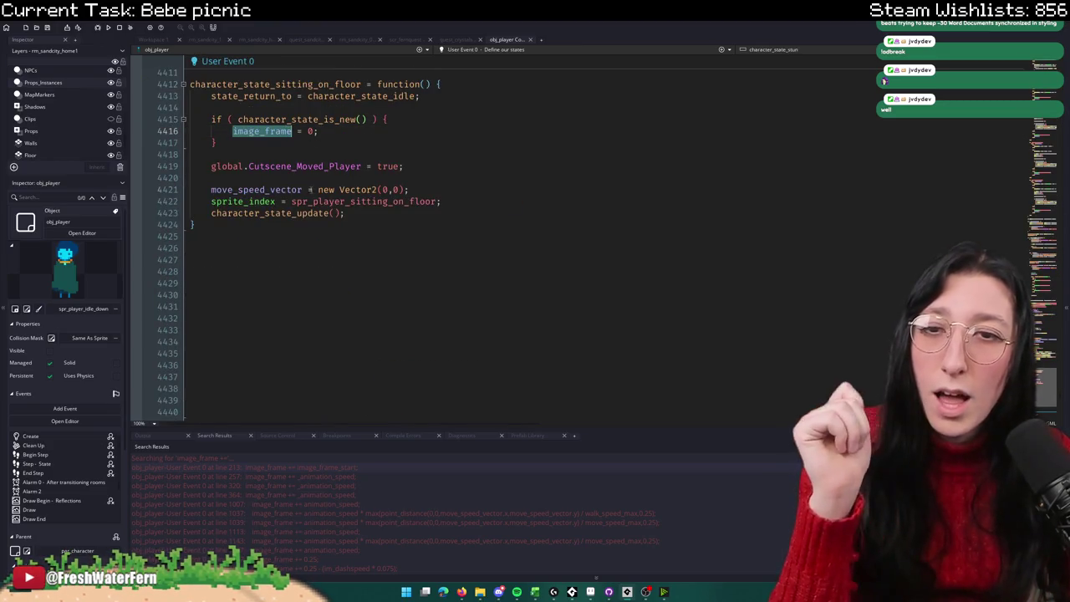
{"action": "middle_click", "coordinate": [326, 201]}
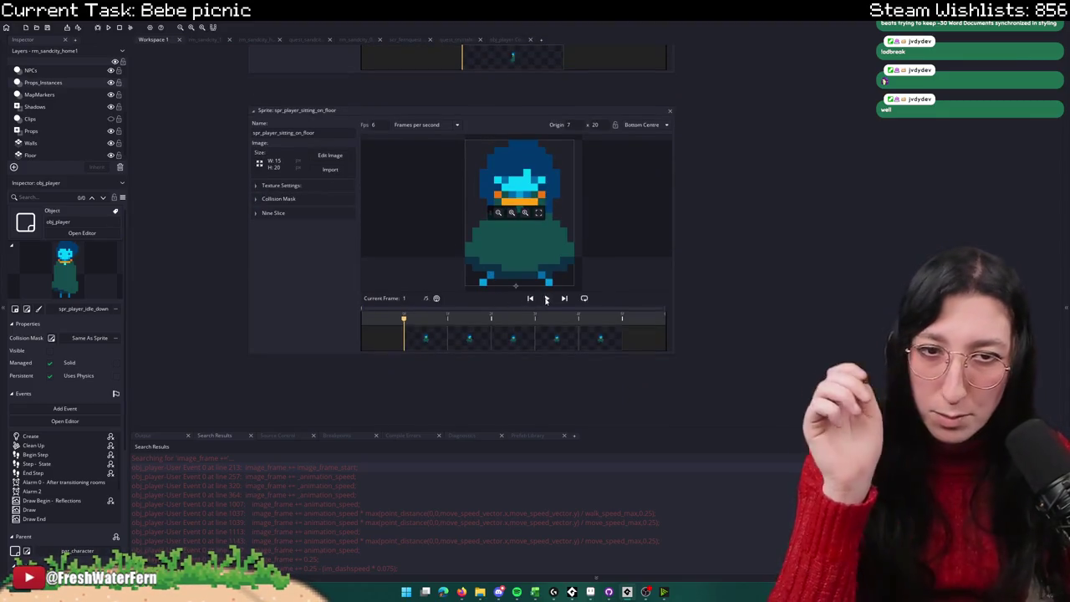
{"action": "left_click", "coordinate": [547, 299]}
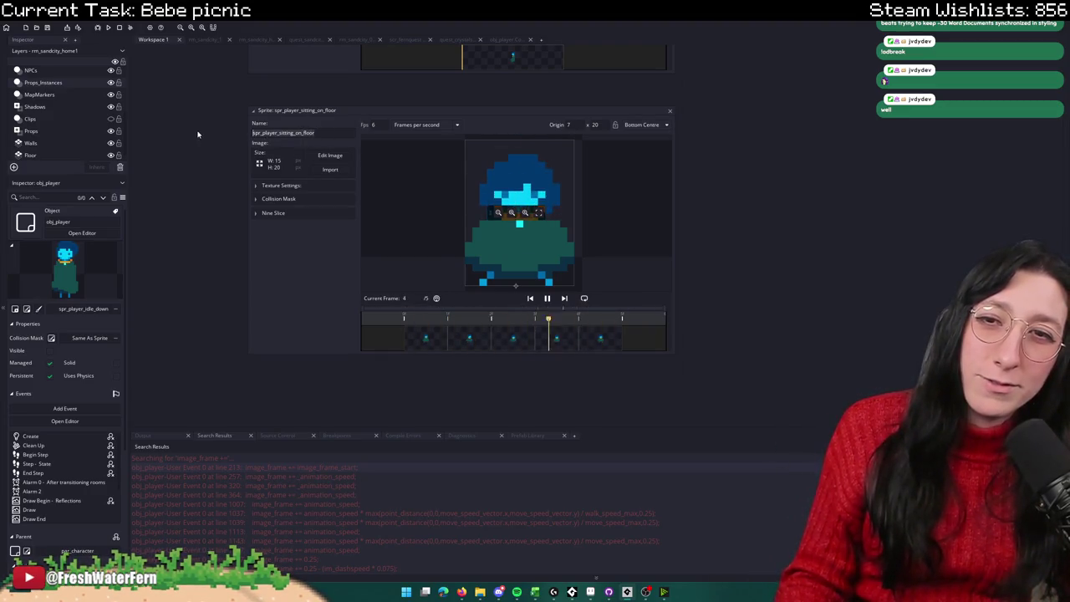
{"action": "left_click", "coordinate": [668, 110]}
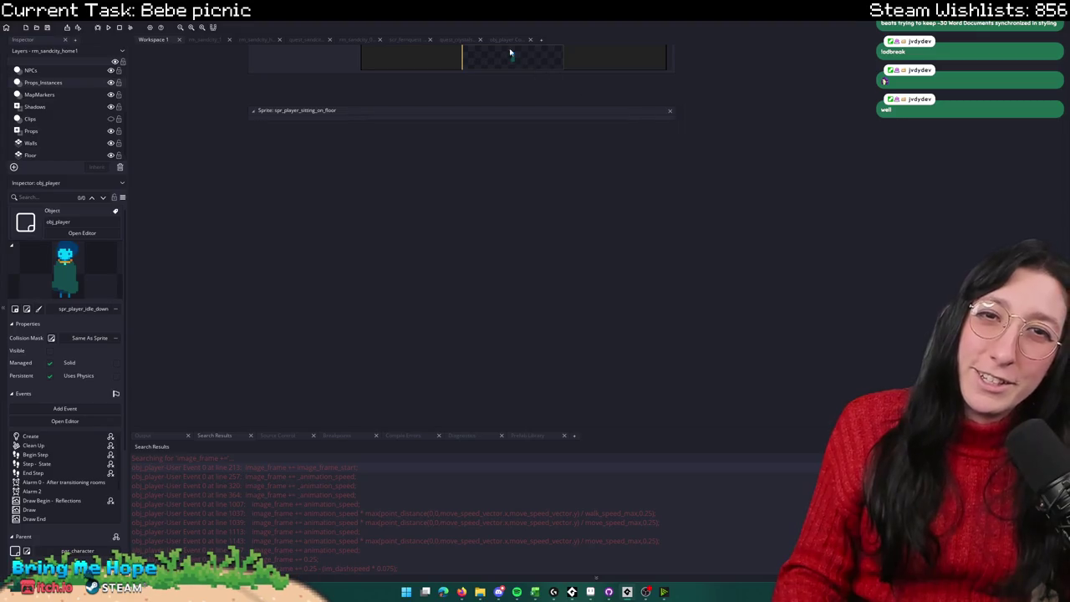
{"action": "left_click", "coordinate": [500, 40]}
{"action": "left_click", "coordinate": [442, 168]}
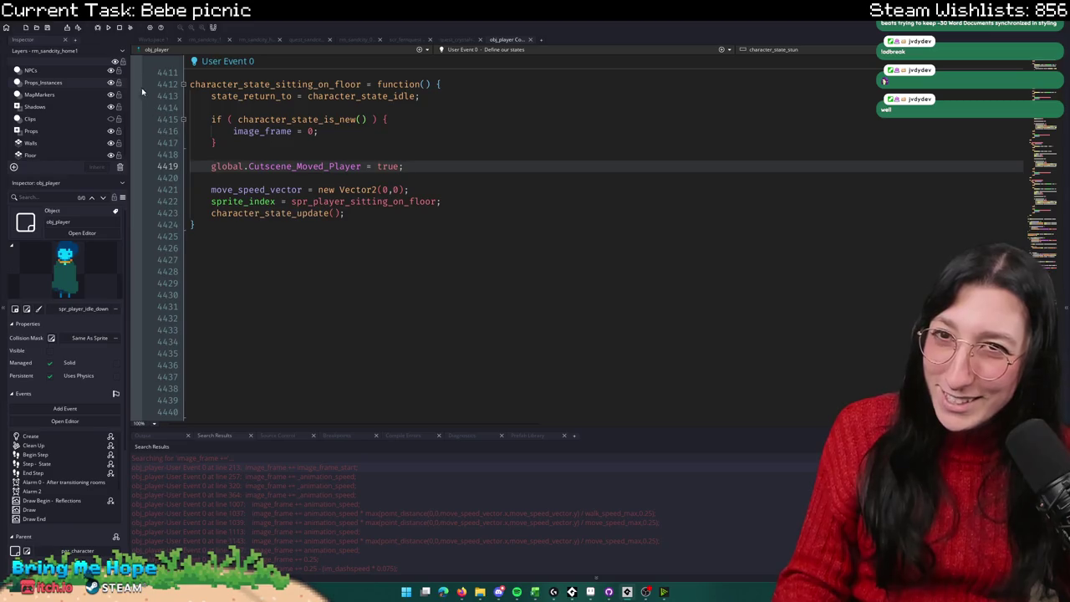
Step: Open an image_frame += match and step through quick-find matches in the code
{"action": "double_click", "coordinate": [365, 513]}
{"action": "scroll", "coordinate": [448, 299], "scroll_direction": "up", "scroll_amount": 10}
{"action": "scroll", "coordinate": [430, 299], "scroll_direction": "down", "scroll_amount": 12}
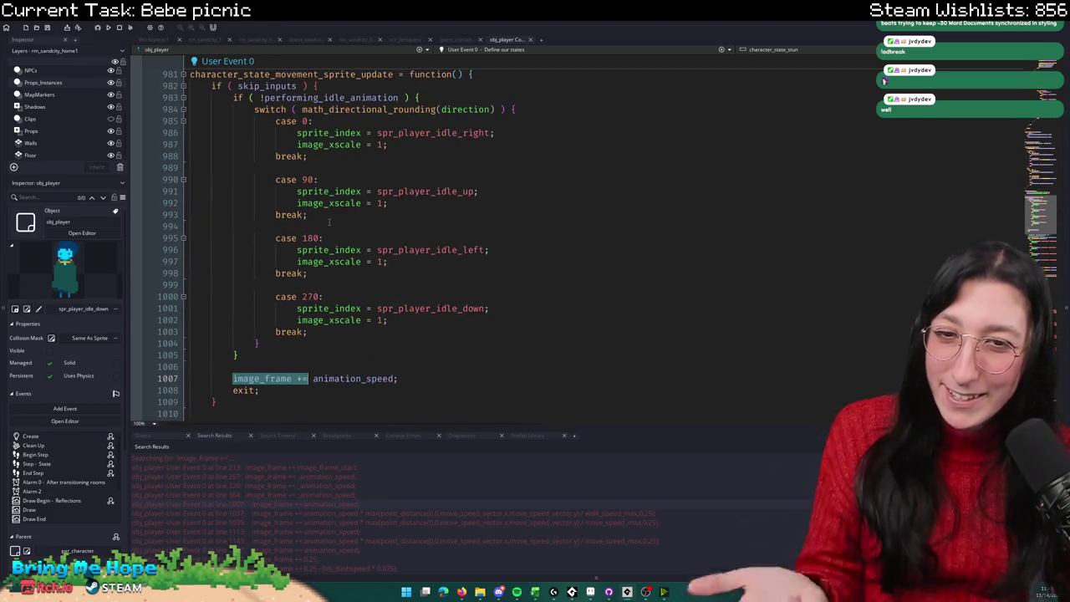
{"action": "scroll", "coordinate": [353, 242], "scroll_direction": "down", "scroll_amount": 18}
{"action": "scroll", "coordinate": [325, 211], "scroll_direction": "down", "scroll_amount": 20}
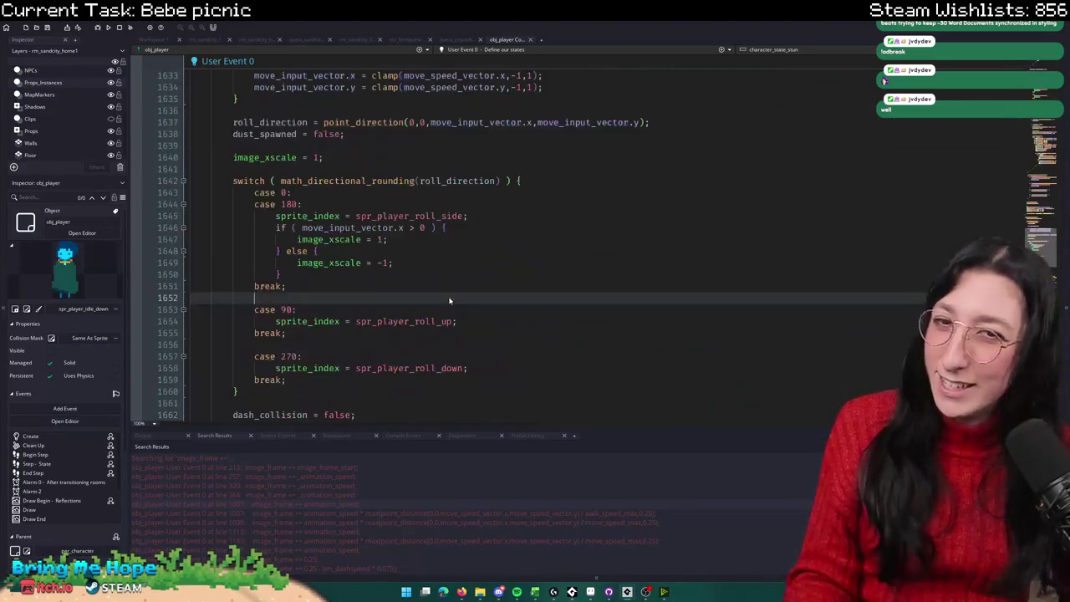
{"action": "key", "text": "ctrl+f"}
{"action": "key", "text": "Return"}
{"action": "type", "text": "lobal"}
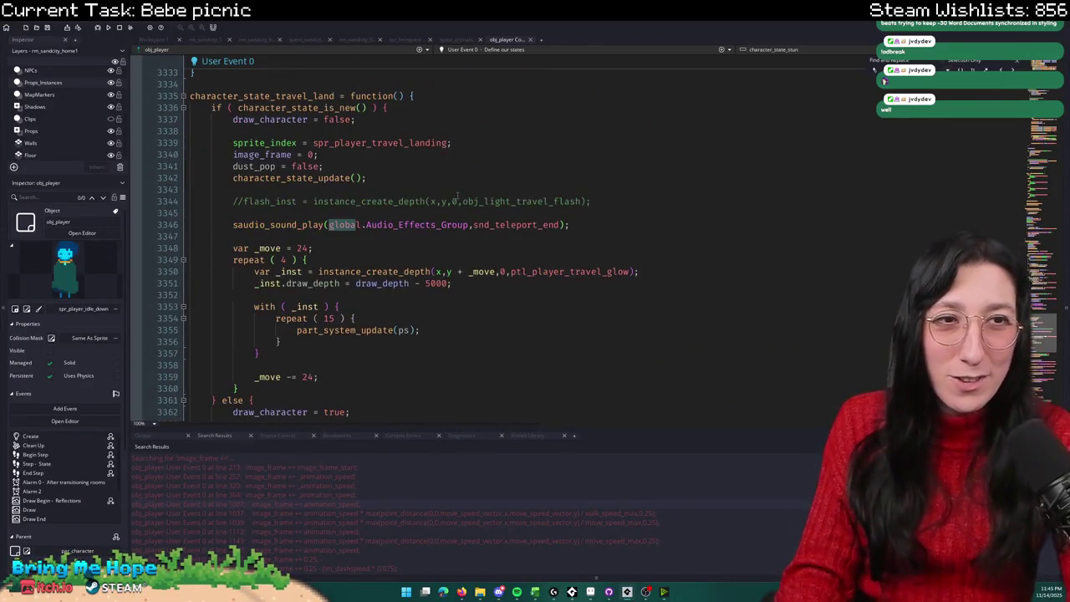
{"action": "key", "text": "Return"}
{"action": "key", "text": "Return"}
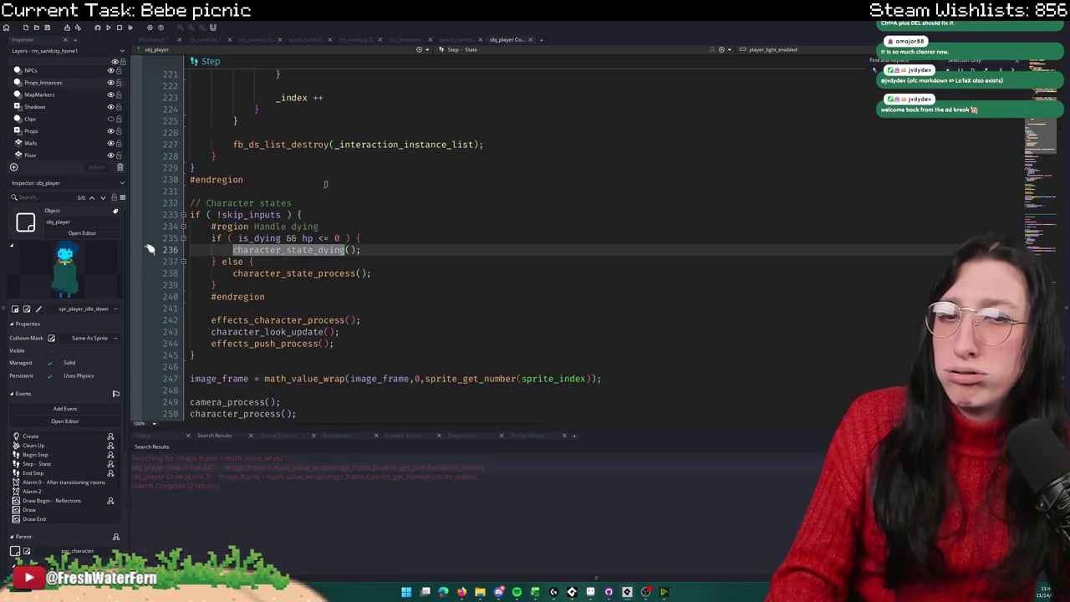
Step: Find all 'image_frame =' assignments from line 247 and enlarge the results list
{"action": "left_click_drag", "start_coordinate": [190, 378], "coordinate": [264, 377]}
{"action": "key", "text": "ctrl+f"}
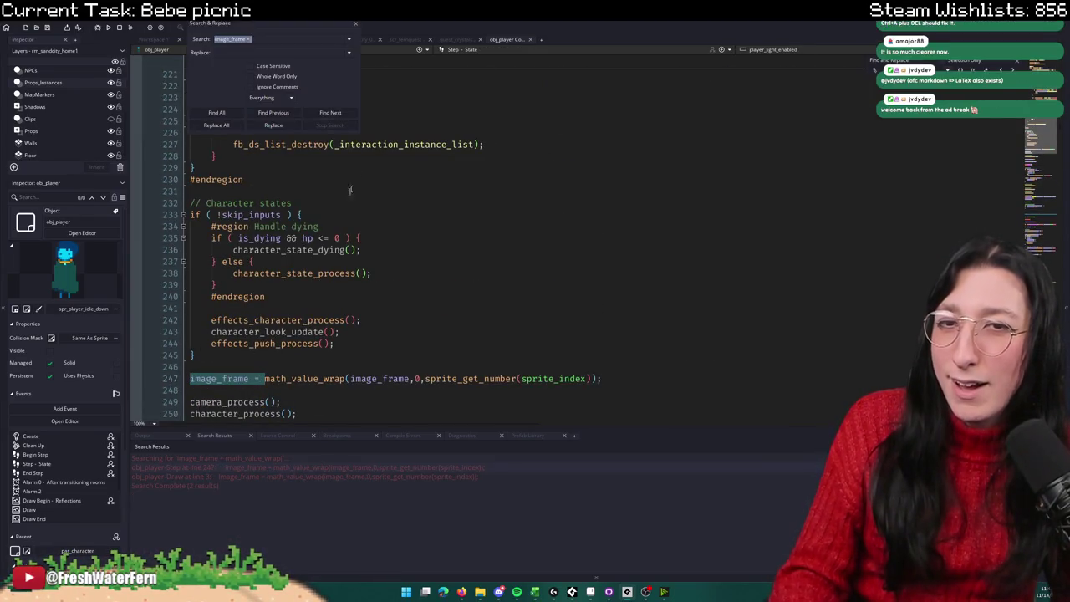
{"action": "left_click", "coordinate": [235, 115]}
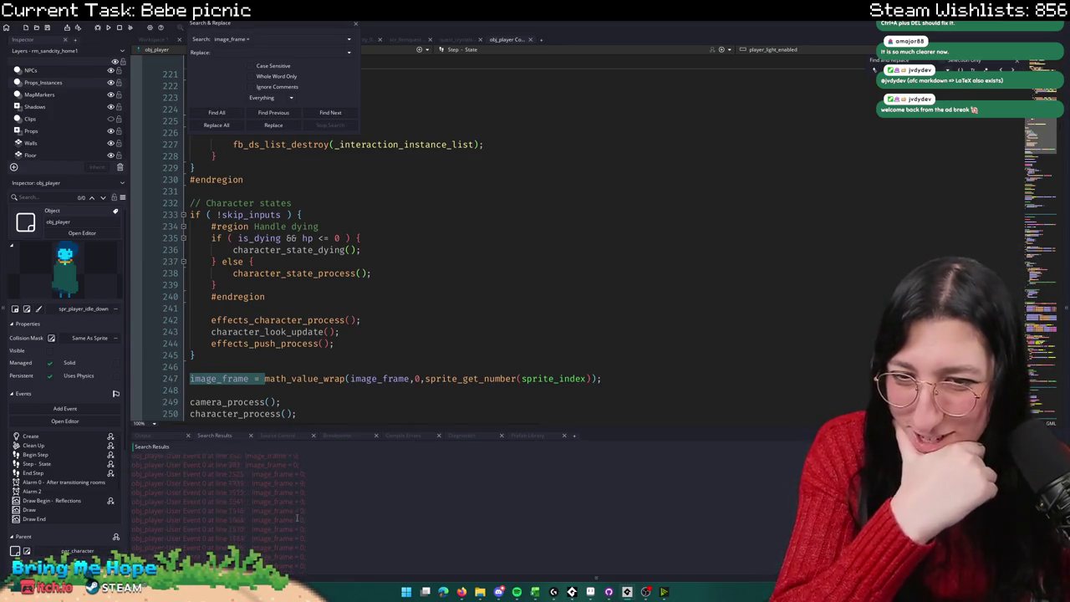
{"action": "left_click_drag", "start_coordinate": [376, 427], "coordinate": [381, 334]}
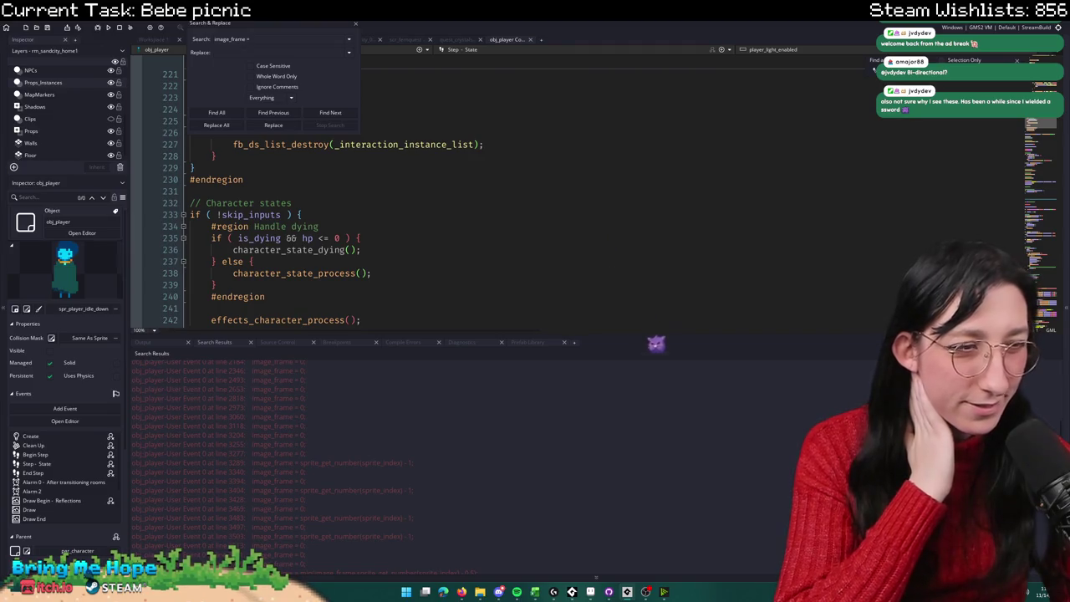
{"action": "scroll", "coordinate": [410, 427], "scroll_direction": "down", "scroll_amount": 2}
{"action": "scroll", "coordinate": [409, 442], "scroll_direction": "down", "scroll_amount": 1}
{"action": "scroll", "coordinate": [381, 506], "scroll_direction": "down", "scroll_amount": 2}
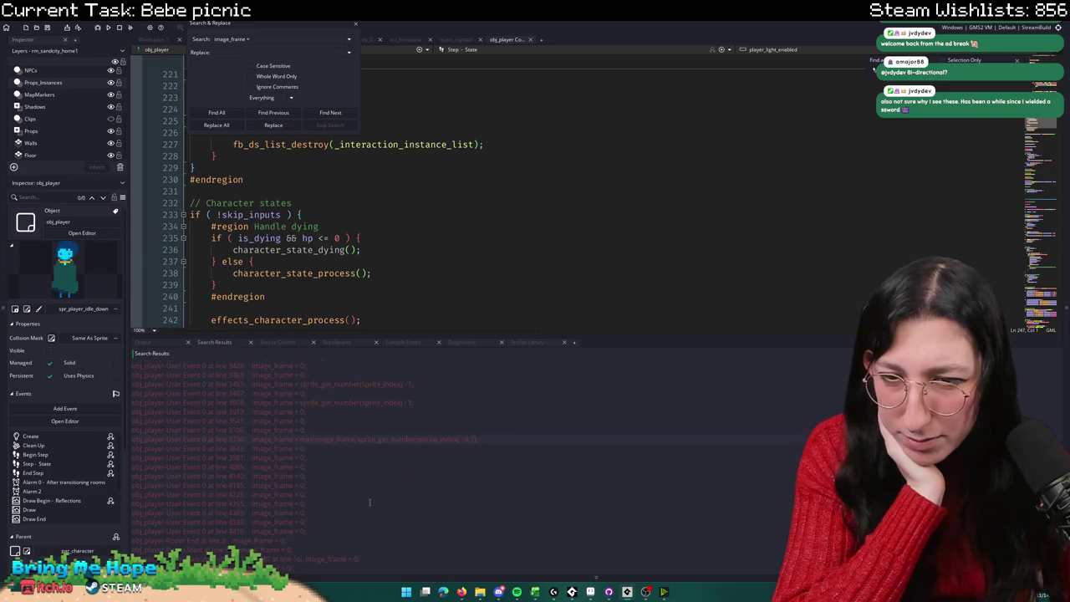
{"action": "scroll", "coordinate": [292, 510], "scroll_direction": "down", "scroll_amount": 1}
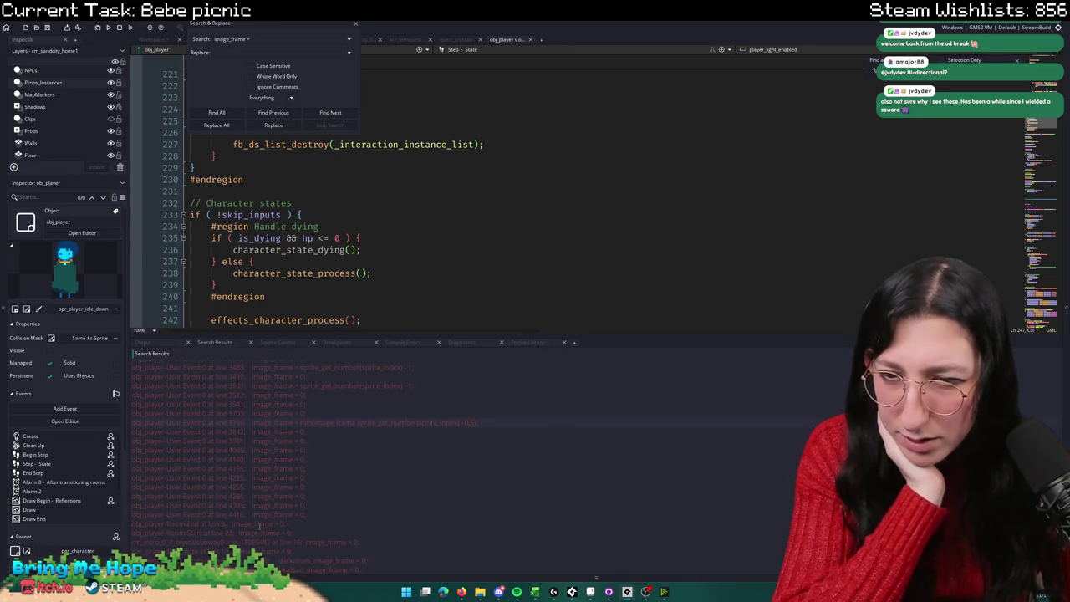
{"action": "scroll", "coordinate": [255, 527], "scroll_direction": "down", "scroll_amount": 1}
{"action": "scroll", "coordinate": [251, 529], "scroll_direction": "down", "scroll_amount": 1}
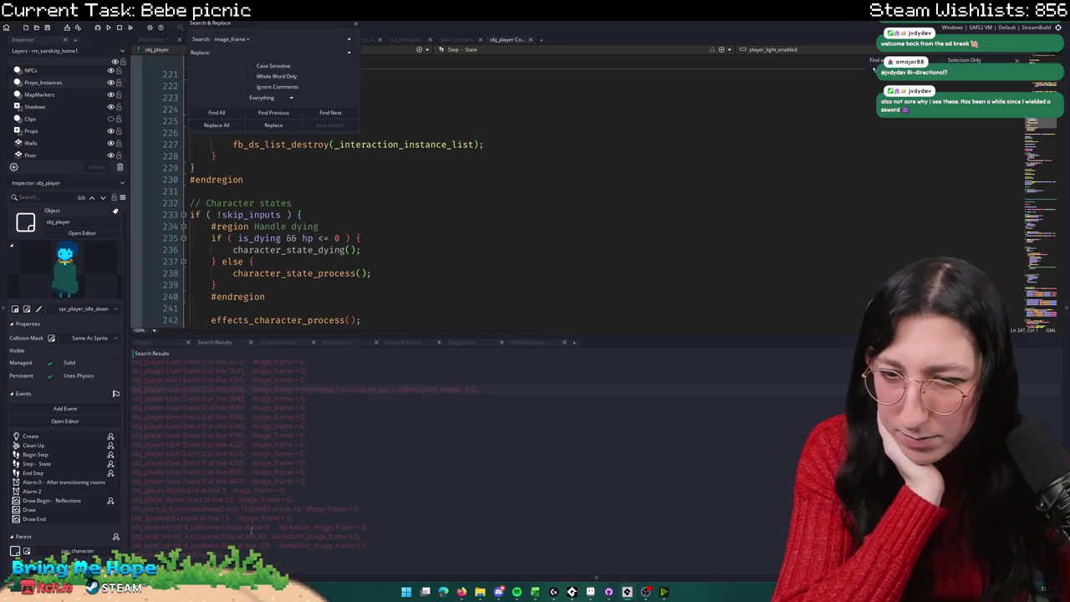
Step: Open the line 3736 result to view obj_player's parry animation code at line 3735
{"action": "double_click", "coordinate": [326, 391]}
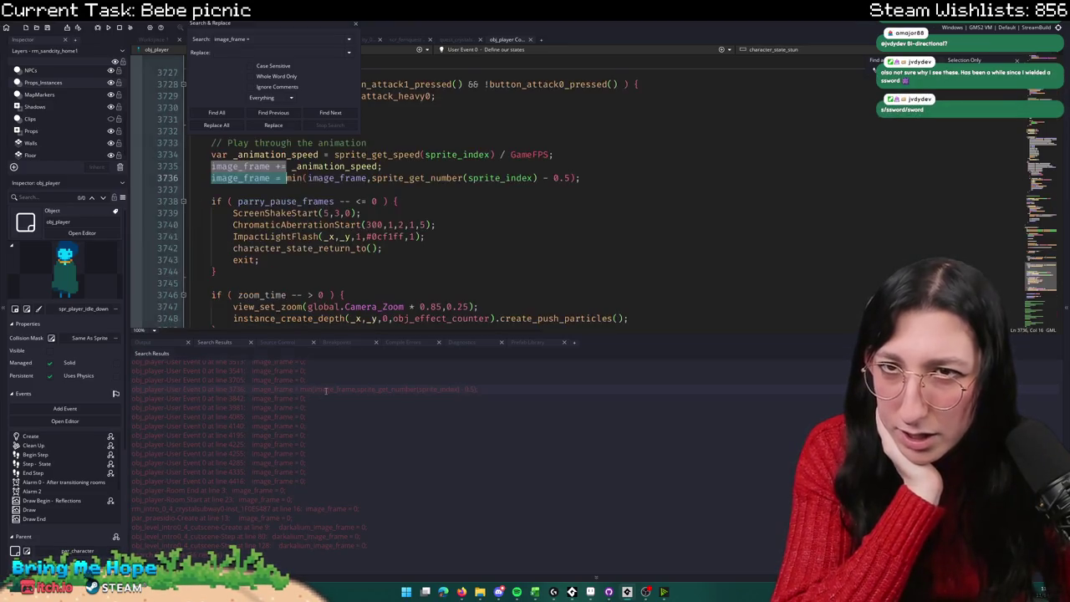
{"action": "scroll", "coordinate": [367, 291], "scroll_direction": "up", "scroll_amount": 2}
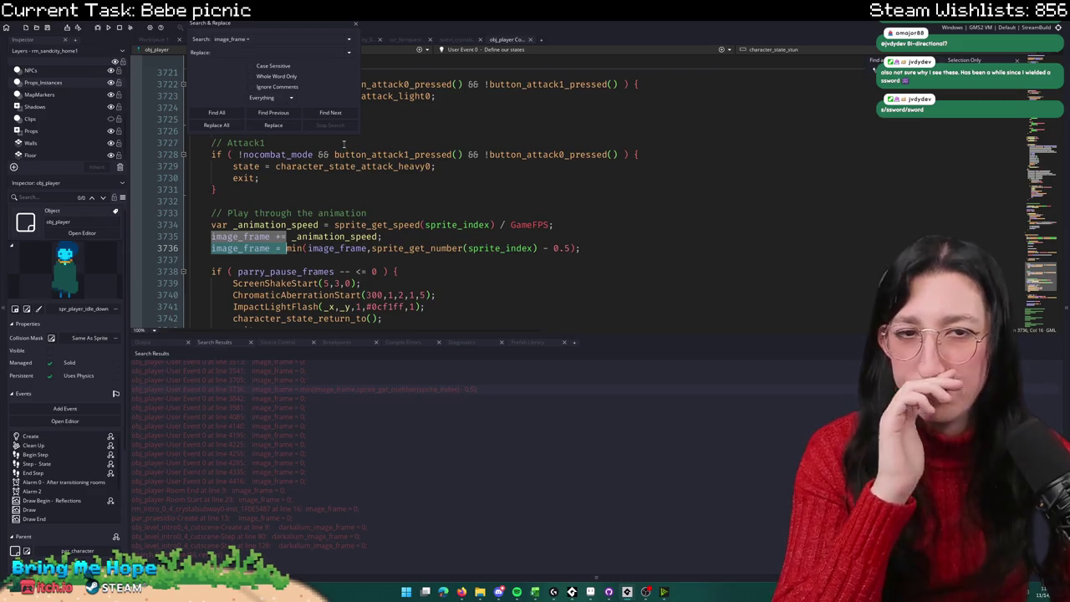
{"action": "scroll", "coordinate": [342, 146], "scroll_direction": "up", "scroll_amount": 10}
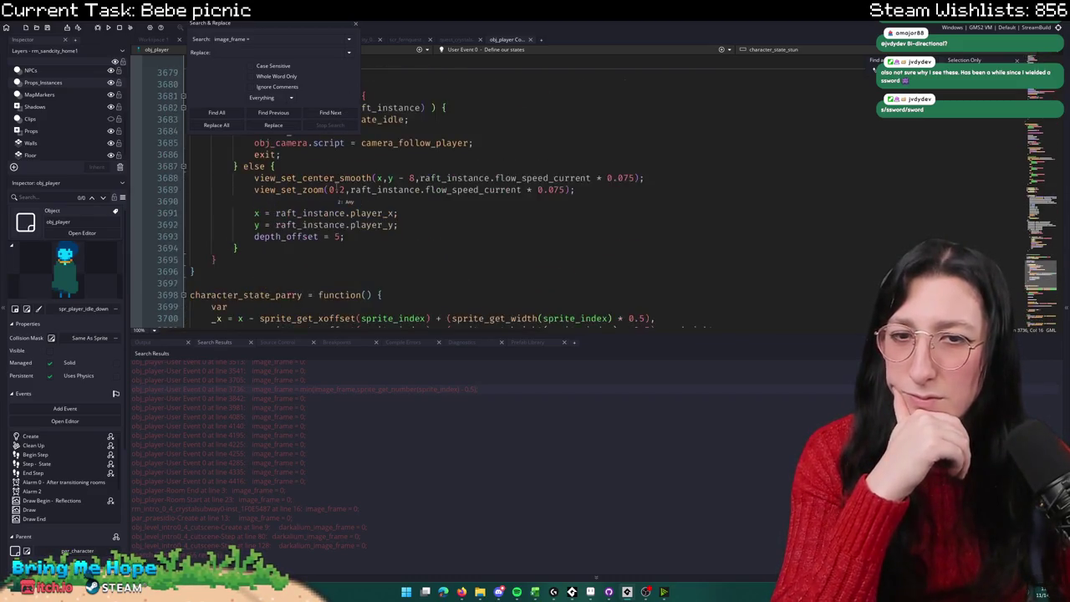
{"action": "scroll", "coordinate": [338, 191], "scroll_direction": "down", "scroll_amount": 10}
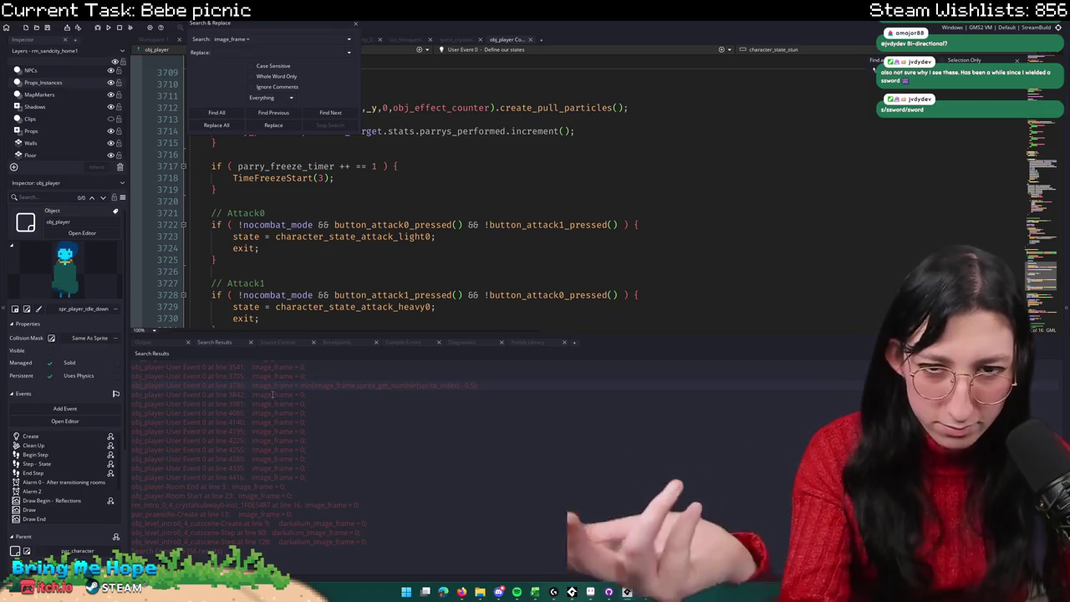
{"action": "scroll", "coordinate": [297, 319], "scroll_direction": "down", "scroll_amount": 6}
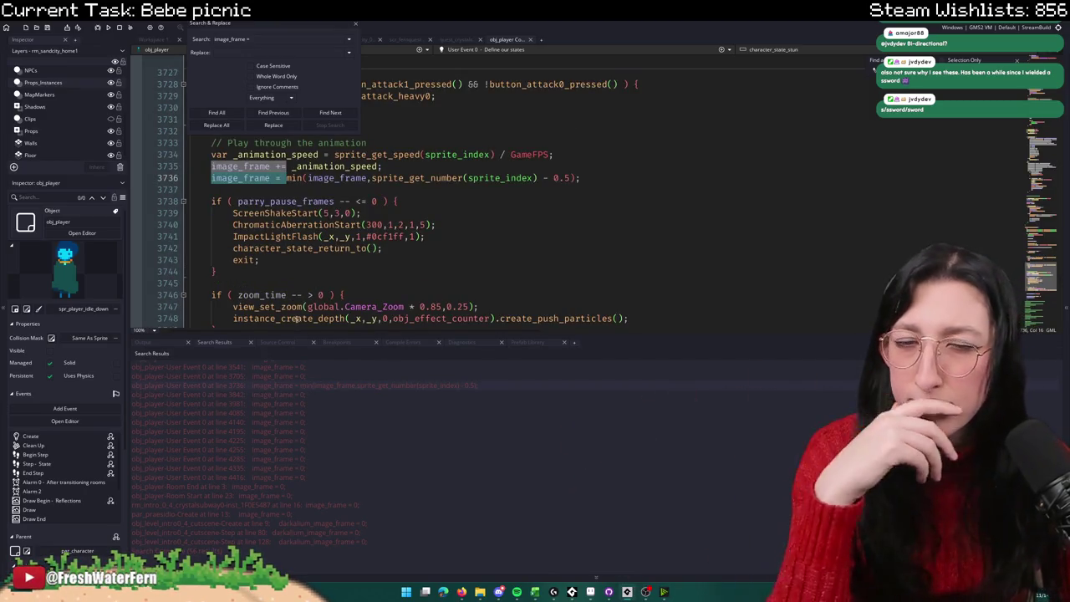
{"action": "left_click", "coordinate": [341, 164]}
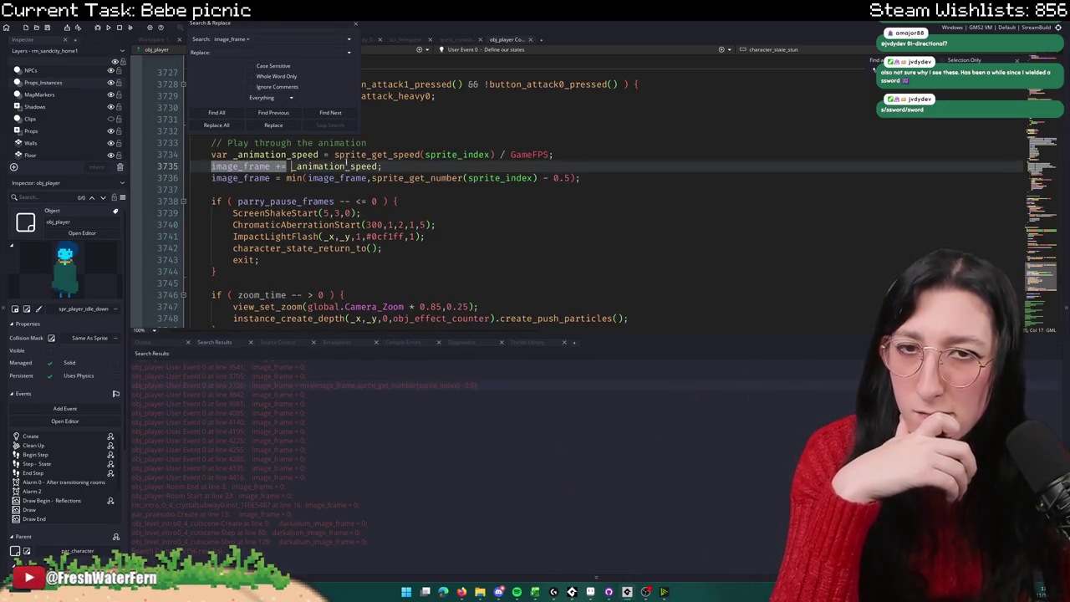
Step: Find all occurrences of 'image_frame += _animation_speed' from line 3735
{"action": "left_click_drag", "start_coordinate": [381, 165], "coordinate": [209, 166]}
{"action": "key", "text": "ctrl+f"}
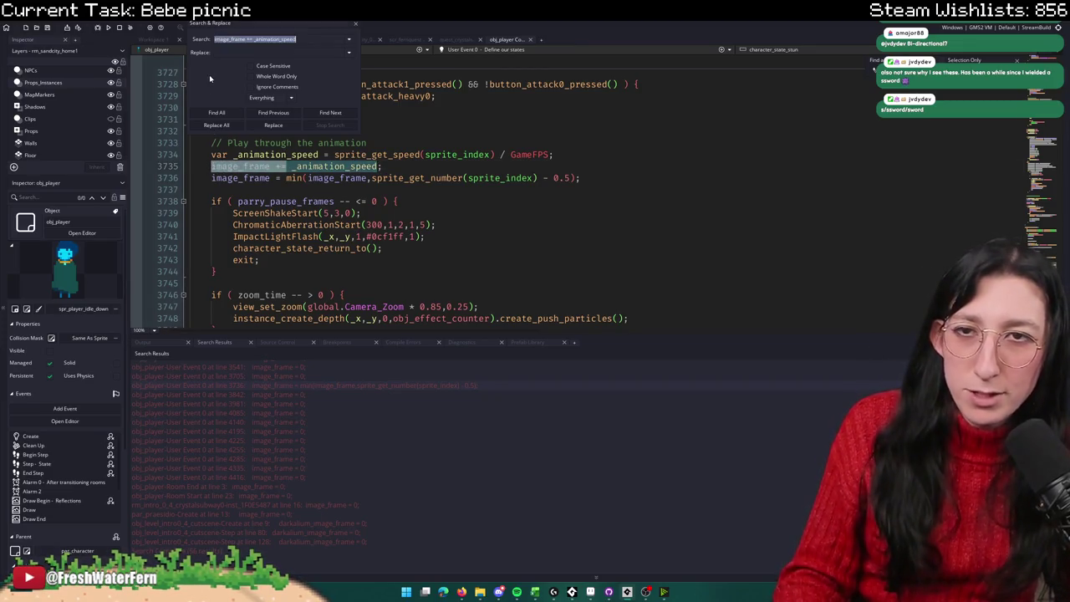
{"action": "left_click", "coordinate": [216, 112]}
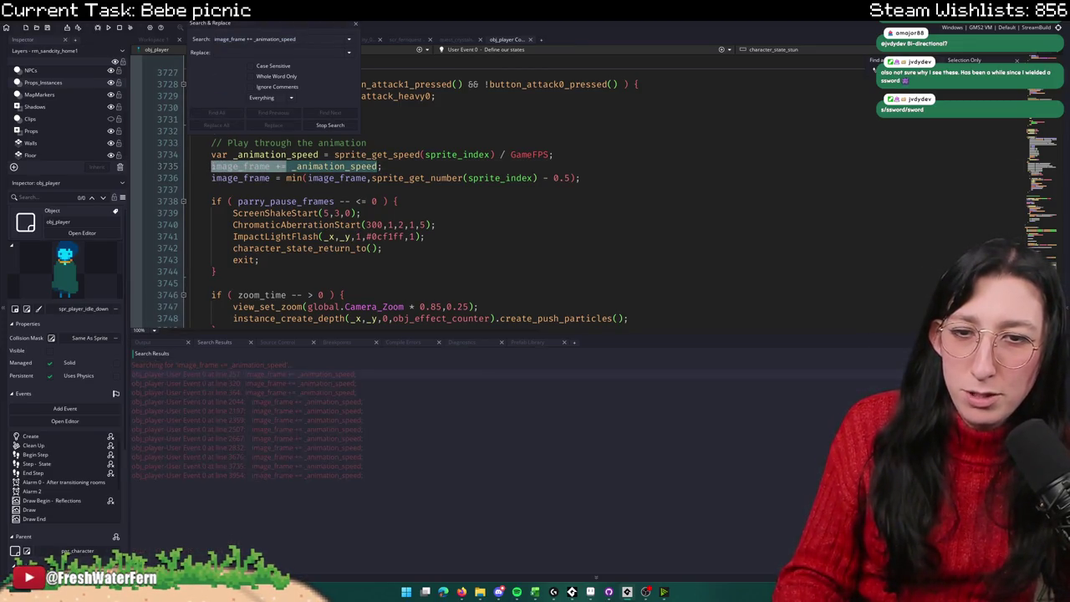
Step: Inspect the matches at lines 257, 320, 364, 2044, 3735 and 3954
{"action": "double_click", "coordinate": [289, 373]}
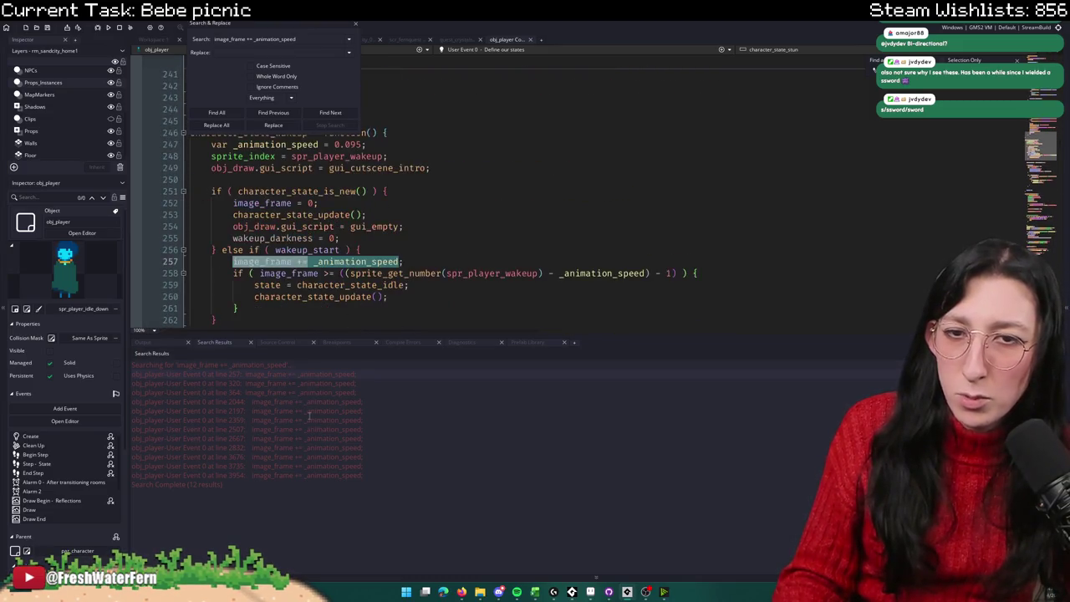
{"action": "double_click", "coordinate": [324, 384]}
{"action": "left_click_drag", "start_coordinate": [295, 31], "coordinate": [666, 112]}
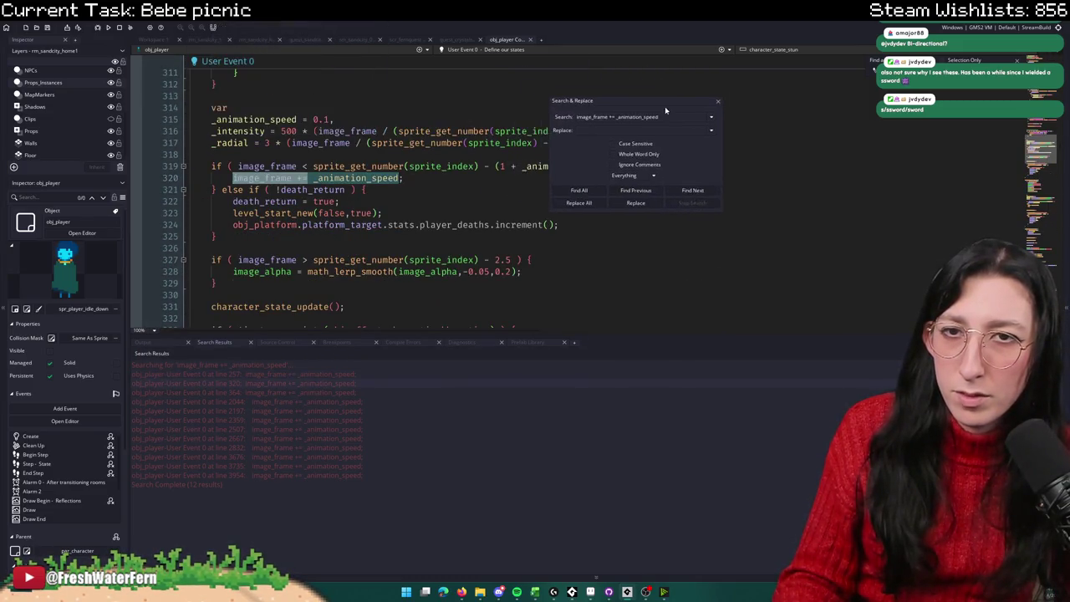
{"action": "scroll", "coordinate": [428, 159], "scroll_direction": "up", "scroll_amount": 12}
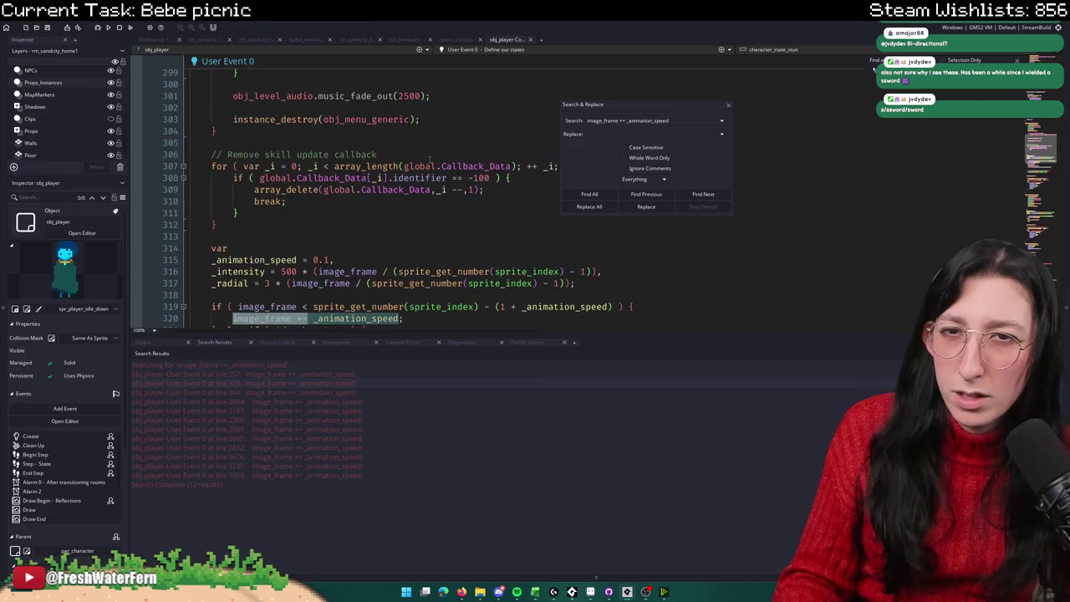
{"action": "double_click", "coordinate": [295, 390]}
{"action": "scroll", "coordinate": [372, 266], "scroll_direction": "up", "scroll_amount": 6}
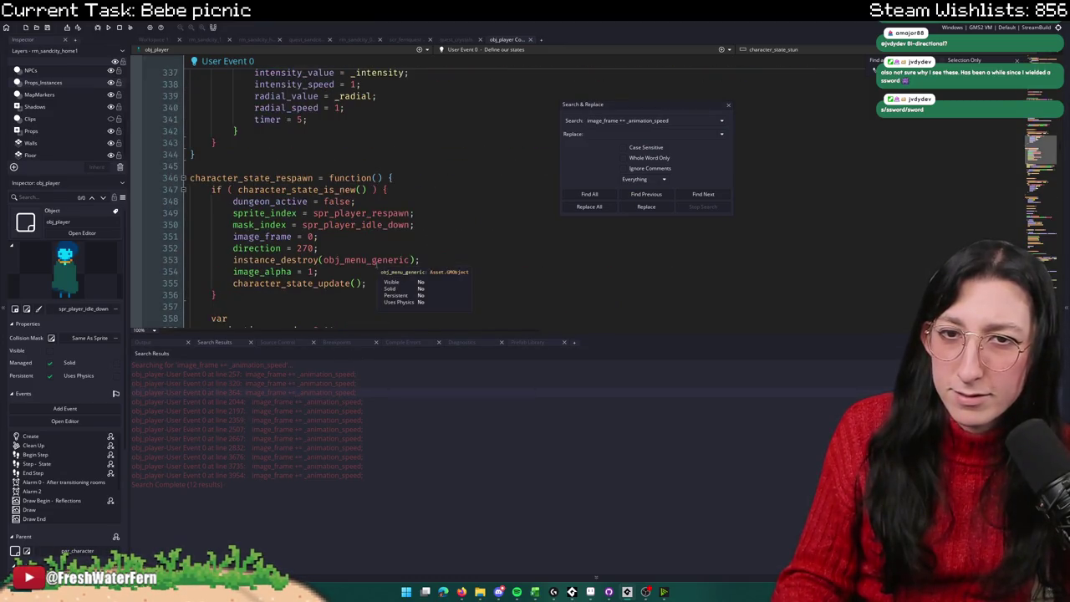
{"action": "double_click", "coordinate": [298, 402]}
{"action": "scroll", "coordinate": [361, 215], "scroll_direction": "up", "scroll_amount": 6}
{"action": "double_click", "coordinate": [292, 465]}
{"action": "scroll", "coordinate": [392, 255], "scroll_direction": "up", "scroll_amount": 10}
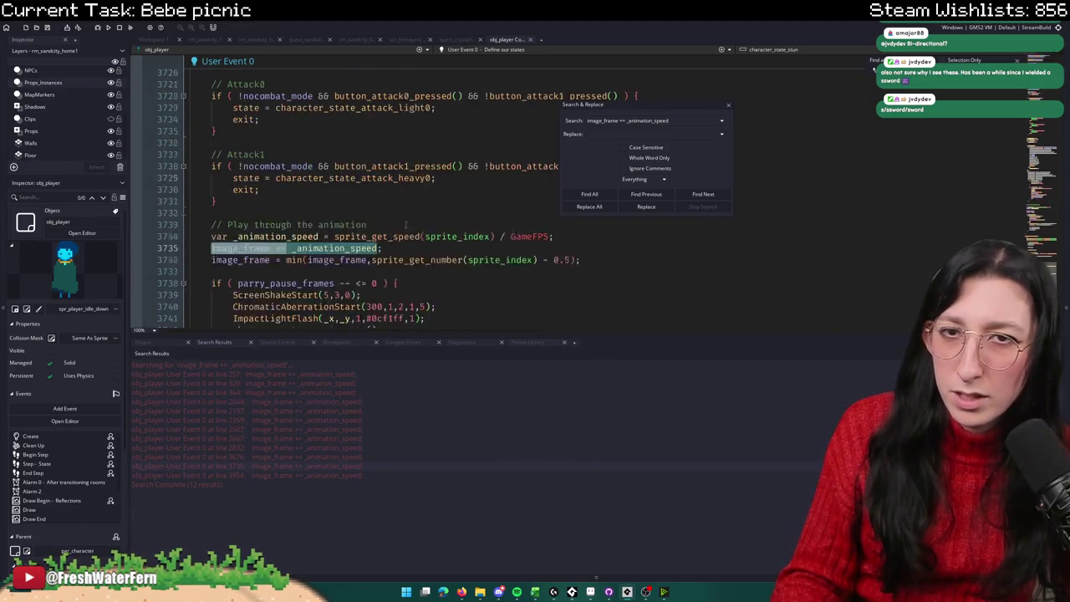
{"action": "double_click", "coordinate": [342, 475]}
{"action": "scroll", "coordinate": [744, 108], "scroll_direction": "up", "scroll_amount": 10}
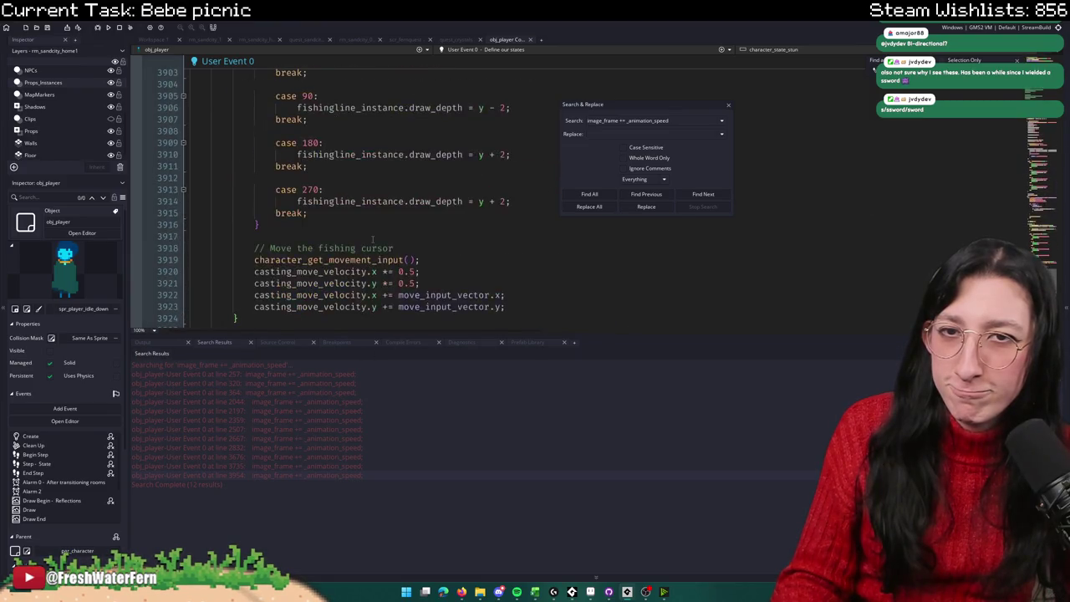
Step: Close Search & Replace, visit Workspace 1, and return to the obj_player code
{"action": "left_click", "coordinate": [729, 106]}
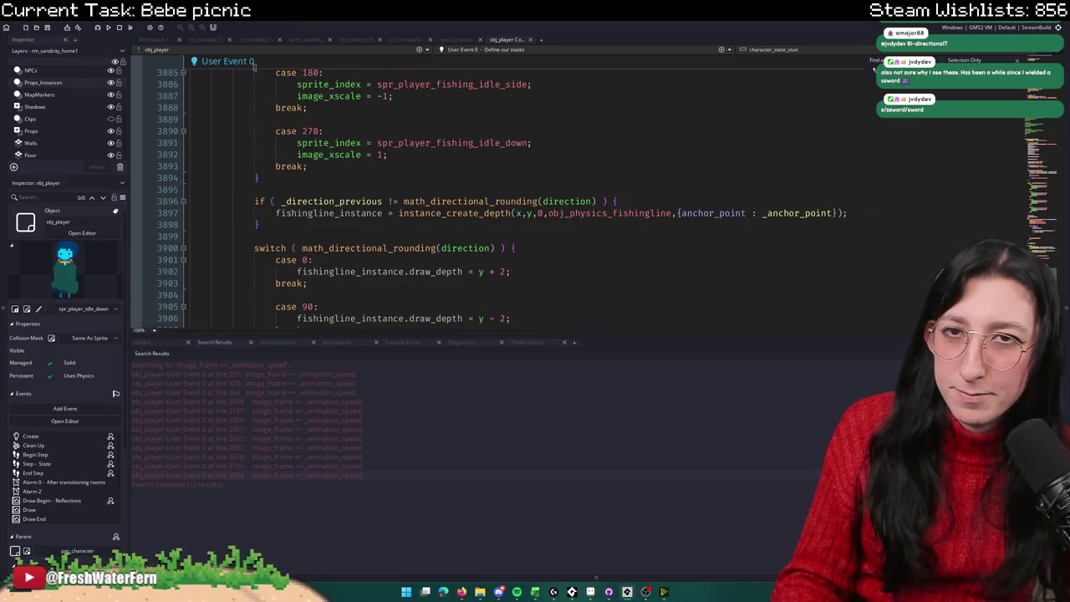
{"action": "left_click", "coordinate": [156, 39]}
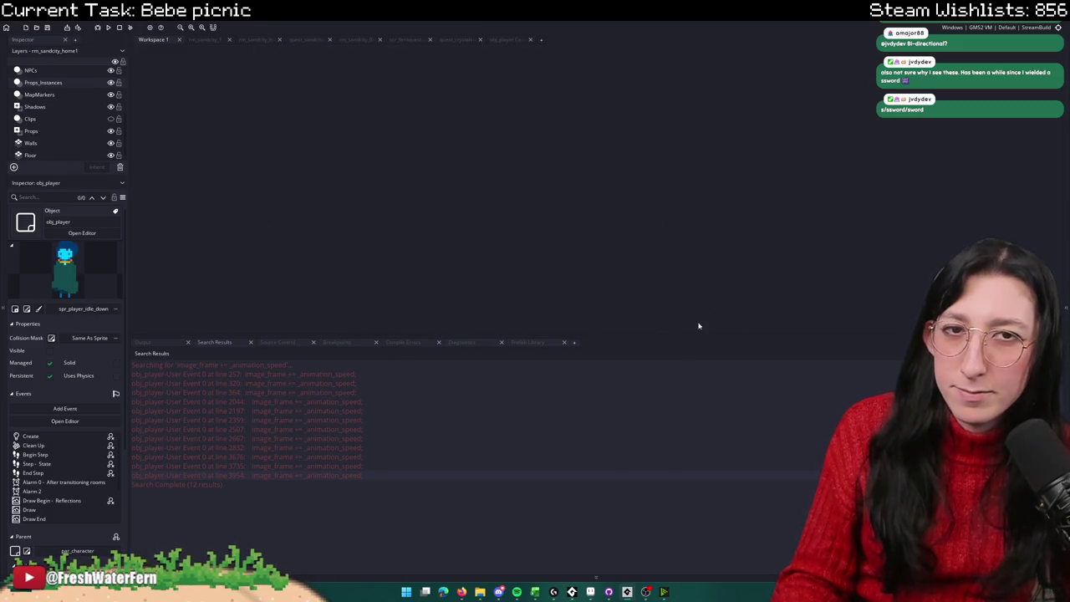
{"action": "left_click", "coordinate": [518, 37]}
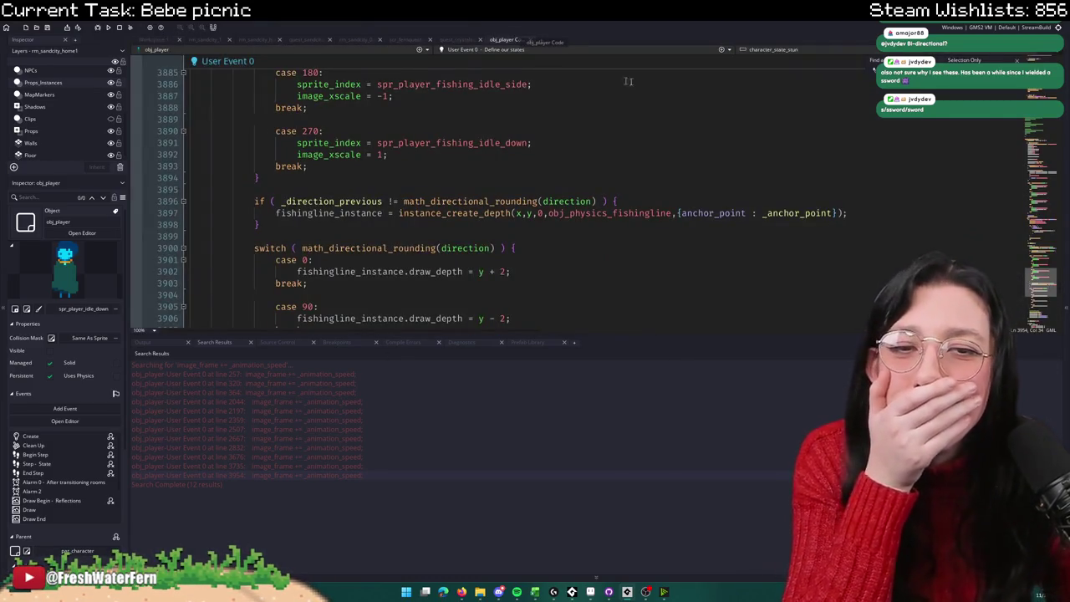
Step: Shrink the results panel, step through image_frame matches up to character_state_leap, then show Workspace 1
{"action": "left_click_drag", "start_coordinate": [836, 342], "coordinate": [836, 412]}
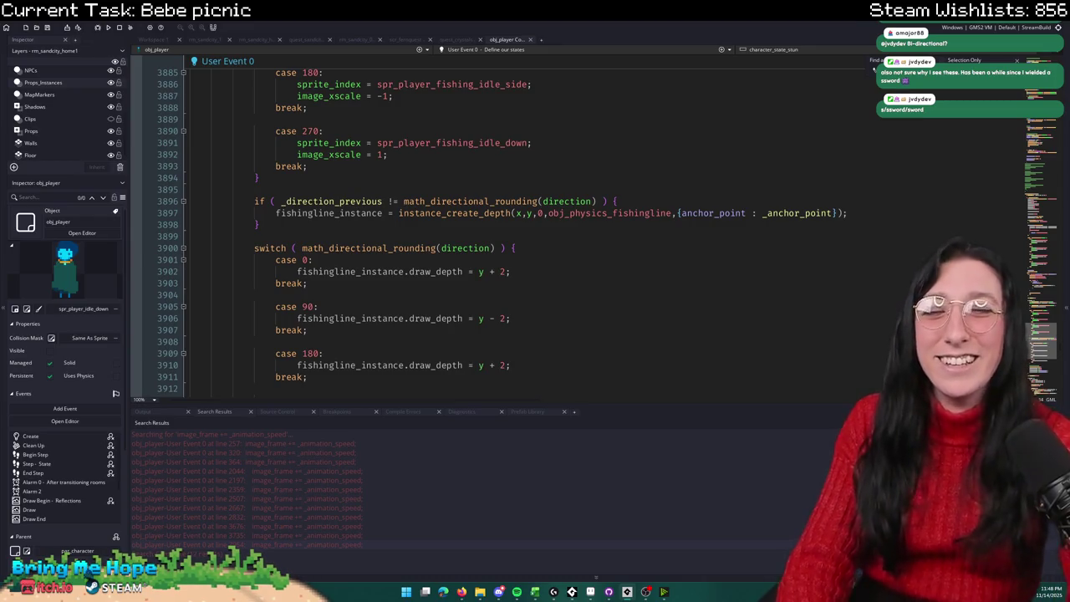
{"action": "key", "text": "Return"}
{"action": "key", "text": "Return"}
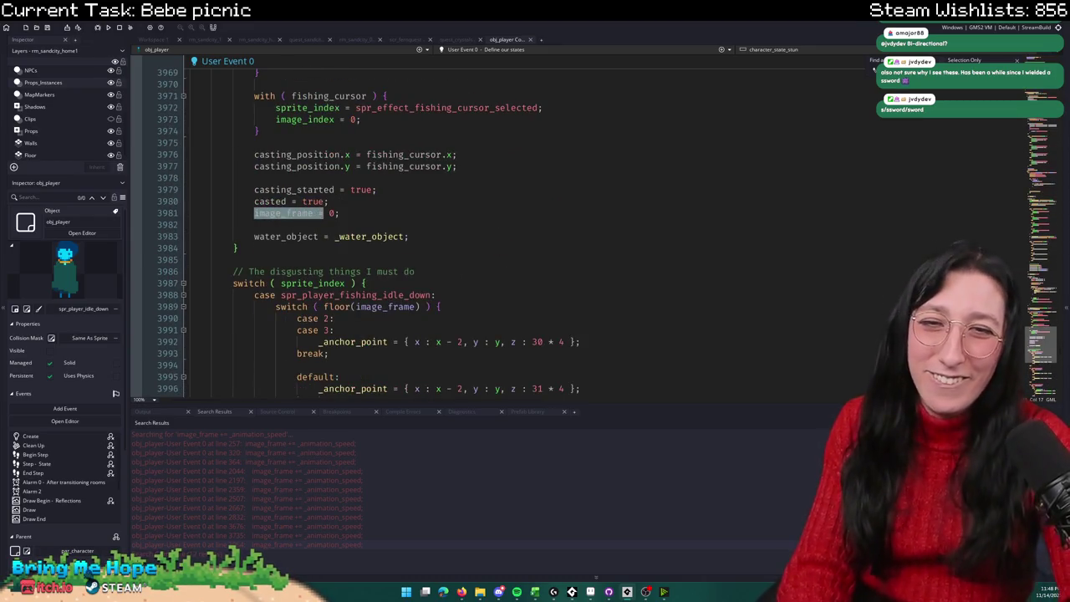
{"action": "key", "text": "Return"}
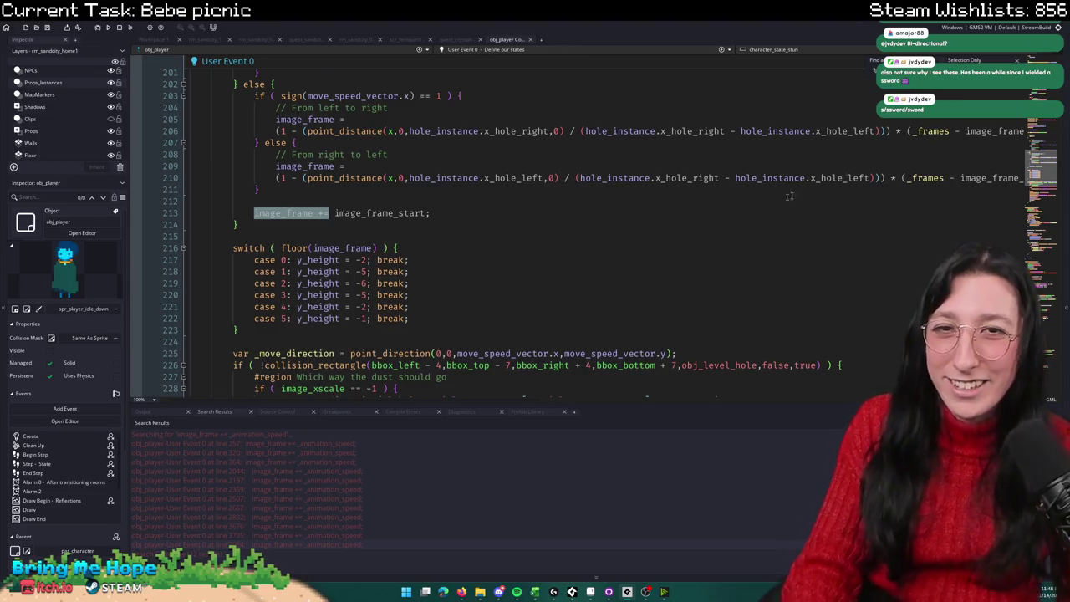
{"action": "scroll", "coordinate": [813, 187], "scroll_direction": "up", "scroll_amount": 20}
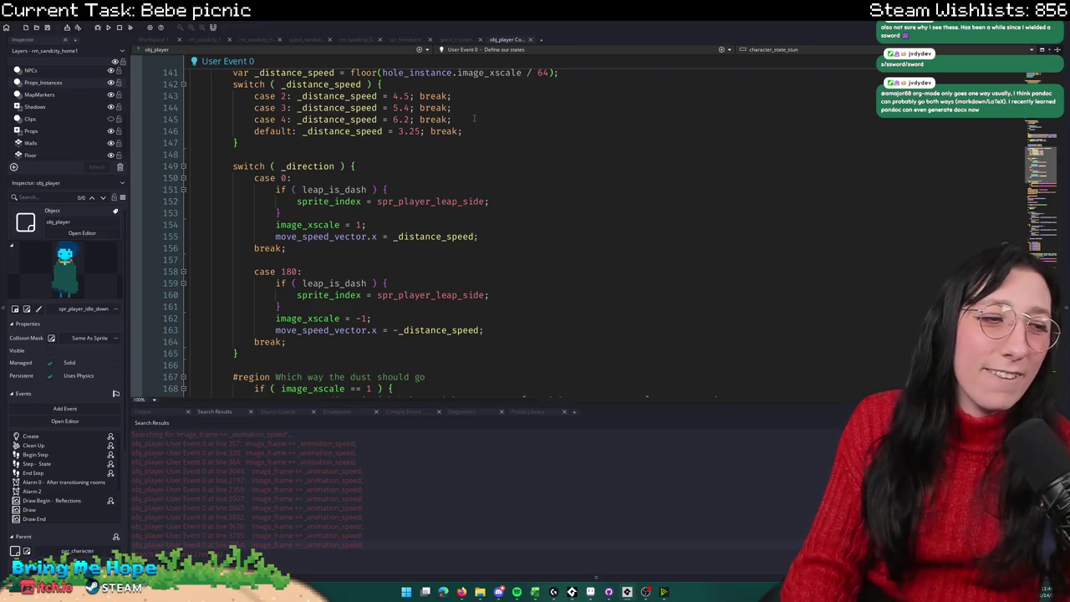
{"action": "scroll", "coordinate": [316, 53], "scroll_direction": "up", "scroll_amount": 2}
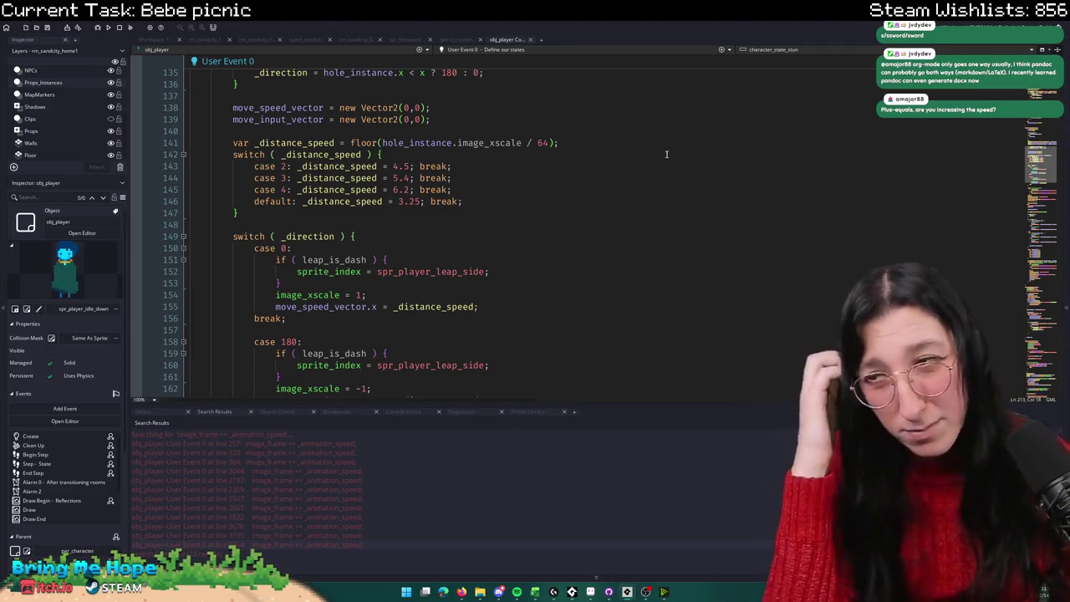
{"action": "scroll", "coordinate": [334, 138], "scroll_direction": "up", "scroll_amount": 8}
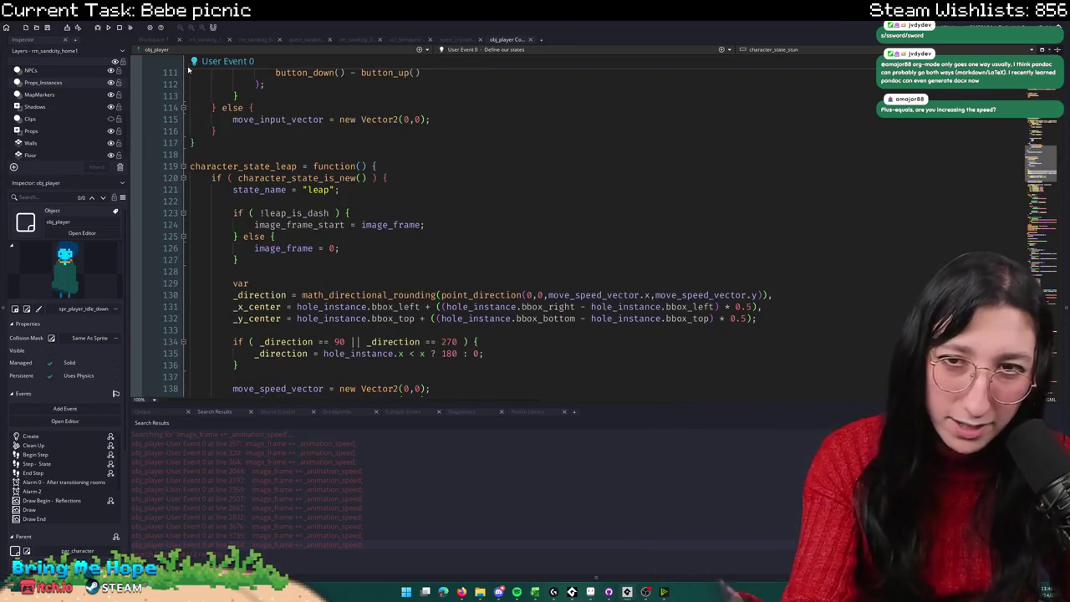
{"action": "left_click", "coordinate": [153, 39]}
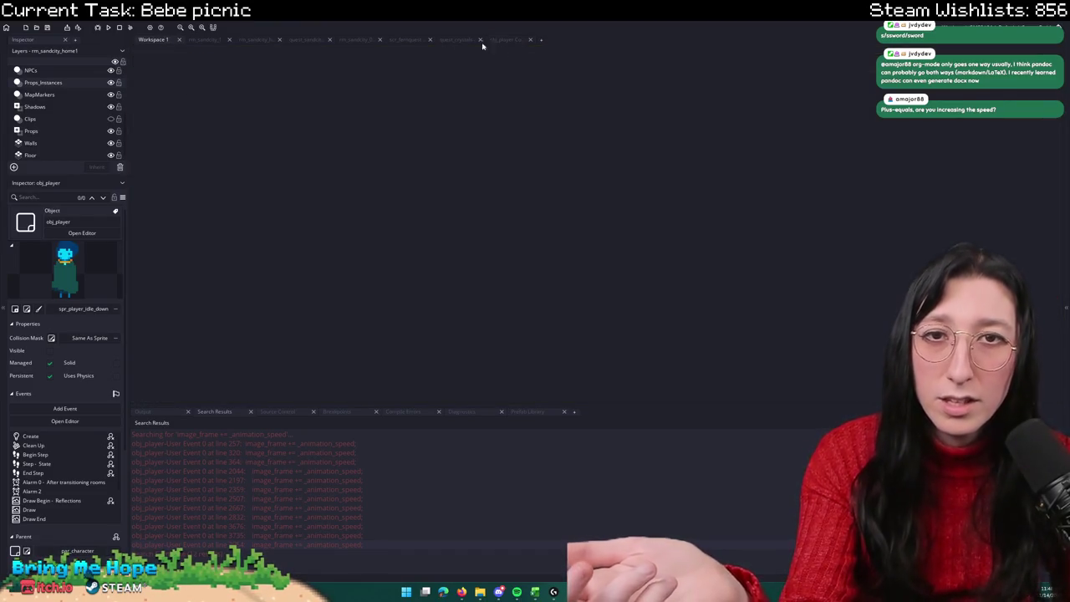
Step: Check the quest_sandcity and scr_fernquest (line 783) scripts, then return to obj_player
{"action": "left_click", "coordinate": [302, 39]}
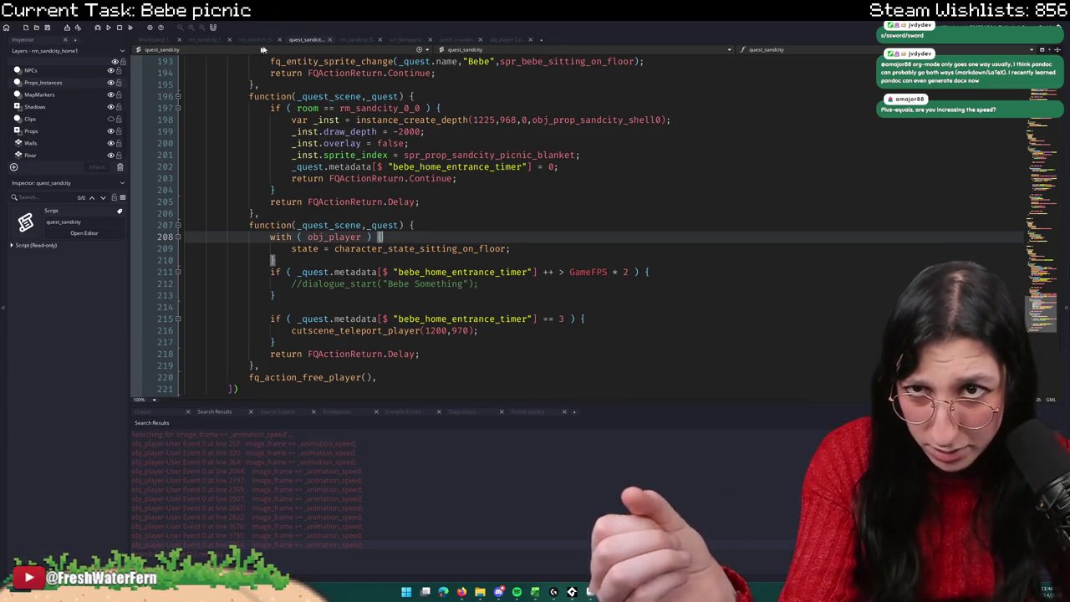
{"action": "left_click", "coordinate": [407, 40]}
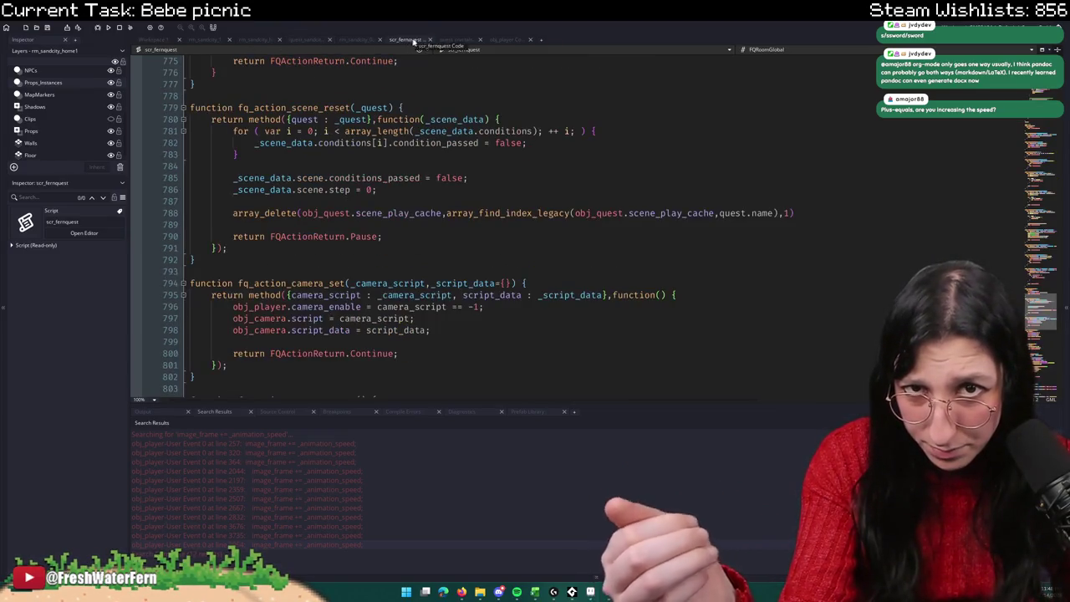
{"action": "left_click", "coordinate": [404, 153]}
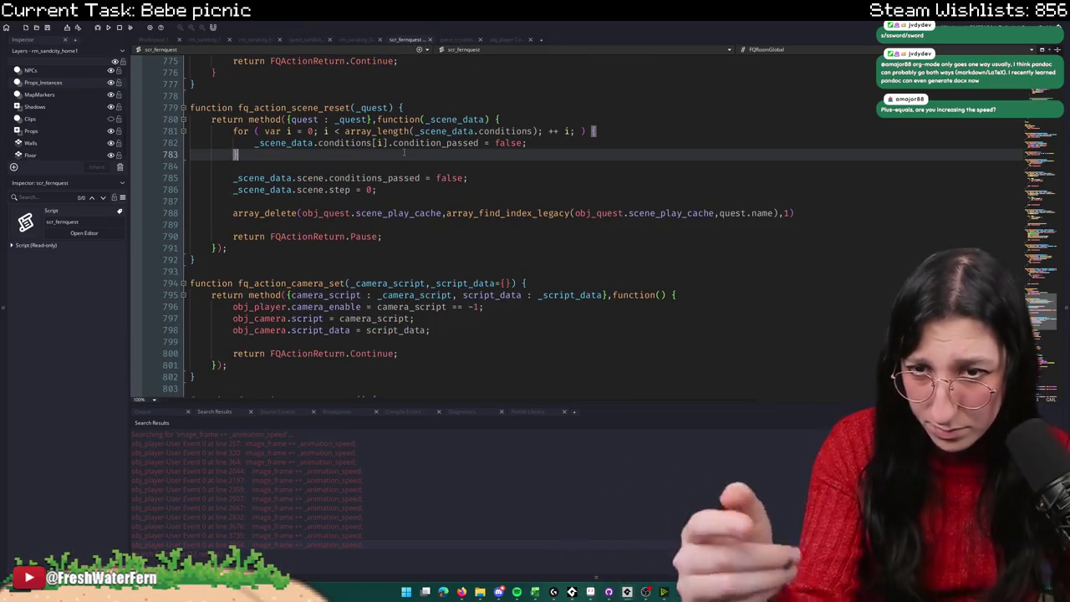
{"action": "left_click", "coordinate": [498, 39]}
Step: Paste and undo a line at line 114, then jump to character_state_sitting_on_floor
{"action": "left_click", "coordinate": [506, 111]}
{"action": "type", "text": "image_frame += sprite_get_speed(sprite_index) / GameFPS;"}
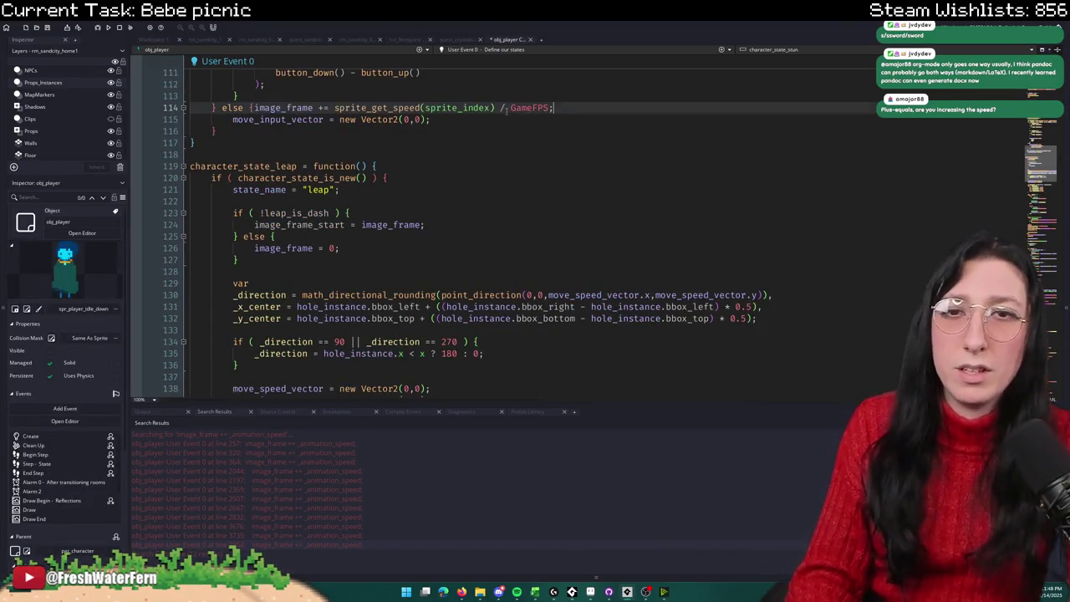
{"action": "key", "text": "ctrl+z"}
{"action": "scroll", "coordinate": [506, 111], "scroll_direction": "up", "scroll_amount": 1}
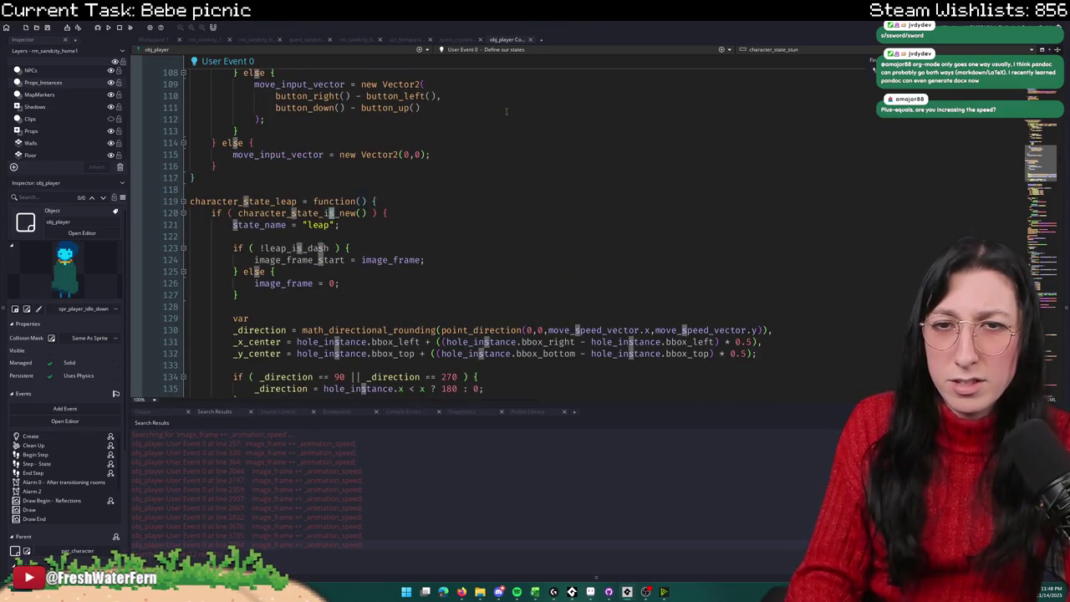
{"action": "key", "text": "ctrl+1"}
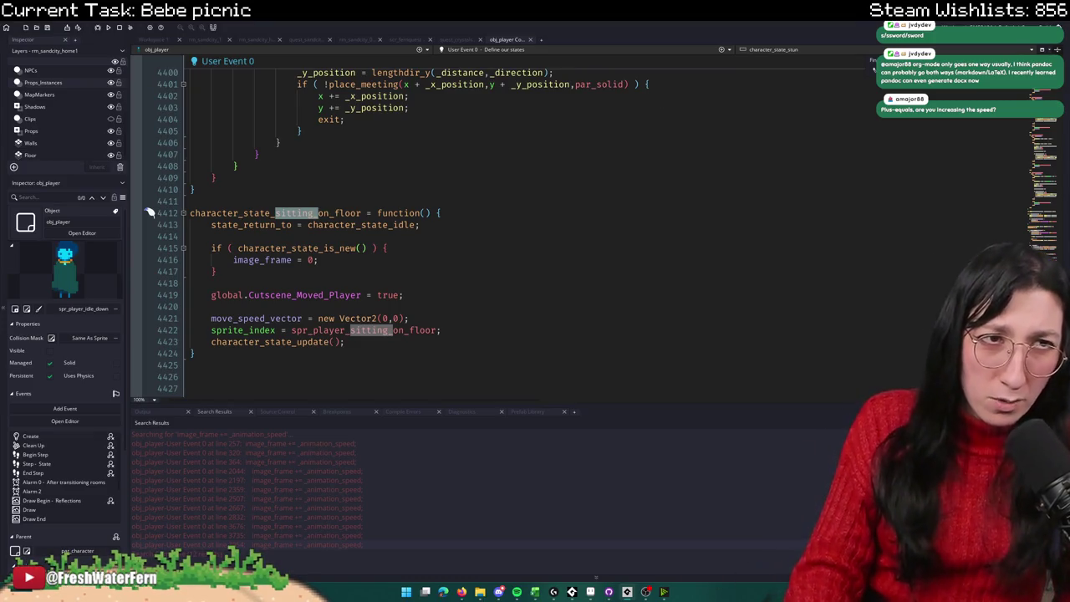
{"action": "left_click", "coordinate": [355, 342]}
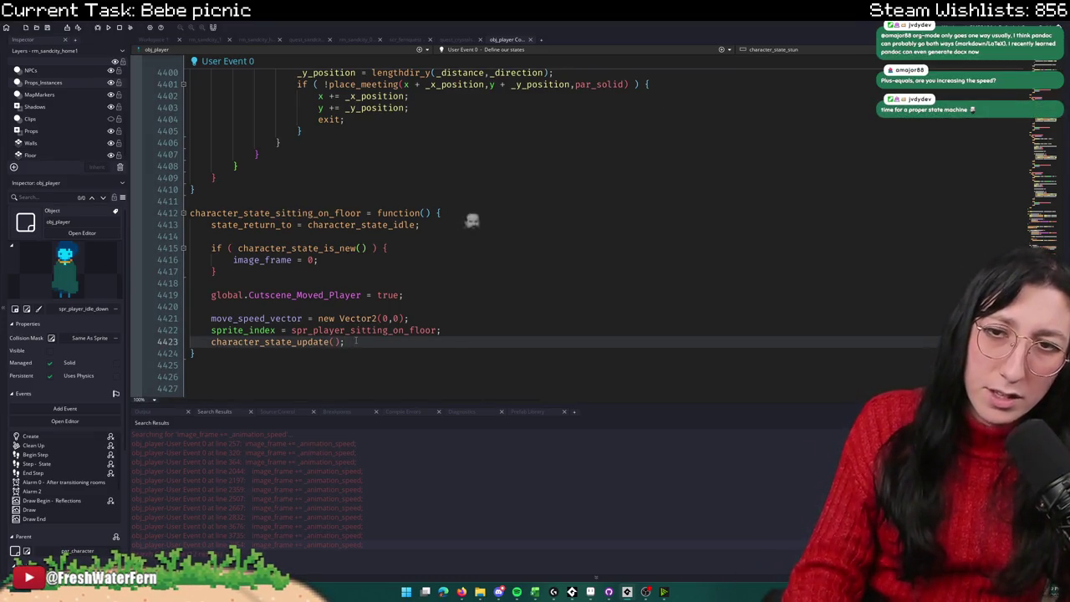
Step: Select the sitting state's body lines and open the character_state_update definition
{"action": "key", "text": "shift+Up"}
{"action": "key", "text": "shift+Up"}
{"action": "key", "text": "shift+Up"}
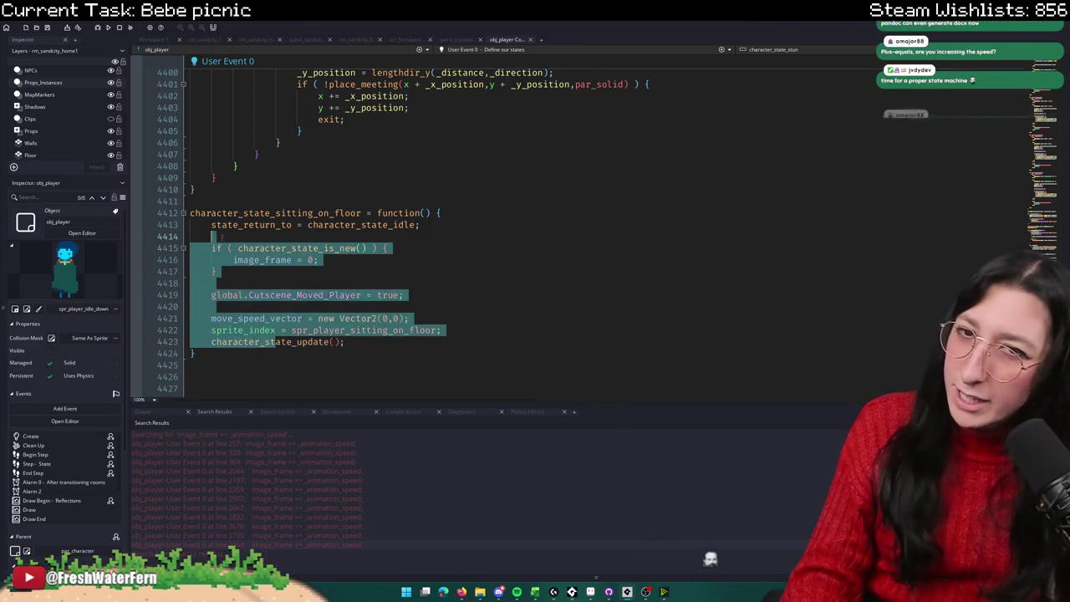
{"action": "key", "text": "Down"}
{"action": "key", "text": "Down"}
{"action": "middle_click", "coordinate": [293, 343]}
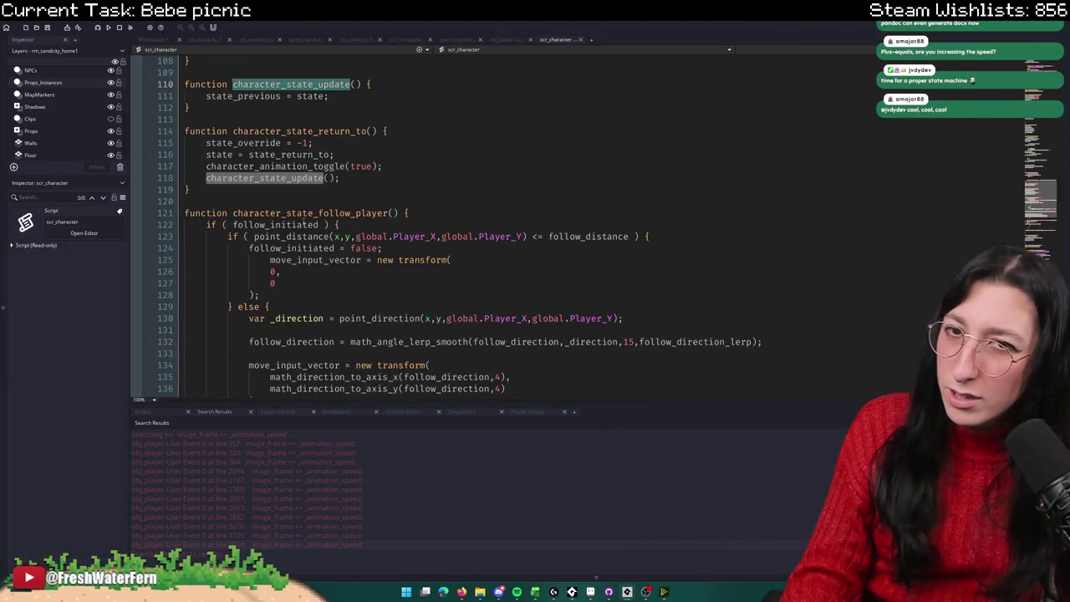
{"action": "left_click", "coordinate": [444, 138]}
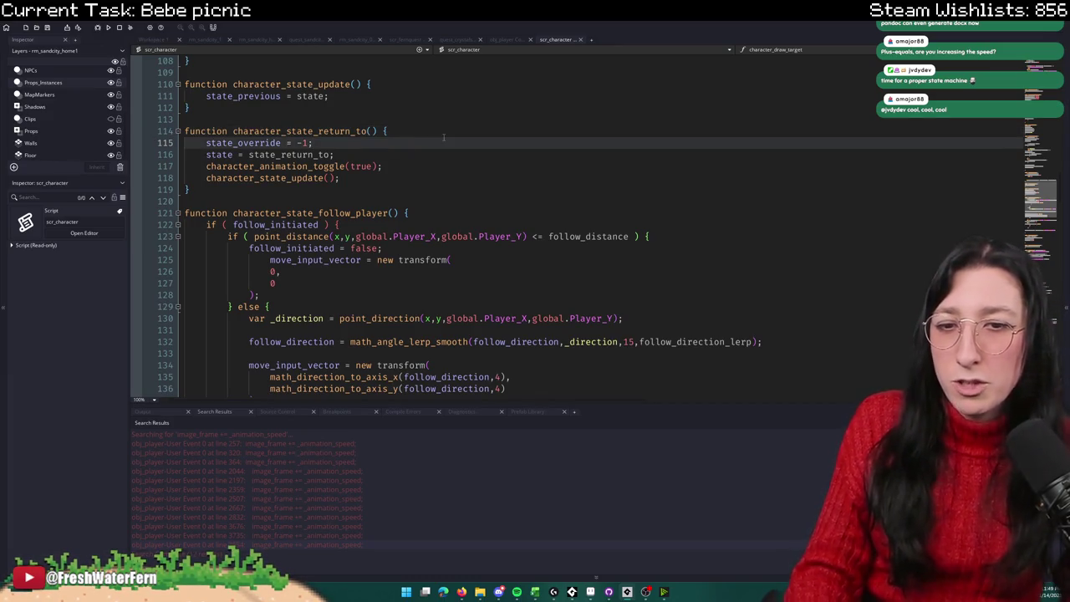
Step: Search the whole project for "image_frame +=" and inspect the match in obj_player User Event 0
{"action": "key", "text": "ctrl+shift+f"}
{"action": "type", "text": "image_frame +="}
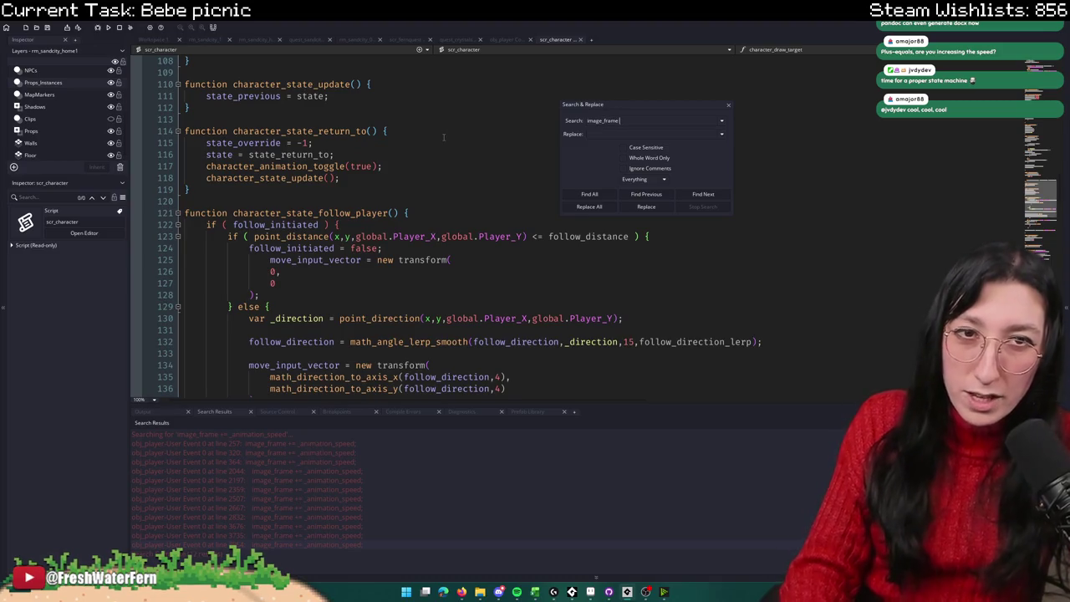
{"action": "key", "text": "Return"}
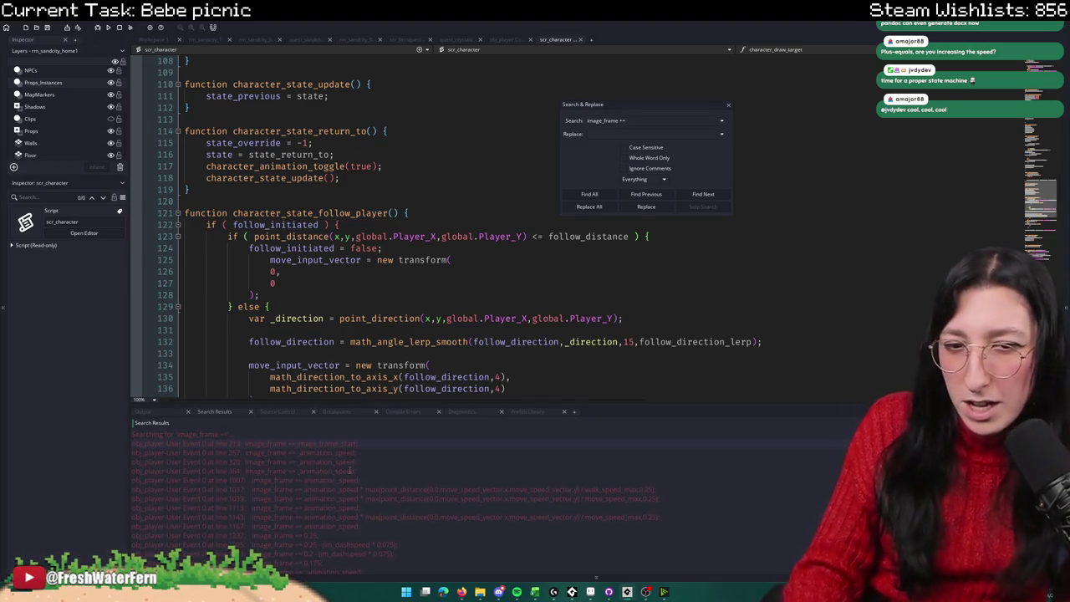
{"action": "double_click", "coordinate": [324, 562]}
{"action": "scroll", "coordinate": [345, 308], "scroll_direction": "down", "scroll_amount": 20}
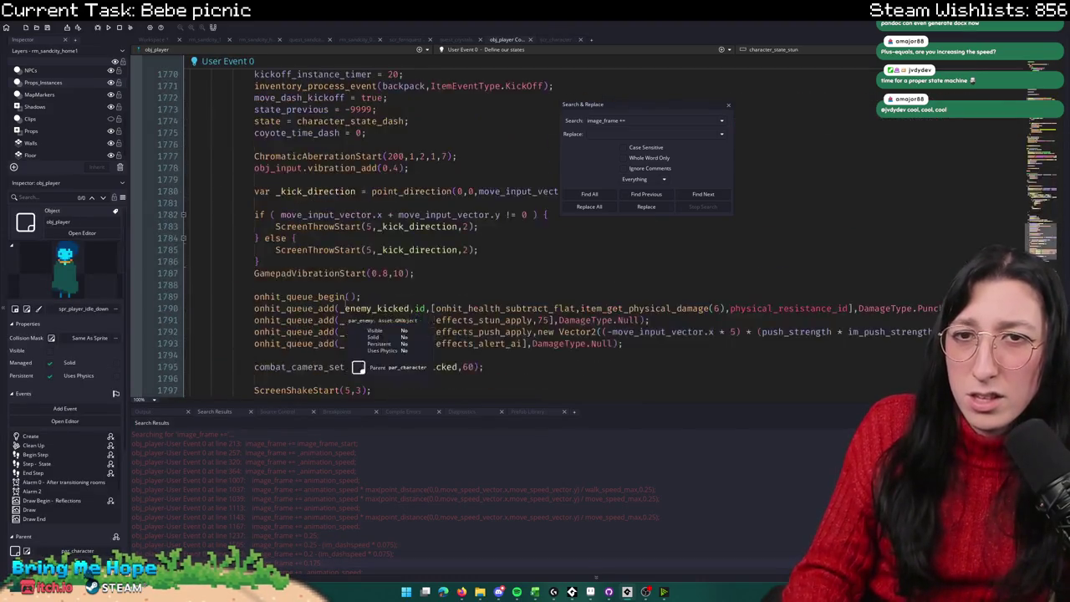
{"action": "scroll", "coordinate": [346, 308], "scroll_direction": "up", "scroll_amount": 20}
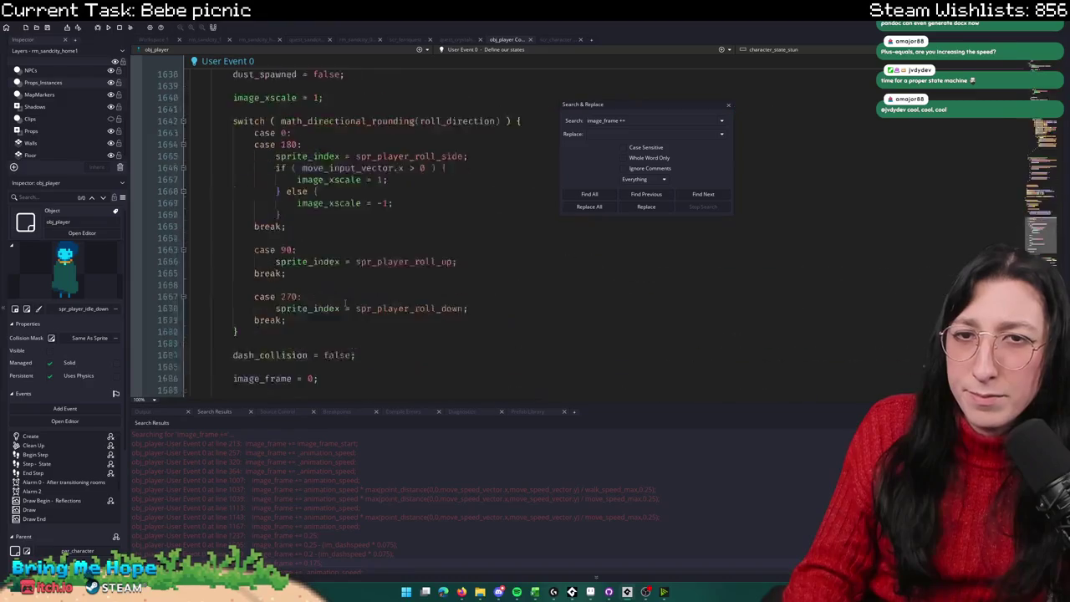
{"action": "scroll", "coordinate": [432, 324], "scroll_direction": "up", "scroll_amount": 20}
{"action": "scroll", "coordinate": [297, 501], "scroll_direction": "down", "scroll_amount": 5}
{"action": "scroll", "coordinate": [292, 532], "scroll_direction": "down", "scroll_amount": 3}
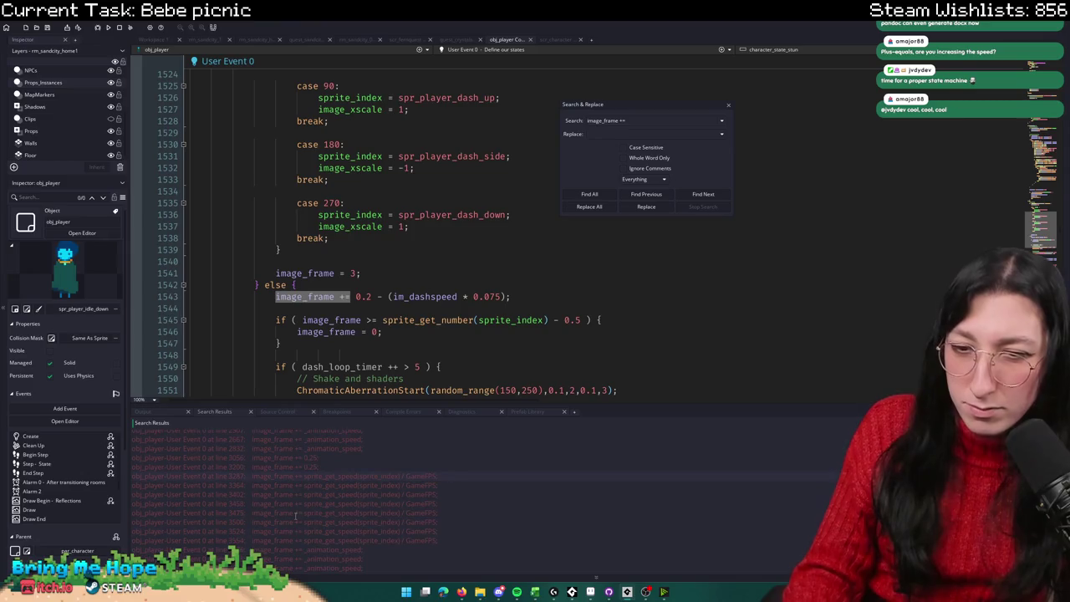
Step: Check the intro cutscene match, then settle on obj_player's image_frame += line 2832
{"action": "double_click", "coordinate": [282, 544]}
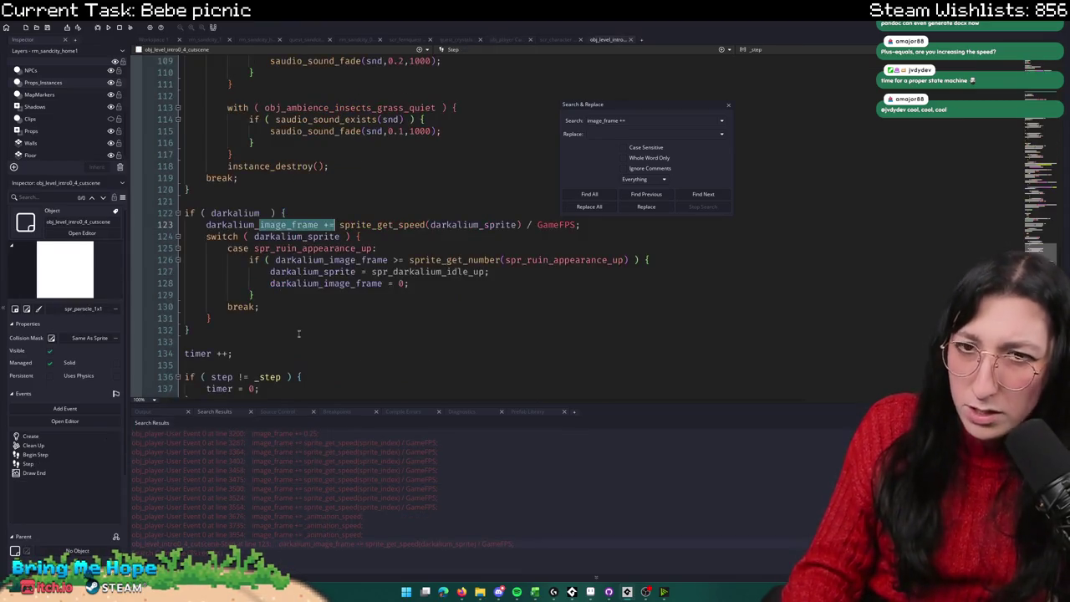
{"action": "double_click", "coordinate": [324, 272]}
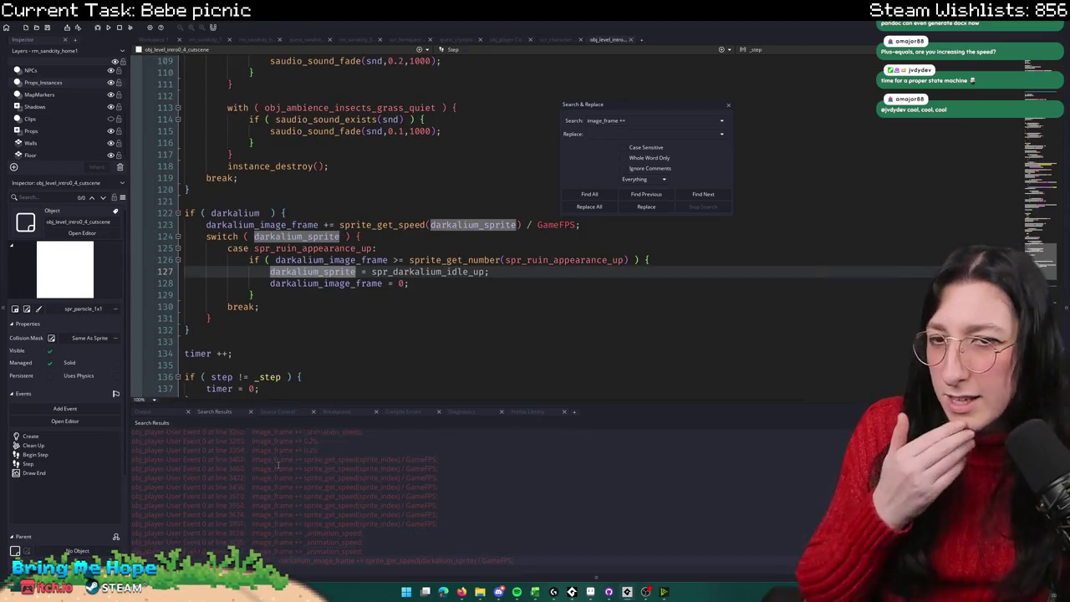
{"action": "scroll", "coordinate": [284, 459], "scroll_direction": "up", "scroll_amount": 10}
{"action": "key", "text": "F3"}
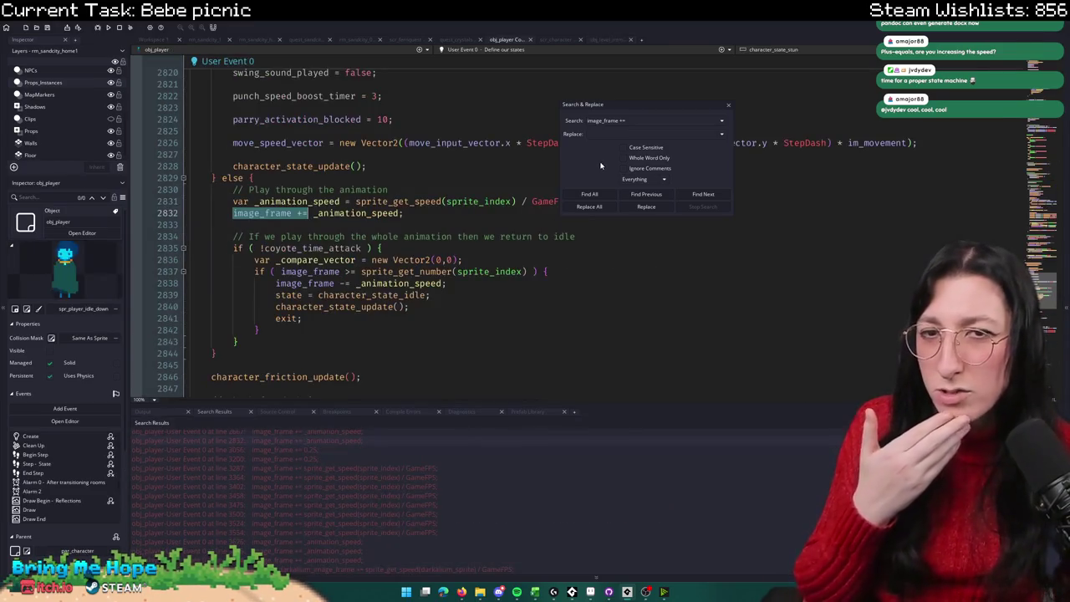
{"action": "left_click", "coordinate": [727, 106]}
{"action": "key", "text": "F3"}
{"action": "key", "text": "shift+F3"}
{"action": "double_click", "coordinate": [268, 213]}
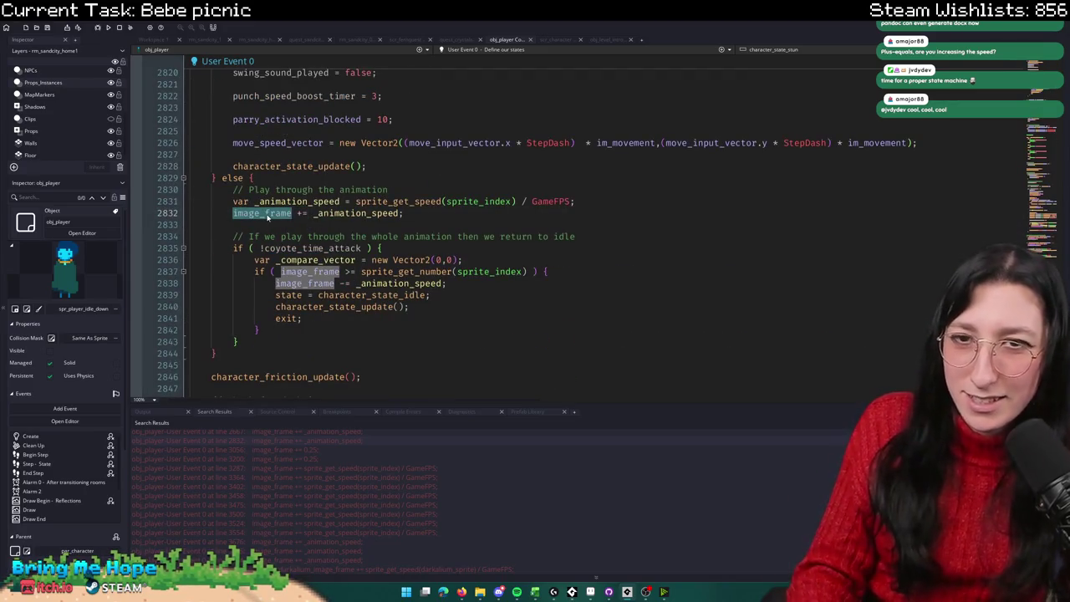
{"action": "key", "text": "ctrl+f"}
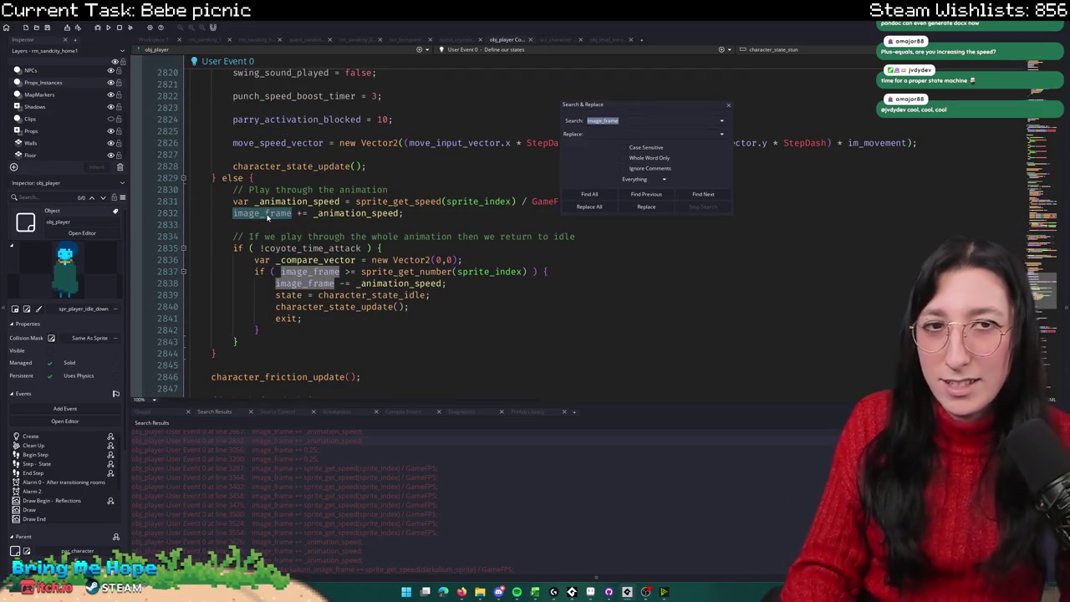
{"action": "key", "text": "BackSpace"}
{"action": "type", "text": "="}
{"action": "key", "text": "Return"}
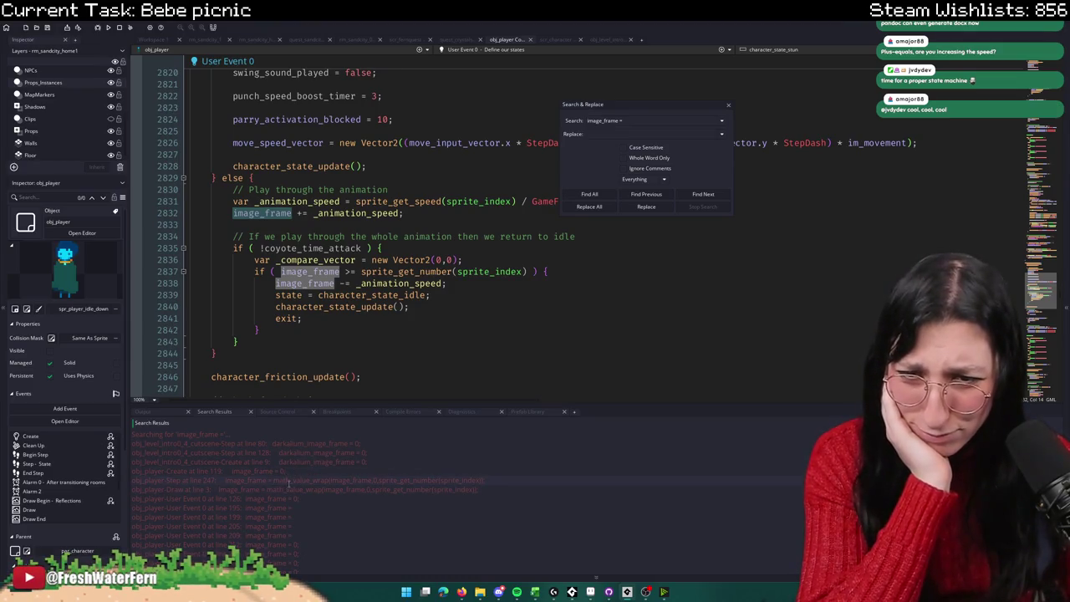
{"action": "left_click", "coordinate": [285, 481]}
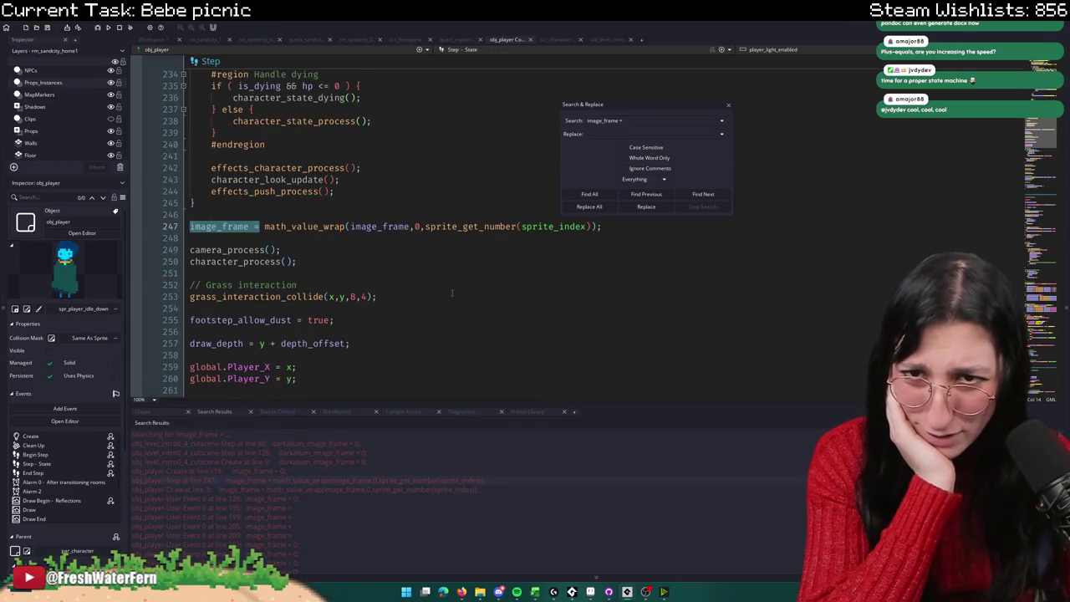
{"action": "scroll", "coordinate": [317, 268], "scroll_direction": "up", "scroll_amount": 2}
{"action": "left_click", "coordinate": [311, 307]}
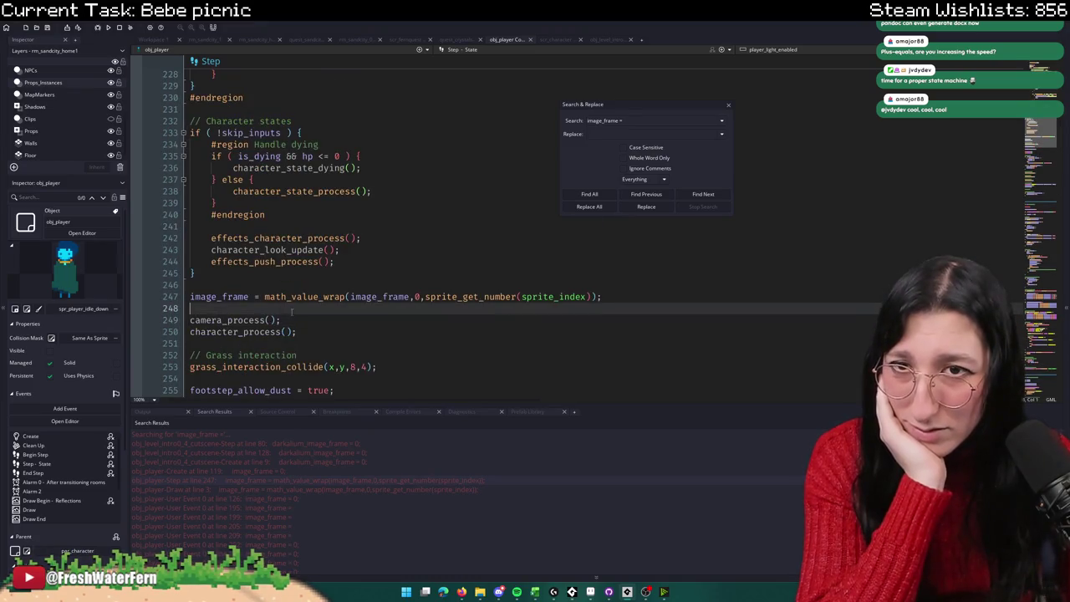
{"action": "left_click", "coordinate": [311, 212]}
{"action": "scroll", "coordinate": [311, 212], "scroll_direction": "down", "scroll_amount": 8}
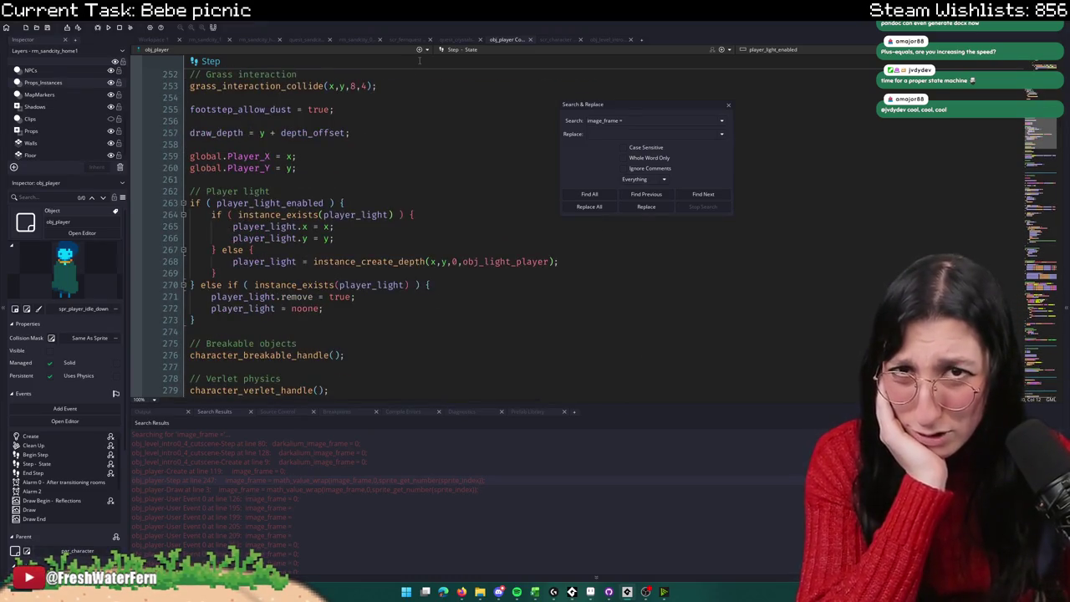
{"action": "scroll", "coordinate": [407, 192], "scroll_direction": "down", "scroll_amount": 10}
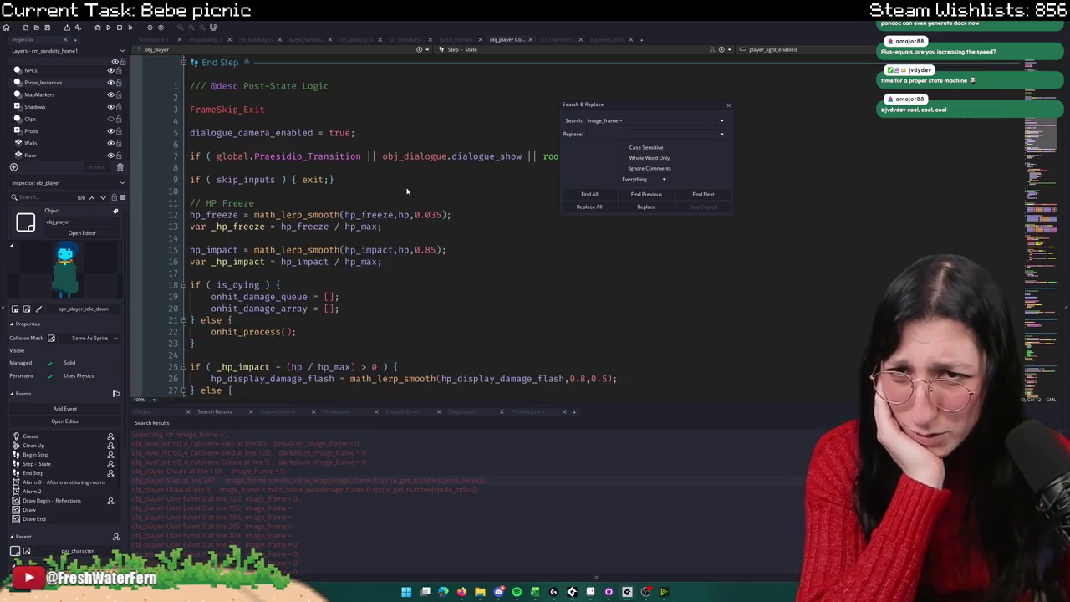
{"action": "scroll", "coordinate": [407, 191], "scroll_direction": "down", "scroll_amount": 8}
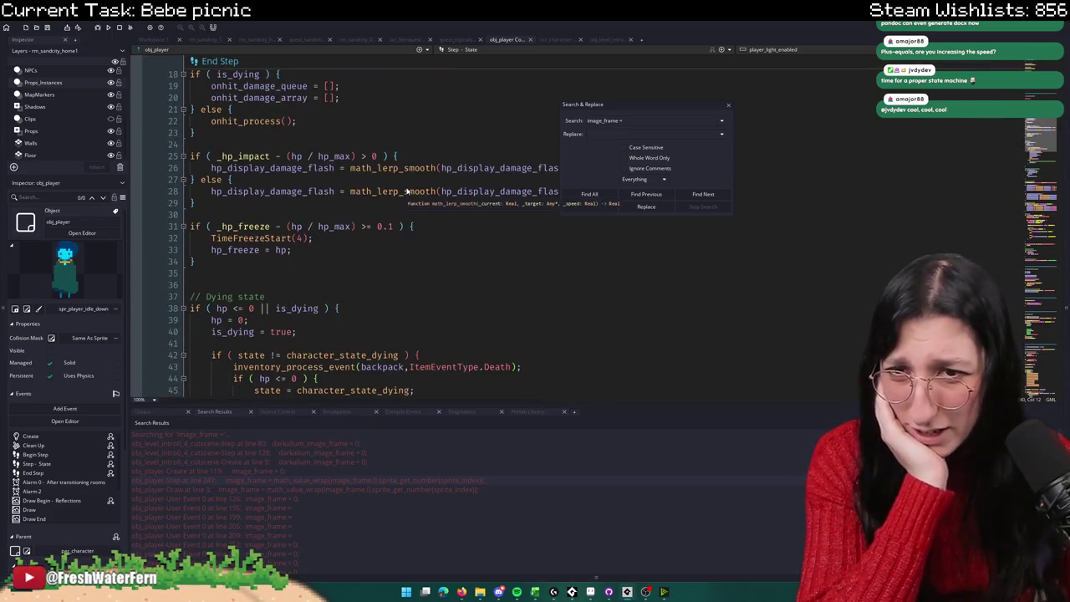
{"action": "scroll", "coordinate": [407, 192], "scroll_direction": "down", "scroll_amount": 2}
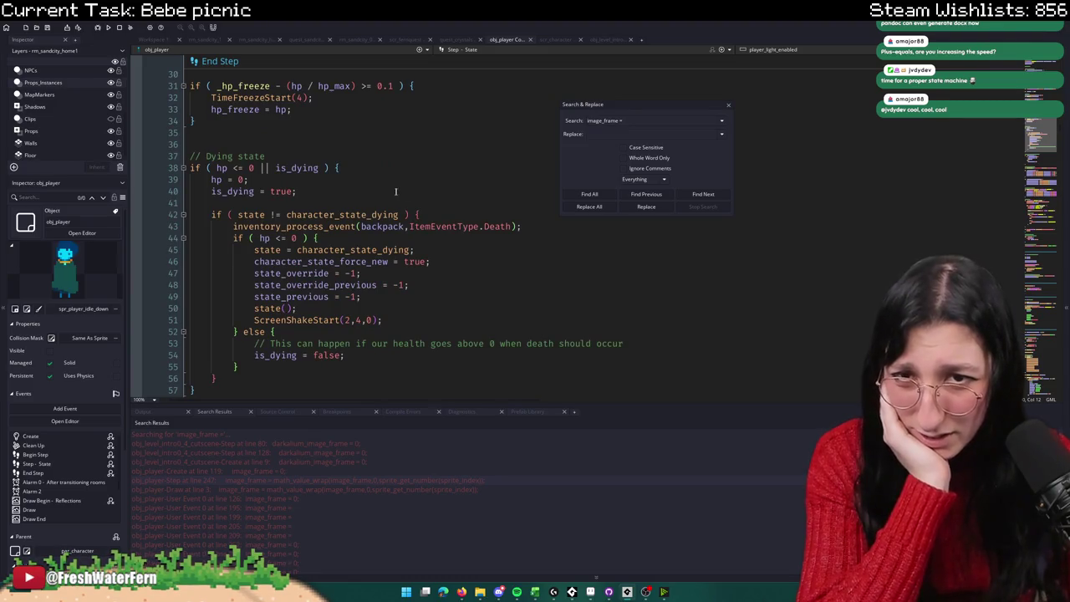
{"action": "scroll", "coordinate": [363, 165], "scroll_direction": "down", "scroll_amount": 20}
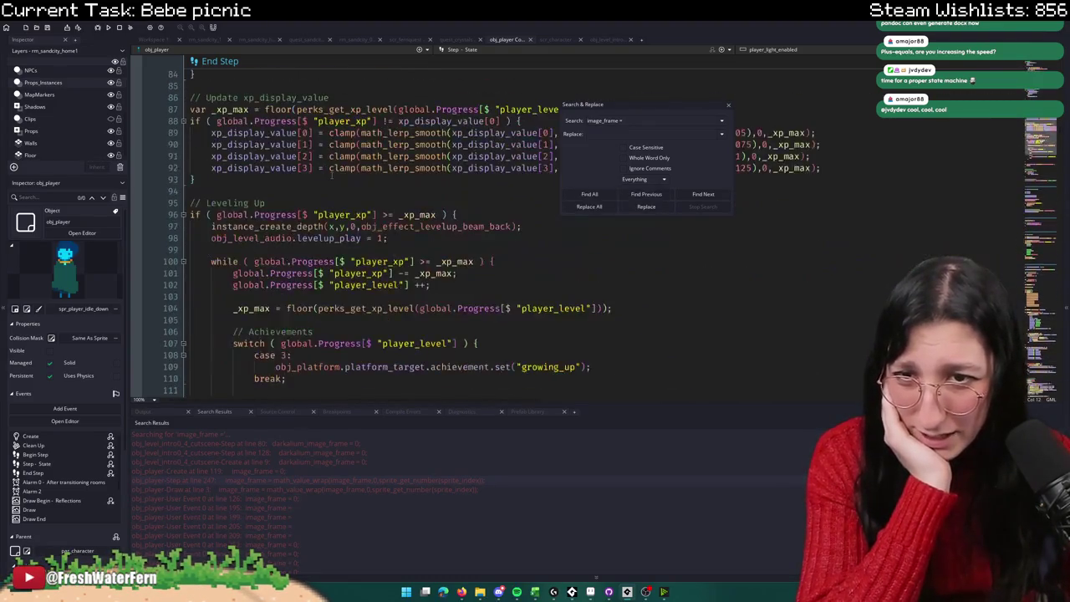
{"action": "scroll", "coordinate": [332, 174], "scroll_direction": "down", "scroll_amount": 8}
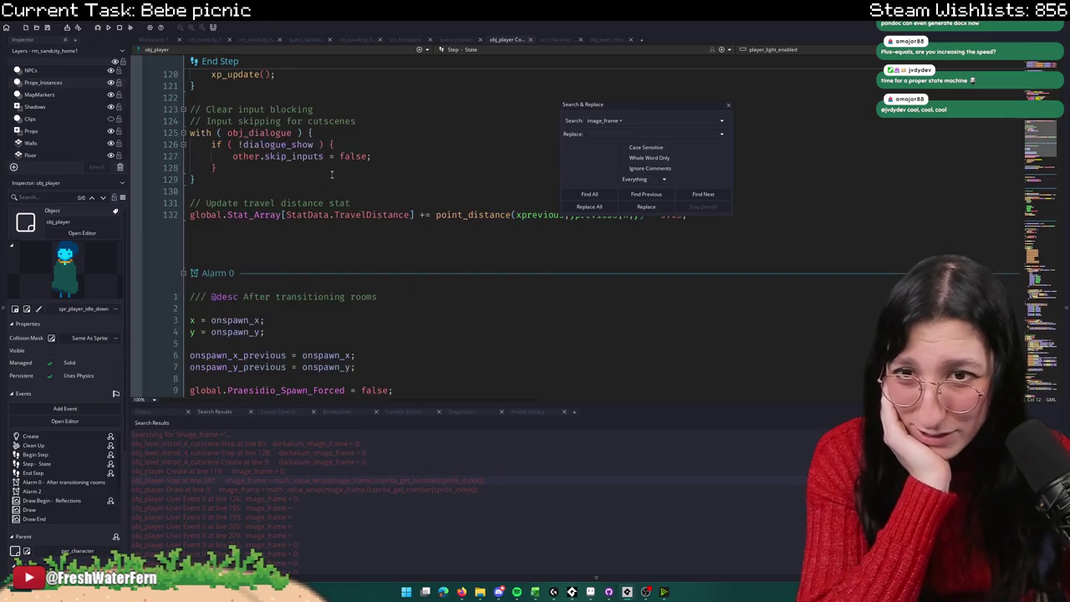
{"action": "scroll", "coordinate": [331, 168], "scroll_direction": "up", "scroll_amount": 15}
{"action": "scroll", "coordinate": [356, 205], "scroll_direction": "down", "scroll_amount": 3}
{"action": "scroll", "coordinate": [355, 205], "scroll_direction": "up", "scroll_amount": 15}
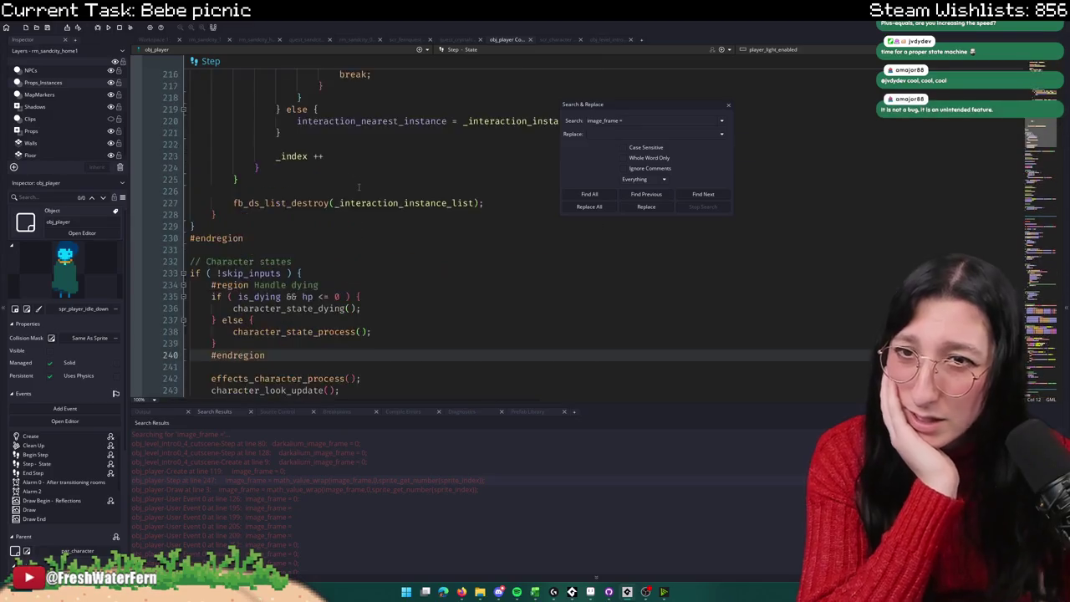
{"action": "scroll", "coordinate": [365, 192], "scroll_direction": "up", "scroll_amount": 14}
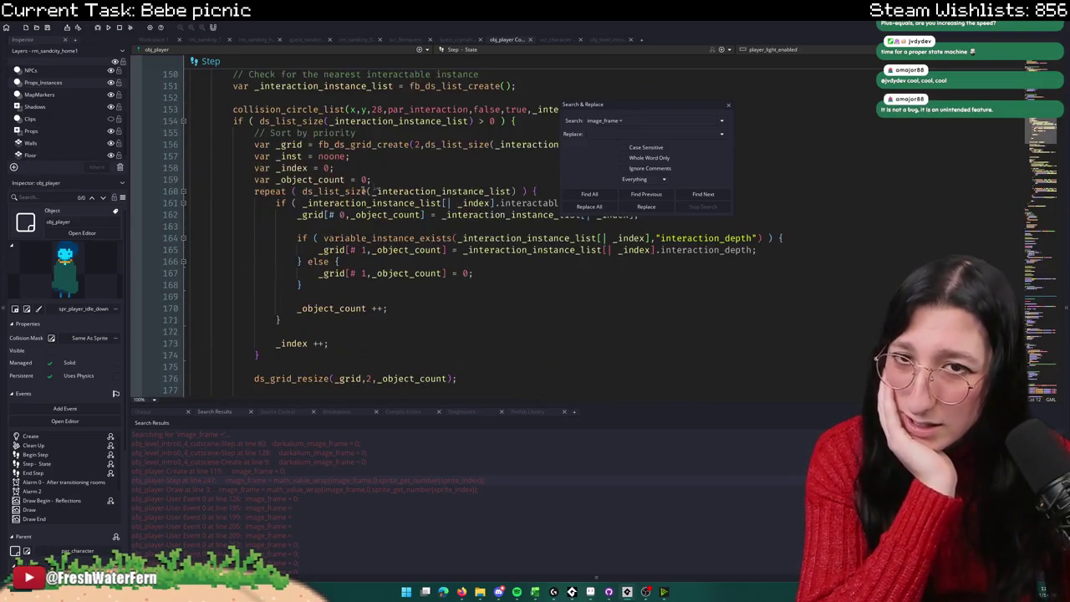
Step: Close Search & Replace and undo the accidental move of the cutscene code block
{"action": "left_click", "coordinate": [728, 110]}
{"action": "scroll", "coordinate": [621, 173], "scroll_direction": "up", "scroll_amount": 10}
{"action": "scroll", "coordinate": [549, 159], "scroll_direction": "up", "scroll_amount": 18}
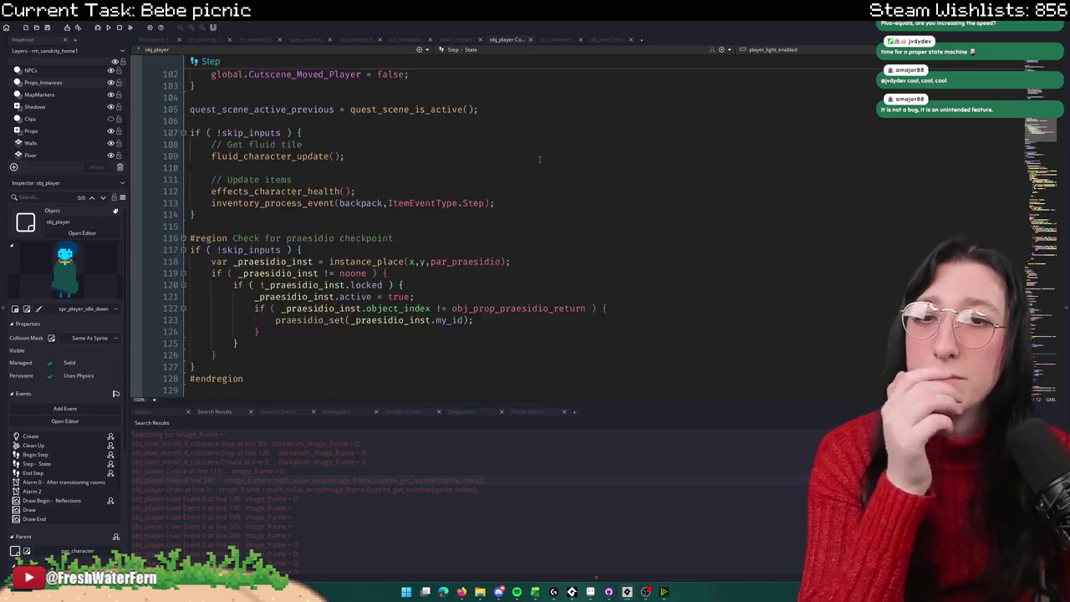
{"action": "scroll", "coordinate": [519, 161], "scroll_direction": "down", "scroll_amount": 20}
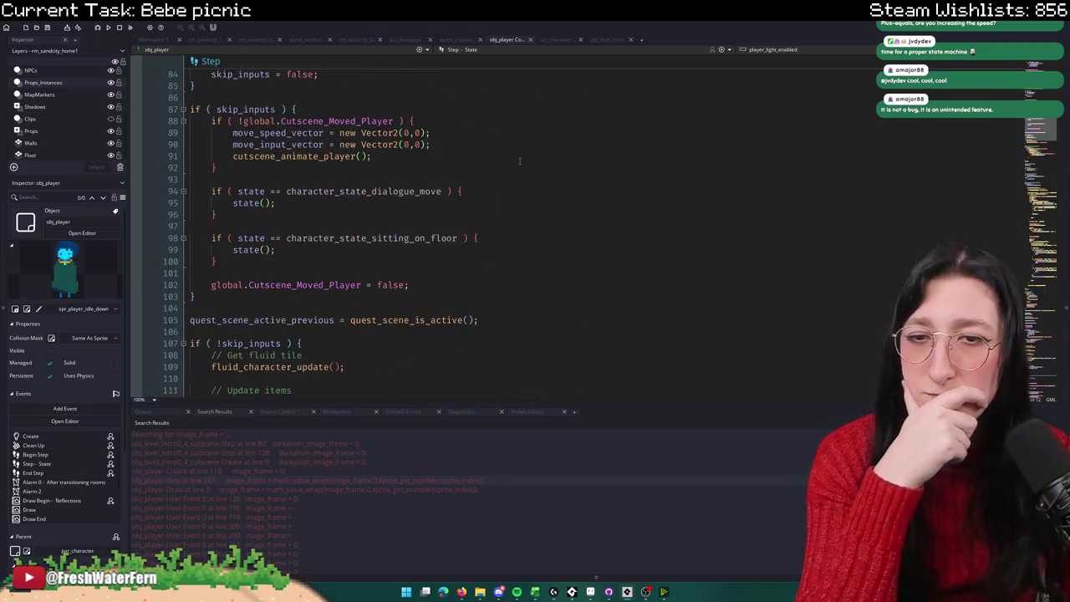
{"action": "scroll", "coordinate": [519, 161], "scroll_direction": "up", "scroll_amount": 18}
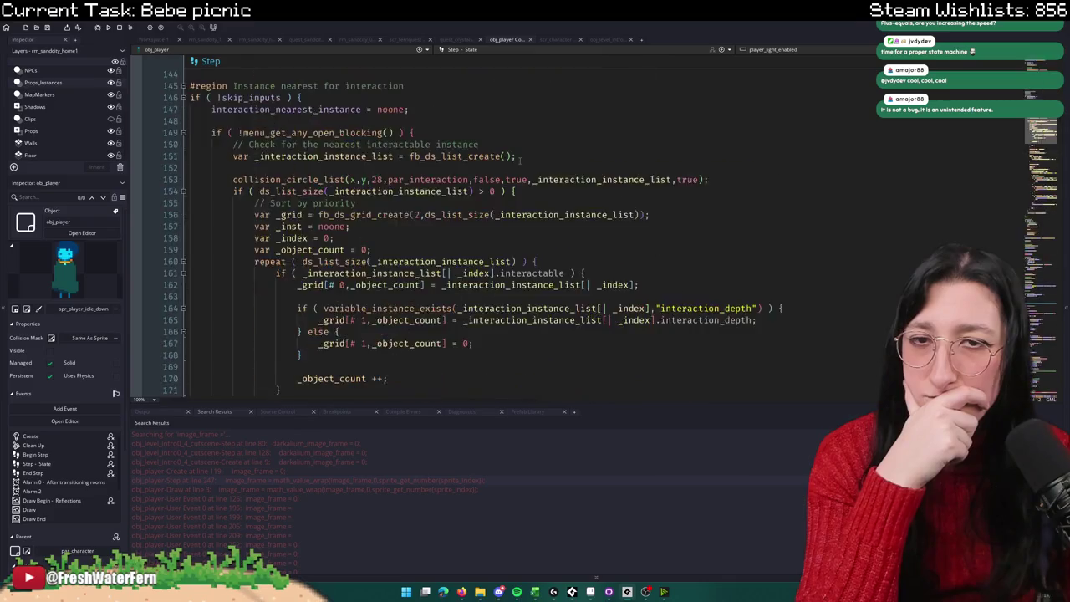
{"action": "scroll", "coordinate": [495, 158], "scroll_direction": "up", "scroll_amount": 2}
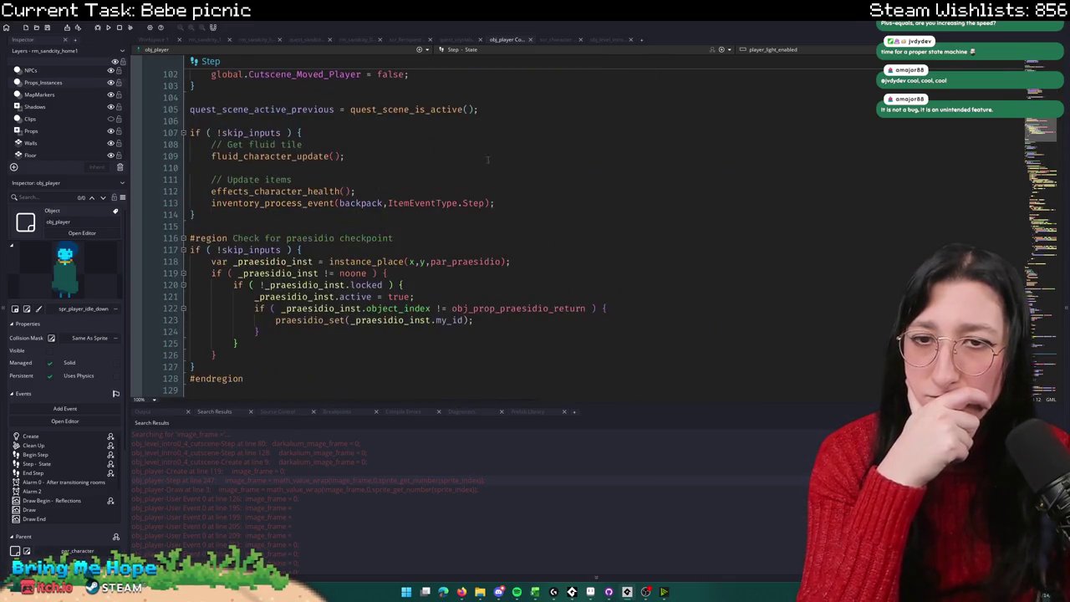
{"action": "scroll", "coordinate": [269, 289], "scroll_direction": "up", "scroll_amount": 8}
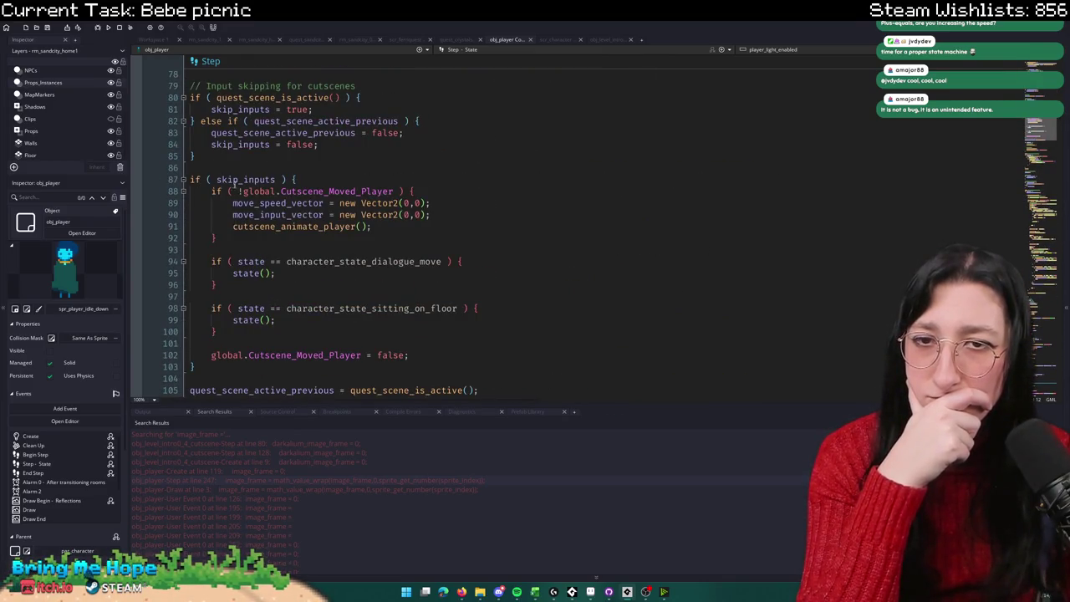
{"action": "left_click_drag", "start_coordinate": [409, 232], "coordinate": [190, 191]}
{"action": "left_click", "coordinate": [226, 239]}
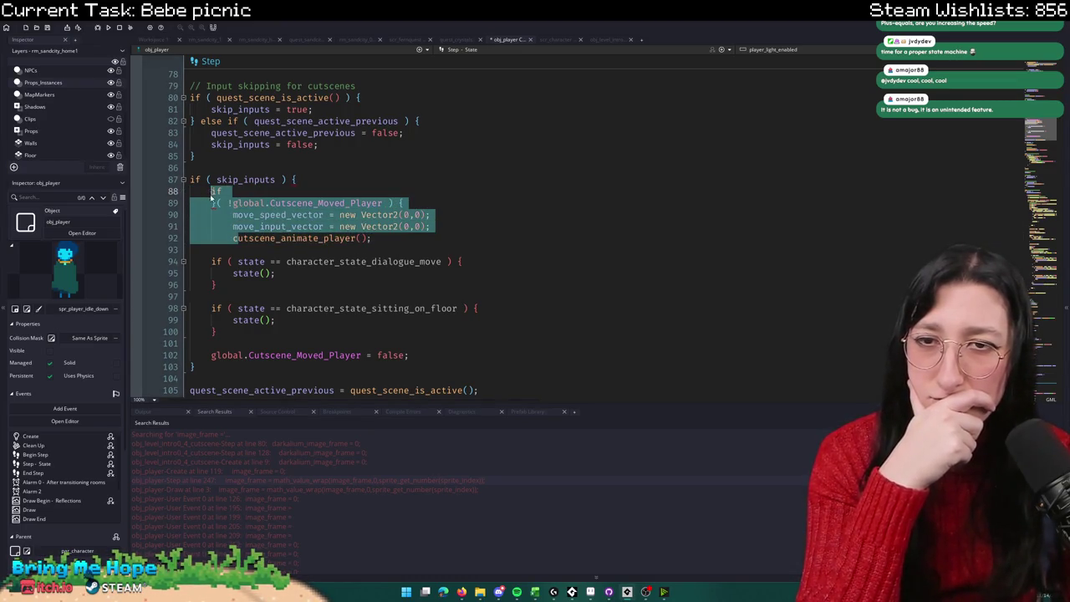
{"action": "left_click", "coordinate": [214, 203]}
{"action": "key", "text": "ctrl+z"}
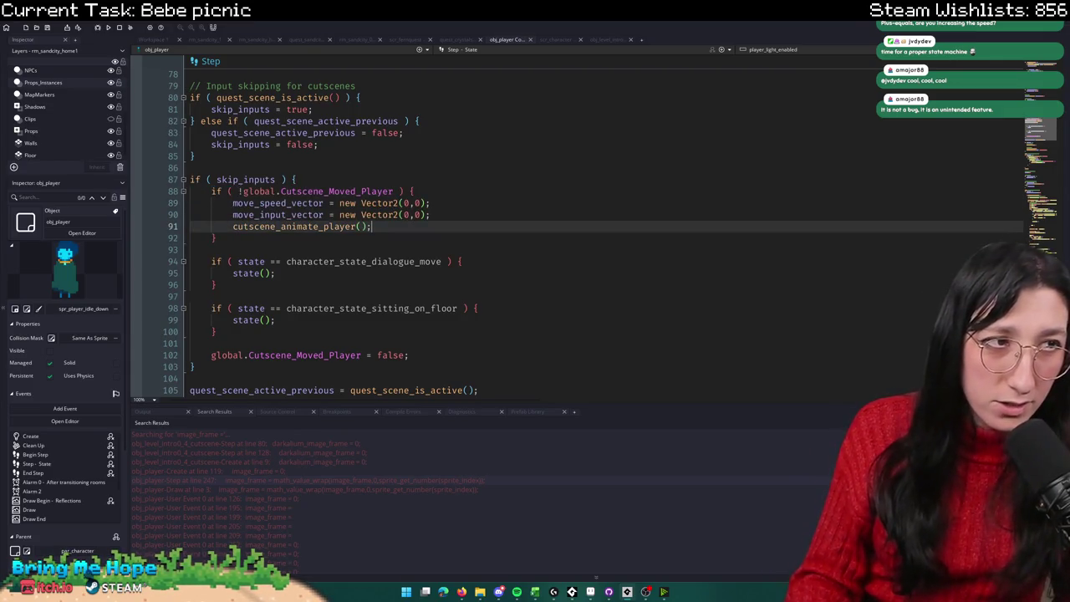
Step: Insert a blank line after cutscene_animate_player(); in the skip_inputs cutscene block
{"action": "mouse_move", "coordinate": [410, 235]}
{"action": "left_mouse_down"}
{"action": "mouse_move", "coordinate": [411, 190]}
{"action": "mouse_move", "coordinate": [173, 167]}
{"action": "left_mouse_up"}
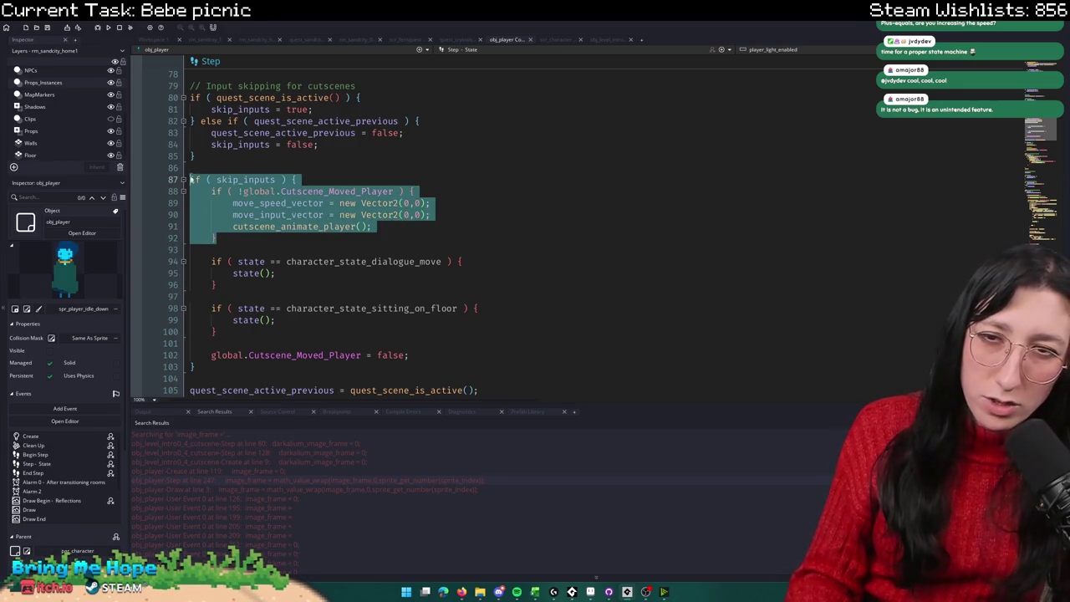
{"action": "left_click", "coordinate": [308, 236]}
{"action": "double_click", "coordinate": [379, 214]}
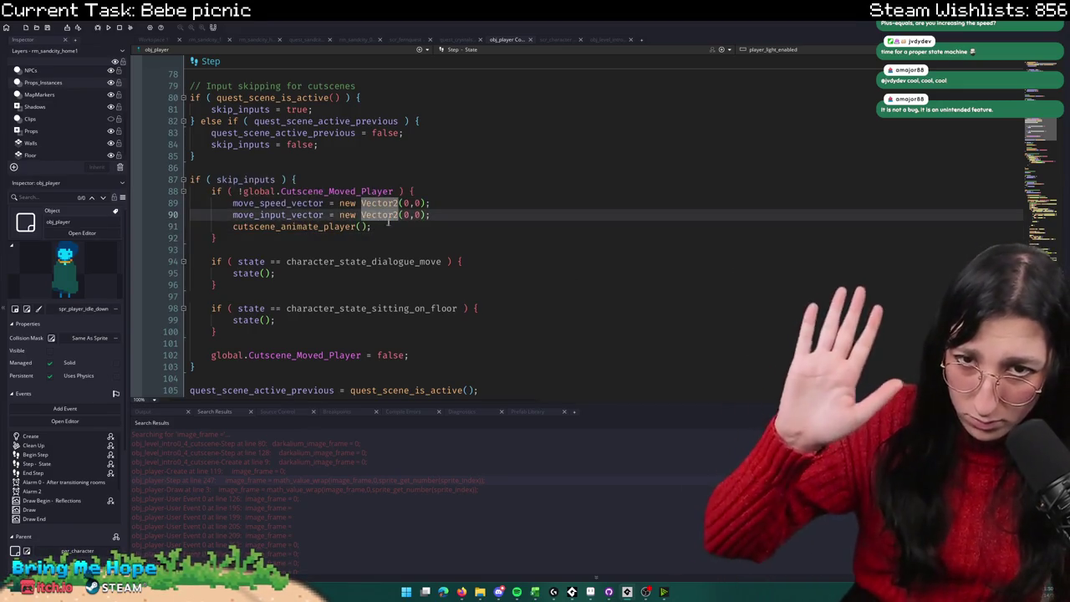
{"action": "left_click", "coordinate": [408, 225]}
{"action": "key", "text": "Return"}
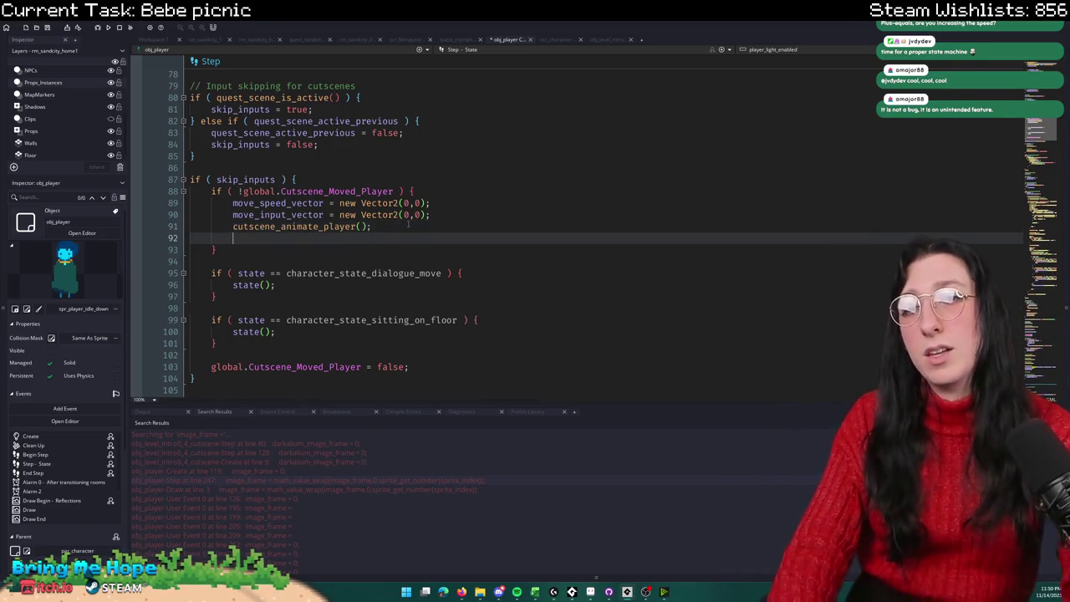
Step: Write a log("IS THIS HAPPENING") line after cutscene_animate_player();
{"action": "type", "text": "show_messa"}
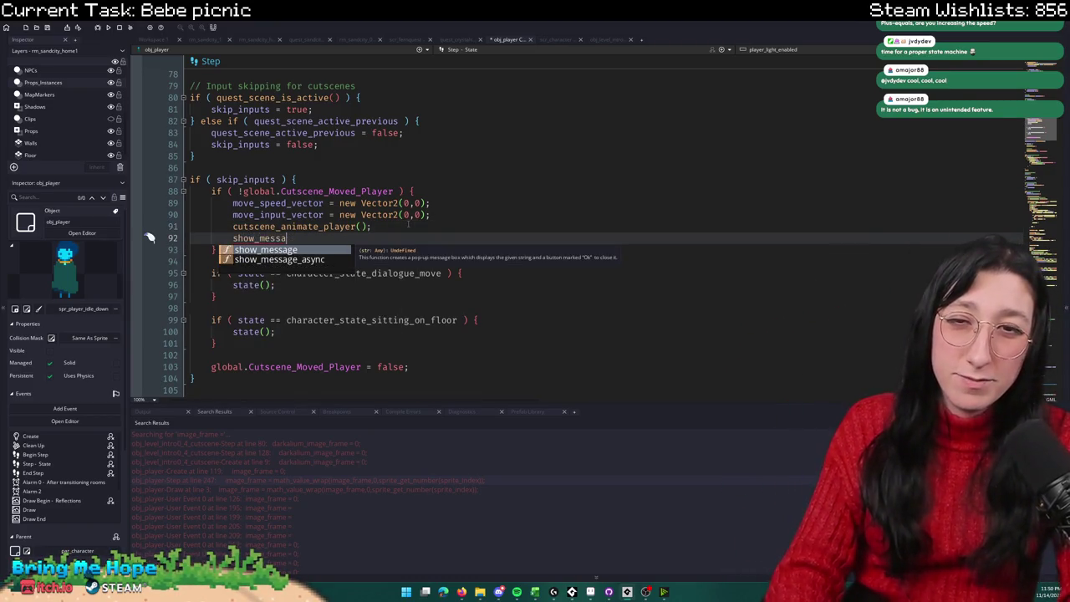
{"action": "key", "text": "ctrl+BackSpace"}
{"action": "type", "text": "log(\"IS THIS HAPPENING"}
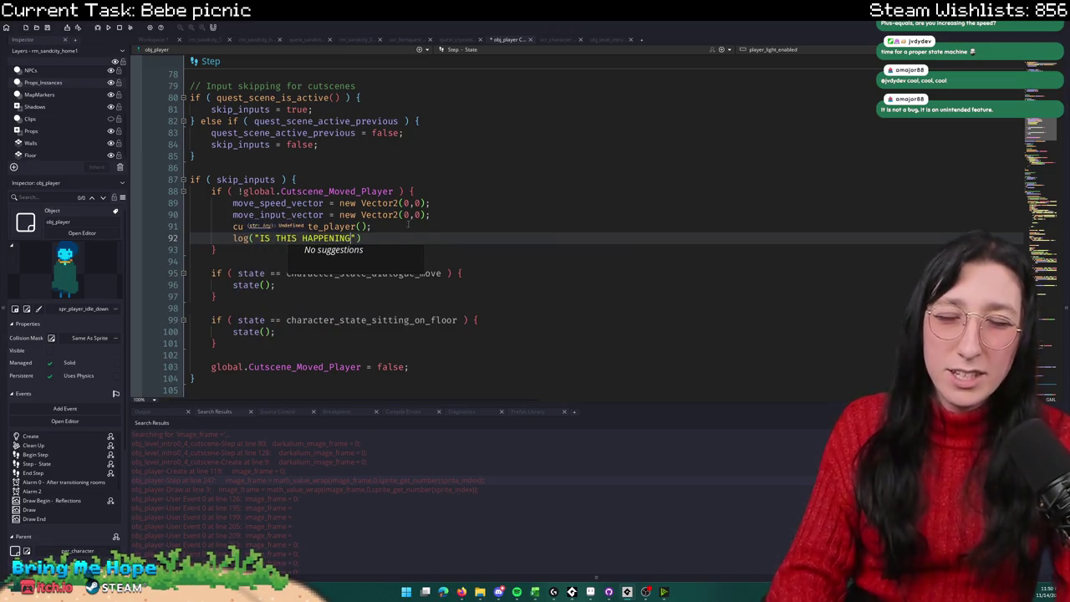
Step: Build and run the game with F5, then choose Story to load into Sand City
{"action": "key", "text": "F5"}
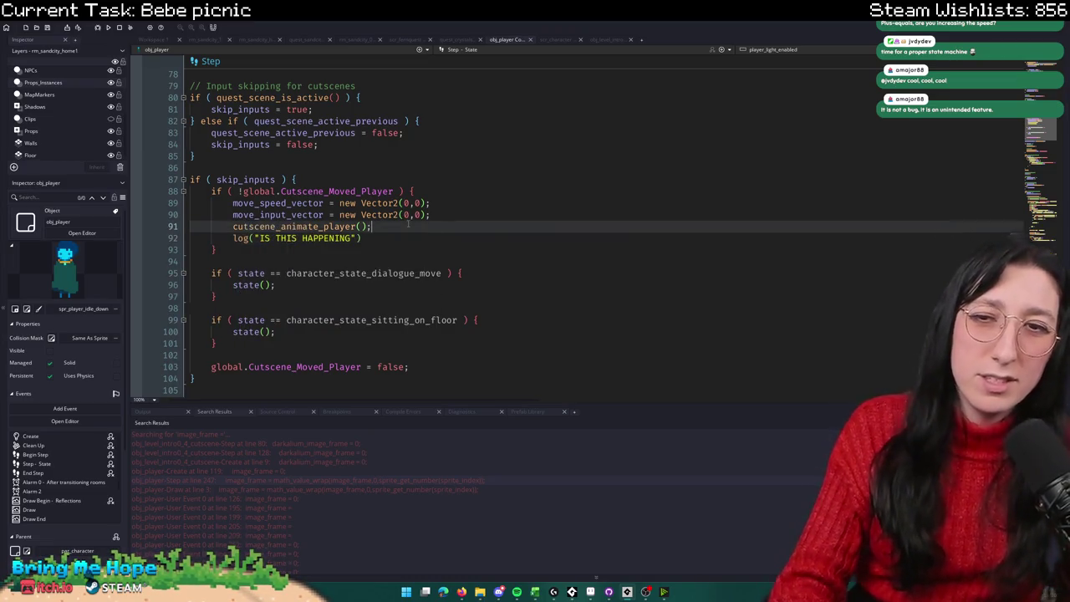
{"action": "scroll", "coordinate": [279, 298], "scroll_direction": "down", "scroll_amount": 4}
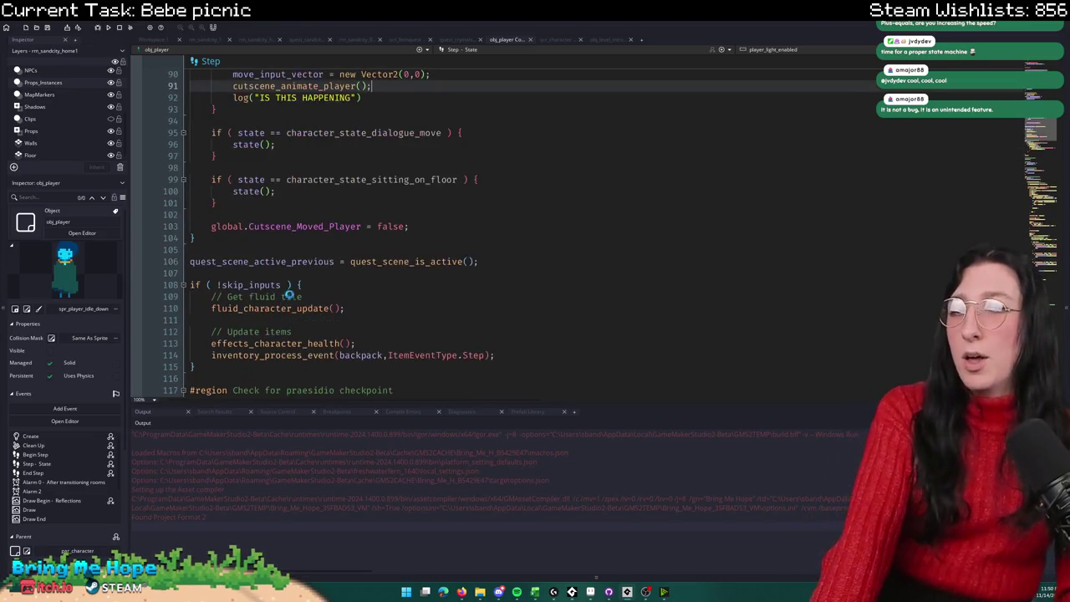
{"action": "scroll", "coordinate": [365, 208], "scroll_direction": "down", "scroll_amount": 2}
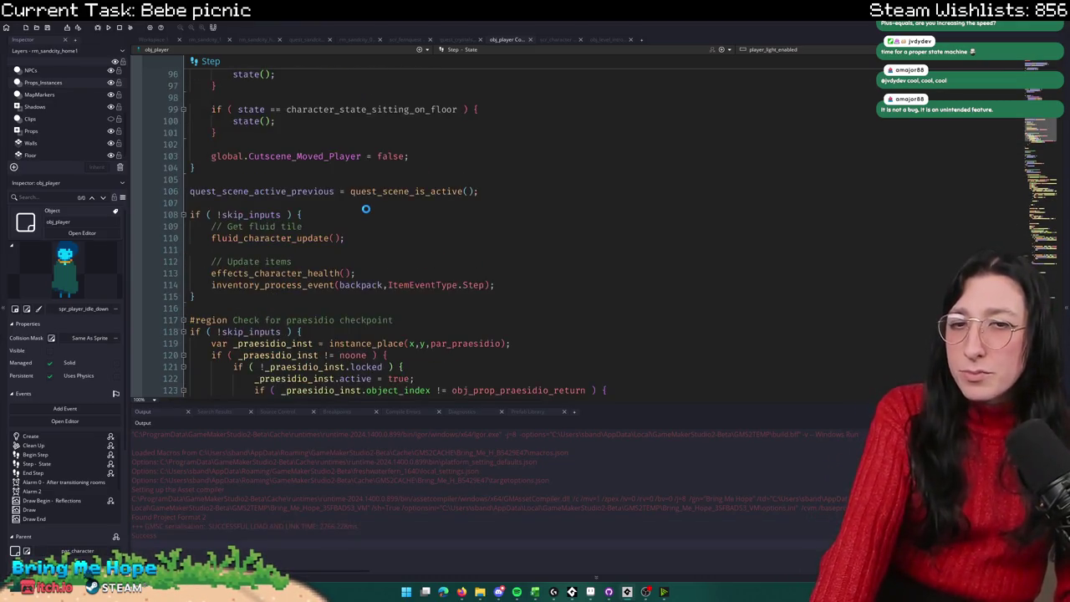
{"action": "scroll", "coordinate": [374, 208], "scroll_direction": "down", "scroll_amount": 18}
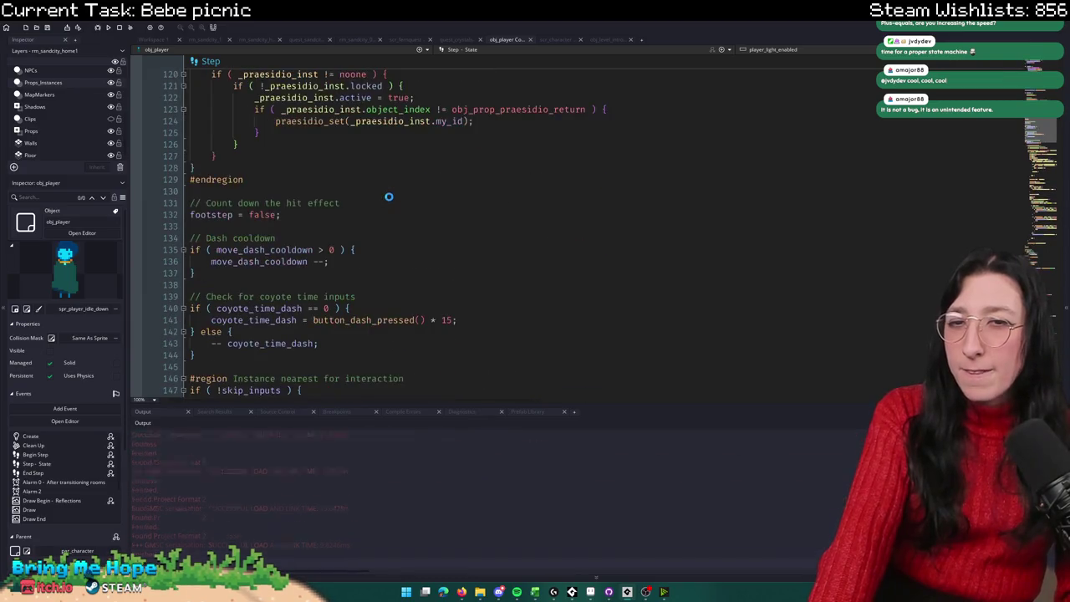
{"action": "scroll", "coordinate": [388, 197], "scroll_direction": "down", "scroll_amount": 20}
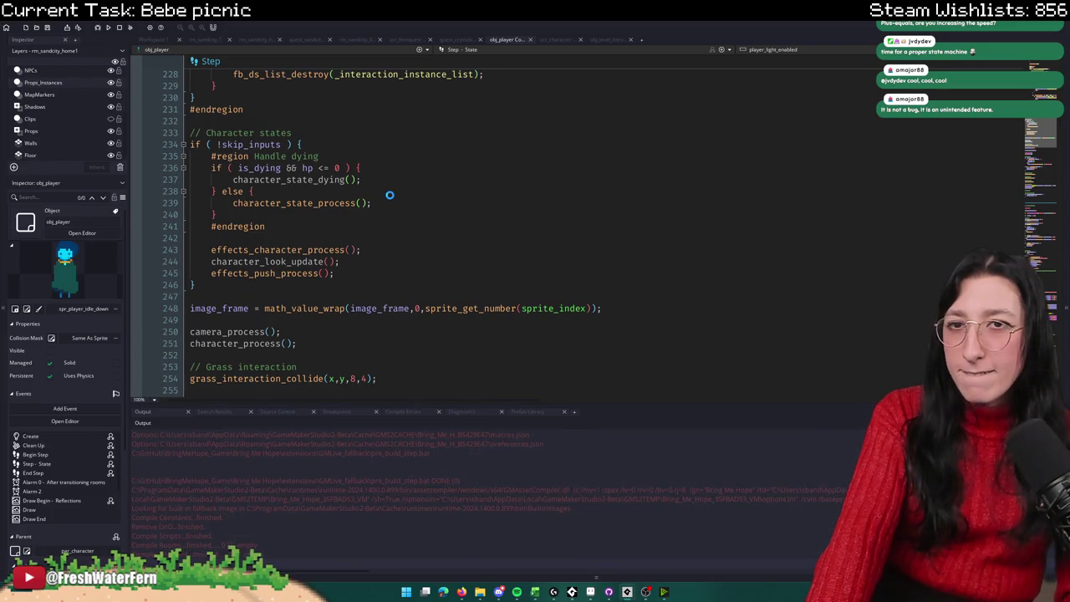
{"action": "scroll", "coordinate": [388, 195], "scroll_direction": "up", "scroll_amount": 20}
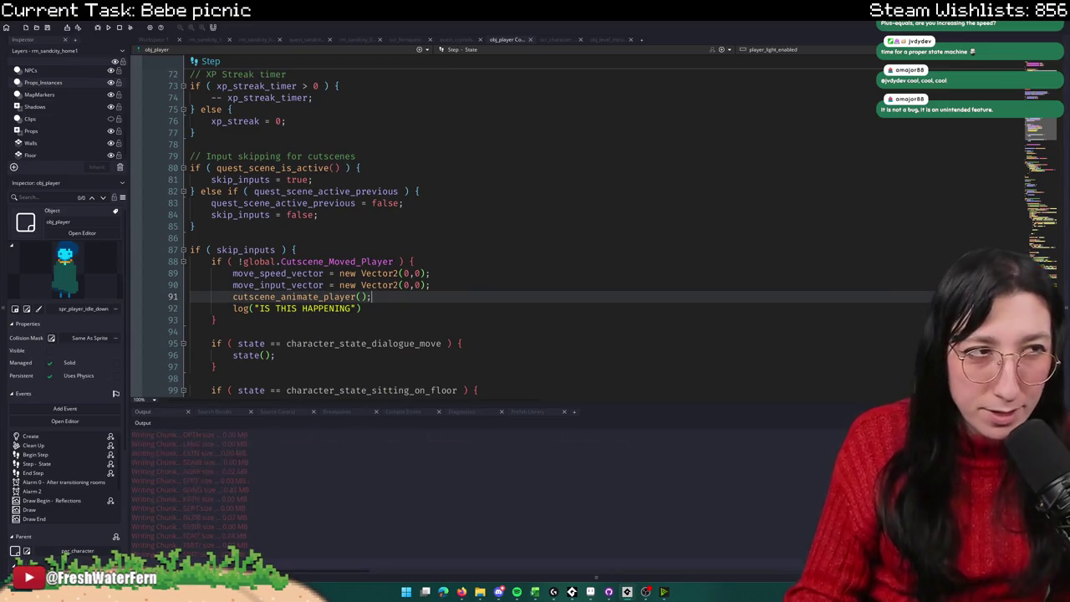
{"action": "scroll", "coordinate": [362, 282], "scroll_direction": "down", "scroll_amount": 2}
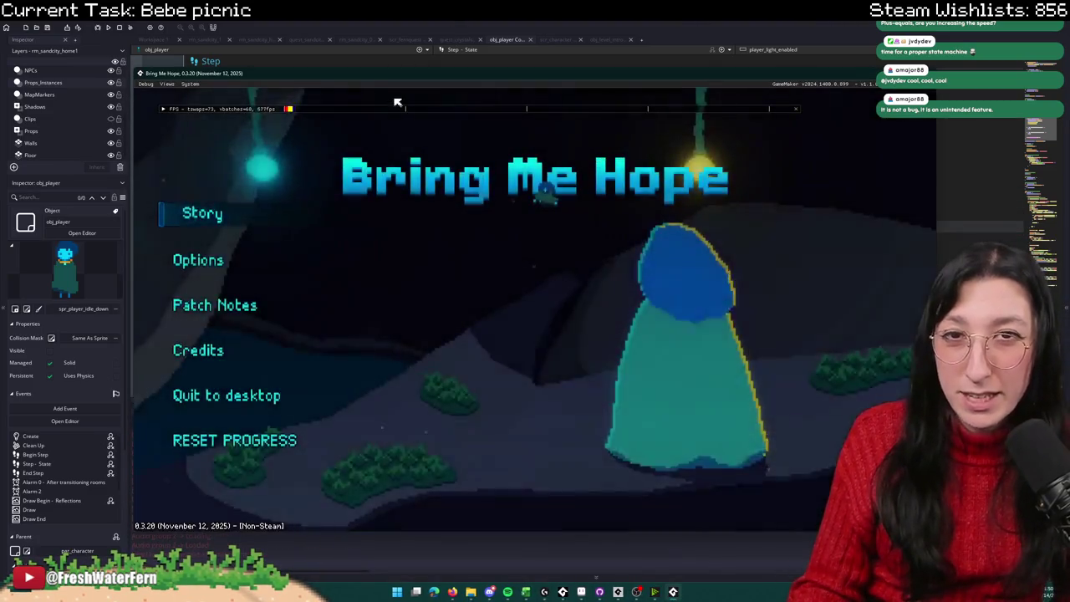
{"action": "left_click", "coordinate": [205, 219]}
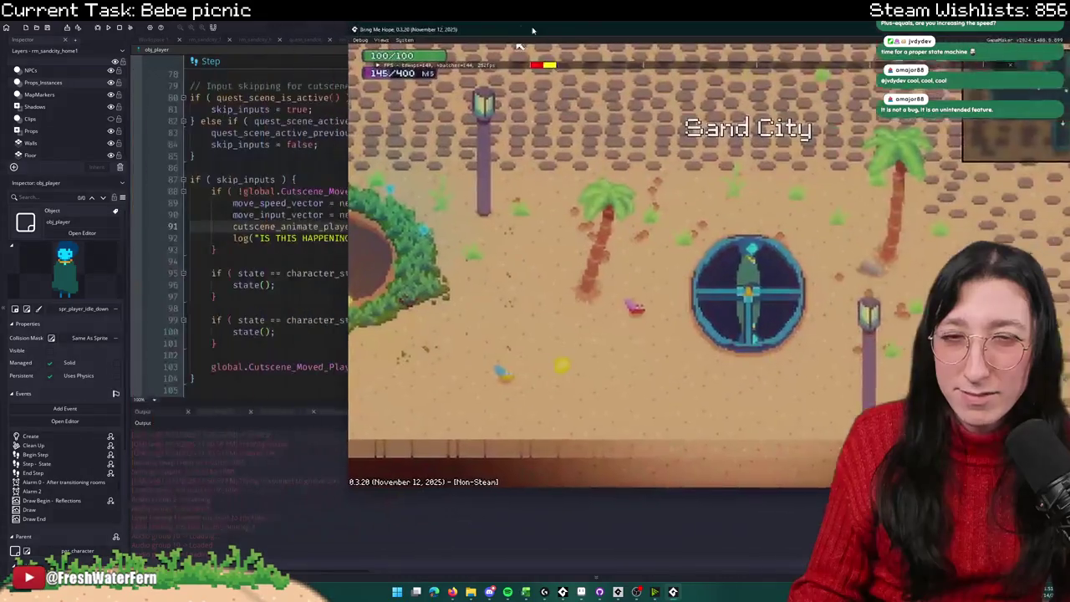
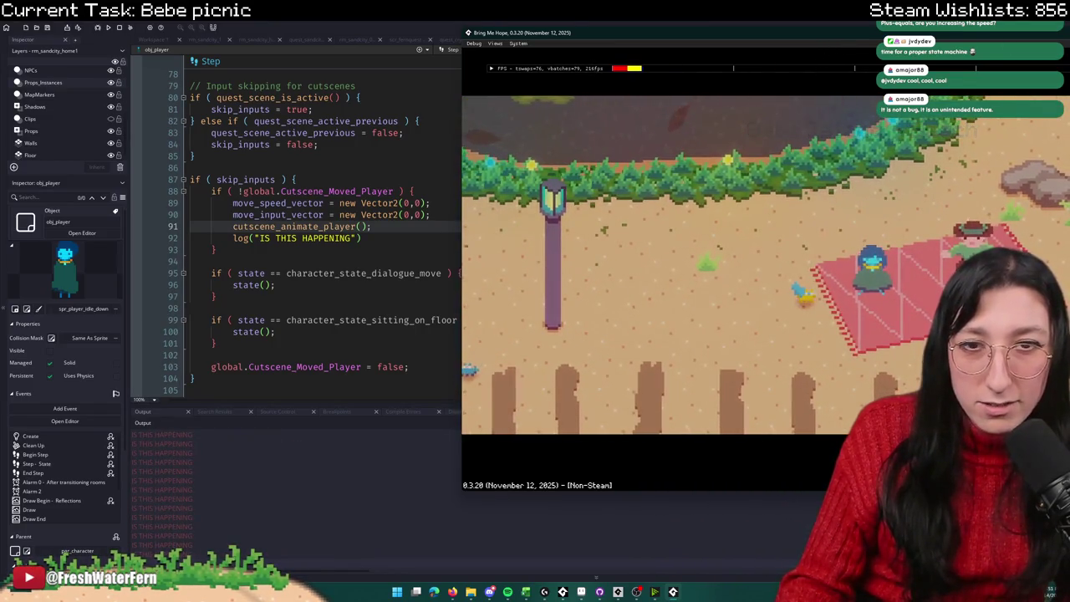
Step: Stop the game, delete debug log line 92, and search the project for global.Cutscene_Moved_Player
{"action": "key", "text": "Escape"}
{"action": "left_click", "coordinate": [420, 238]}
{"action": "triple_click", "coordinate": [420, 238]}
{"action": "key", "text": "BackSpace"}
{"action": "mouse_move", "coordinate": [393, 191]}
{"action": "left_mouse_down"}
{"action": "mouse_move", "coordinate": [334, 203]}
{"action": "mouse_move", "coordinate": [243, 179]}
{"action": "mouse_move", "coordinate": [245, 191]}
{"action": "left_mouse_up"}
{"action": "key", "text": "ctrl+shift+f"}
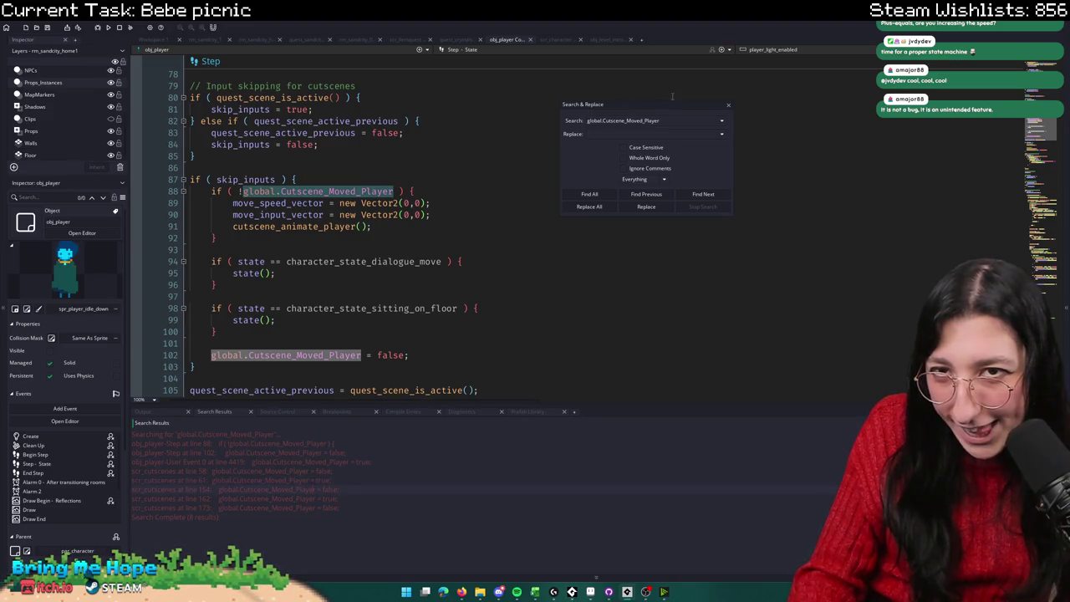
Step: Close the Search & Replace dialog and scroll back through obj_player's code to its event list
{"action": "left_click", "coordinate": [727, 107]}
{"action": "scroll", "coordinate": [433, 140], "scroll_direction": "up", "scroll_amount": 10}
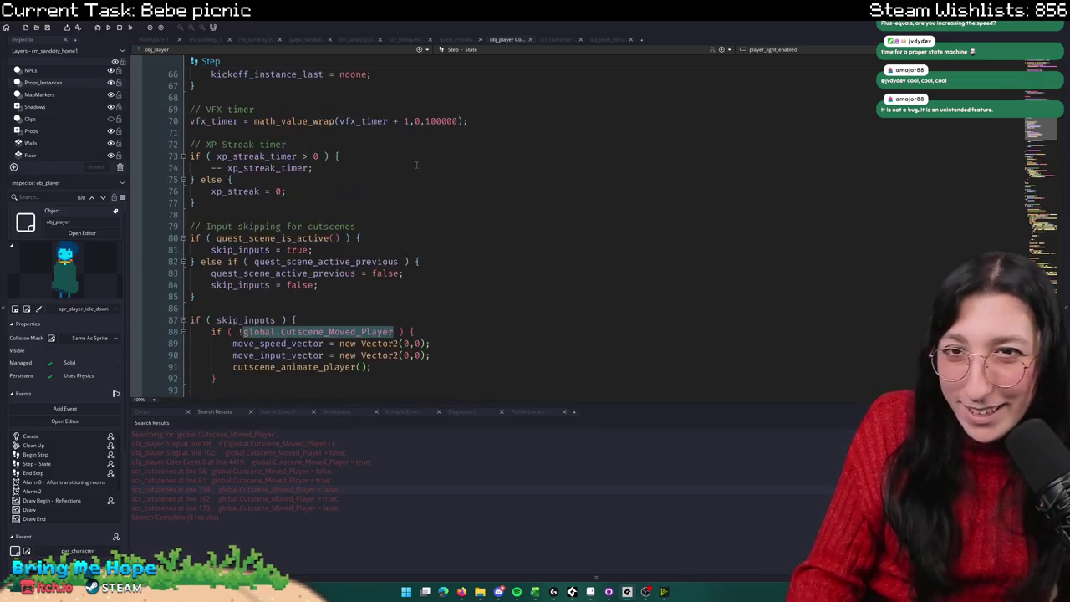
{"action": "scroll", "coordinate": [434, 140], "scroll_direction": "up", "scroll_amount": 10}
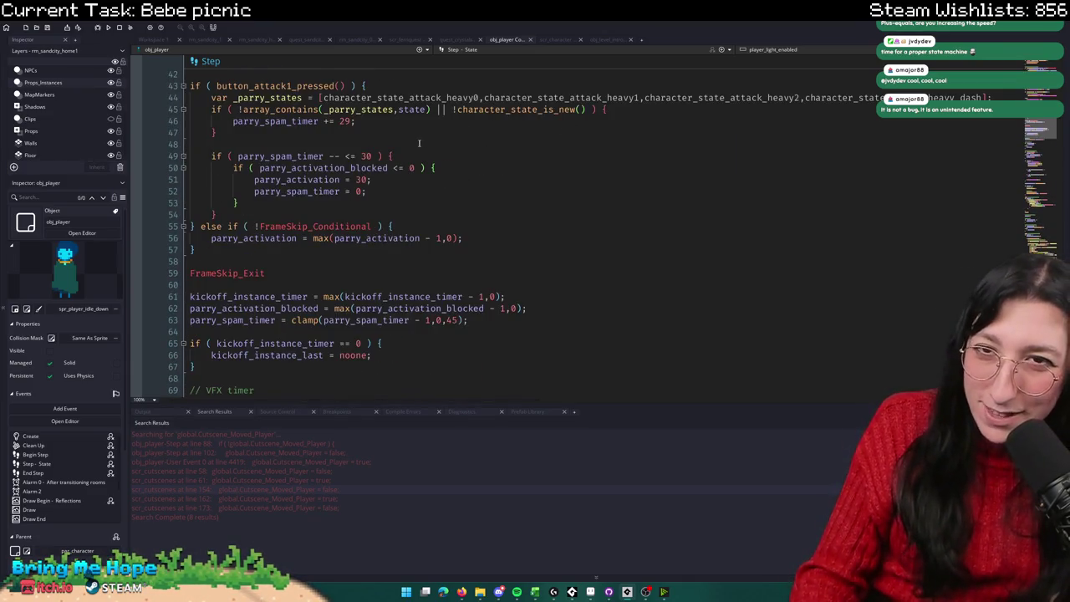
{"action": "scroll", "coordinate": [188, 270], "scroll_direction": "up", "scroll_amount": 12}
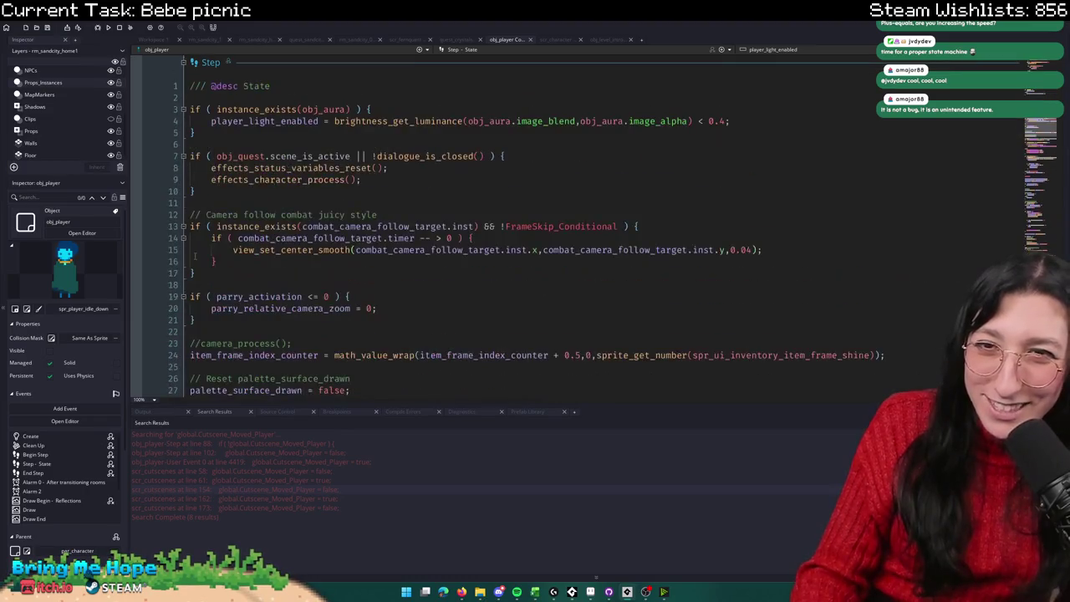
{"action": "scroll", "coordinate": [184, 261], "scroll_direction": "up", "scroll_amount": 15}
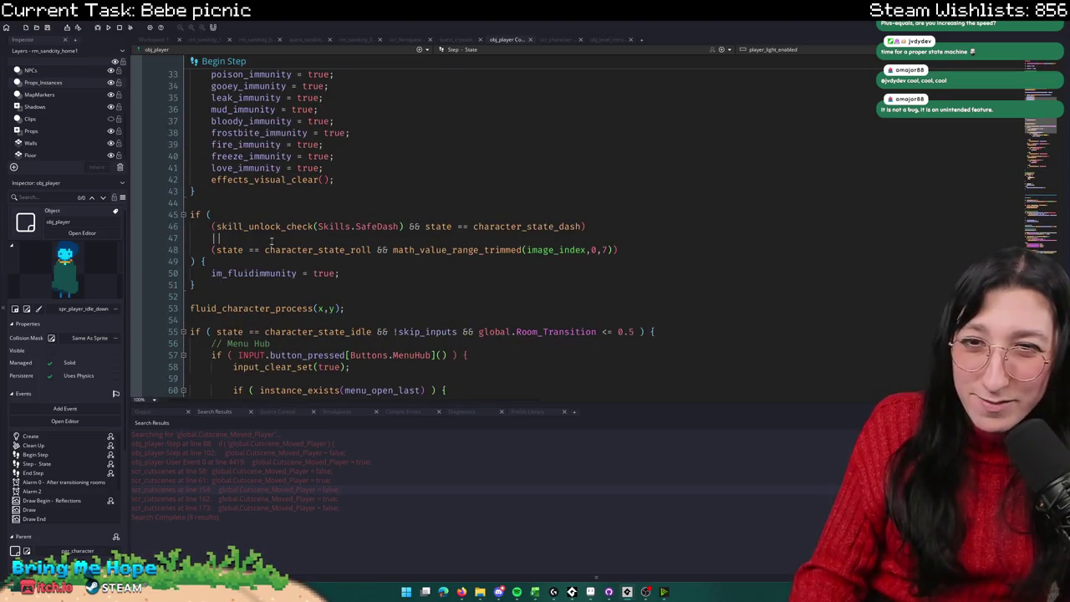
{"action": "scroll", "coordinate": [270, 242], "scroll_direction": "up", "scroll_amount": 6}
{"action": "scroll", "coordinate": [300, 213], "scroll_direction": "up", "scroll_amount": 11}
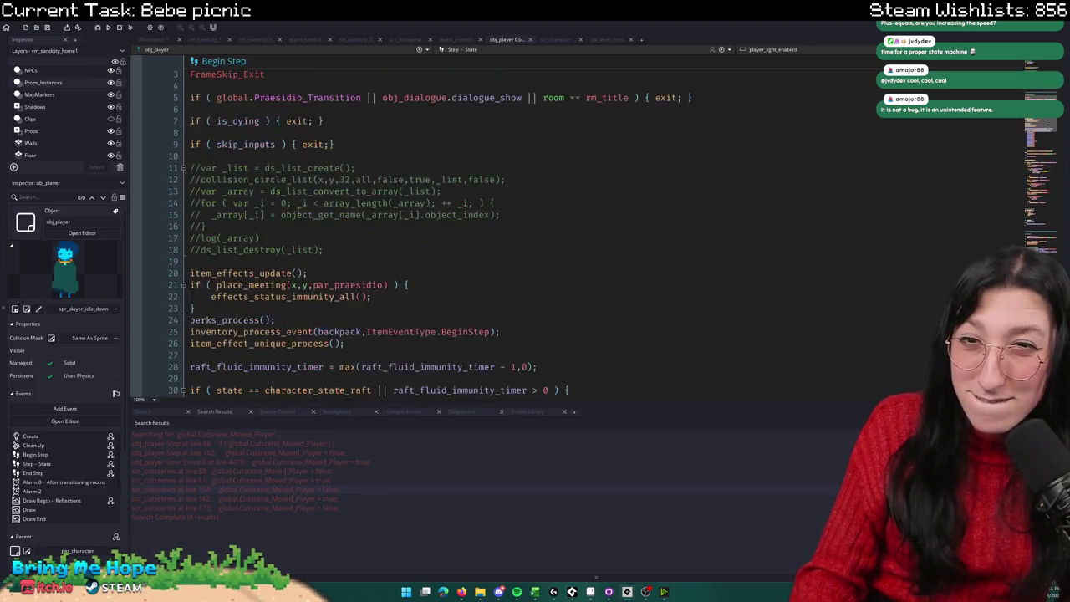
{"action": "scroll", "coordinate": [292, 205], "scroll_direction": "up", "scroll_amount": 8}
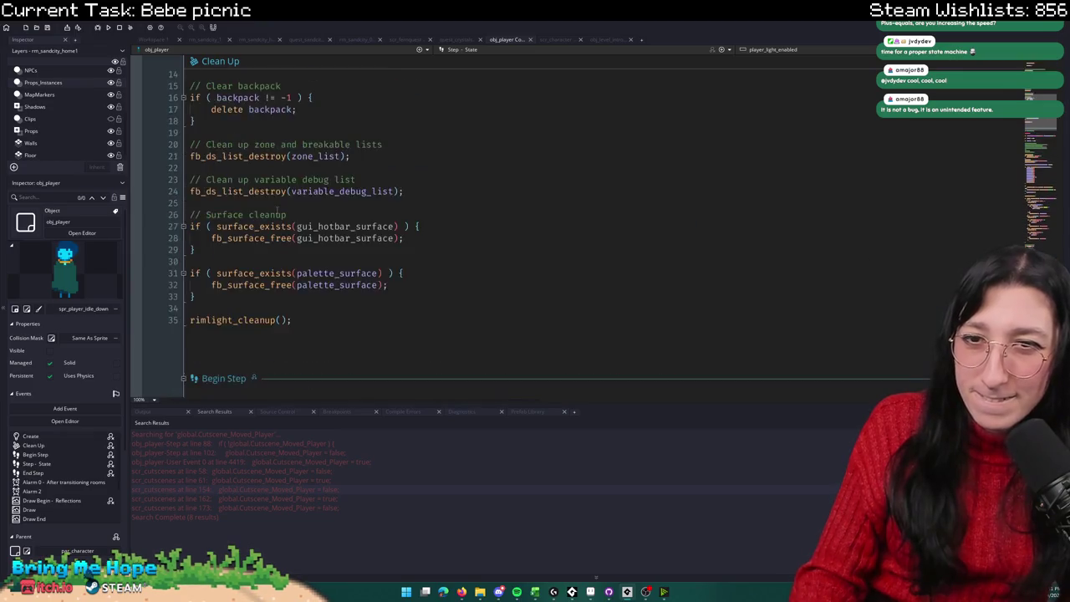
{"action": "scroll", "coordinate": [251, 214], "scroll_direction": "up", "scroll_amount": 10}
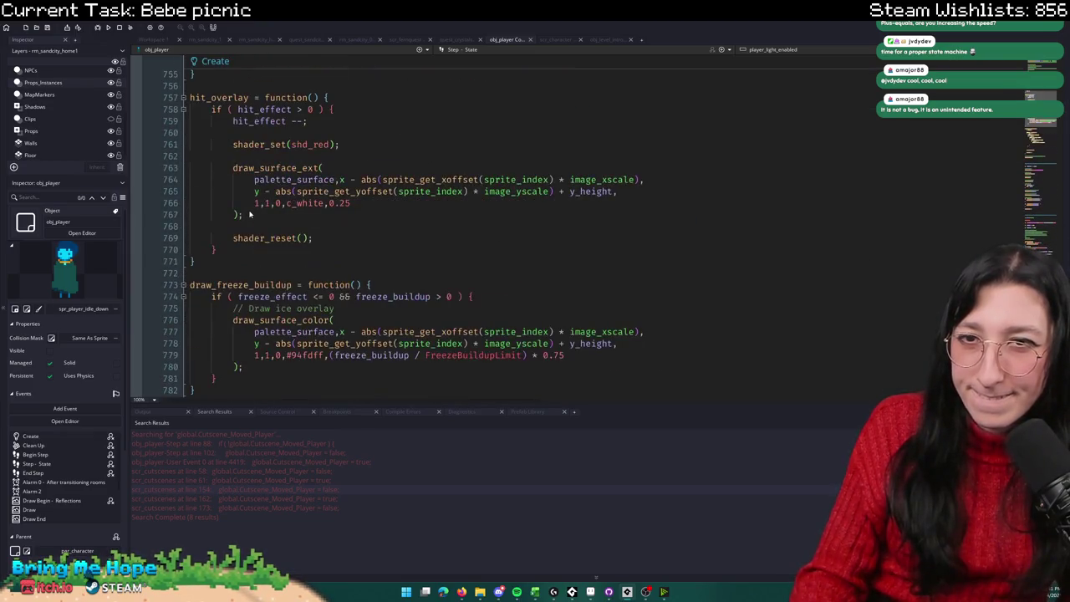
{"action": "scroll", "coordinate": [242, 206], "scroll_direction": "up", "scroll_amount": 20}
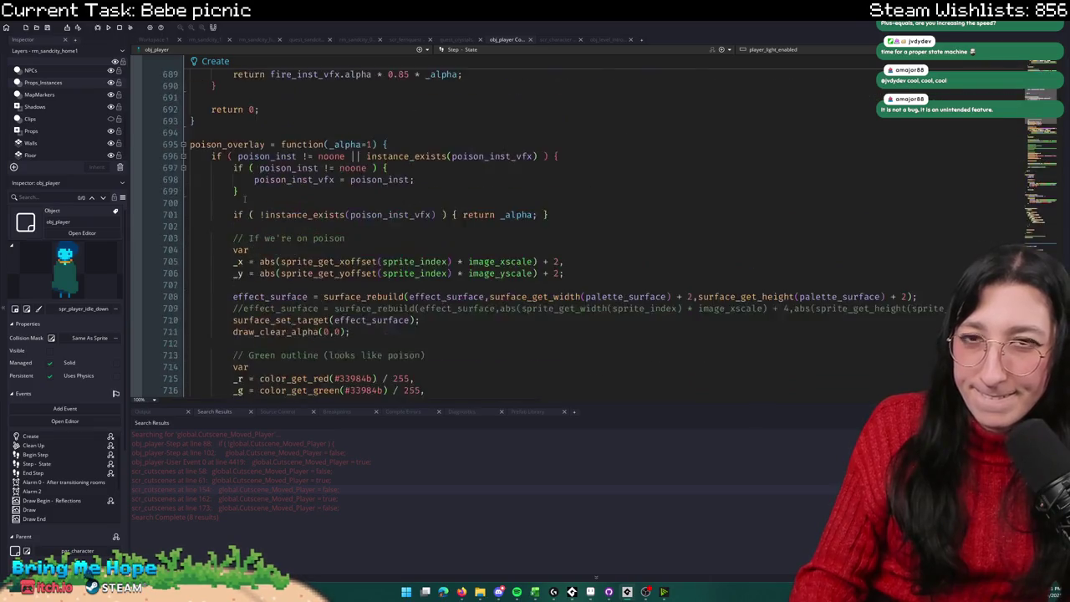
{"action": "scroll", "coordinate": [242, 209], "scroll_direction": "up", "scroll_amount": 20}
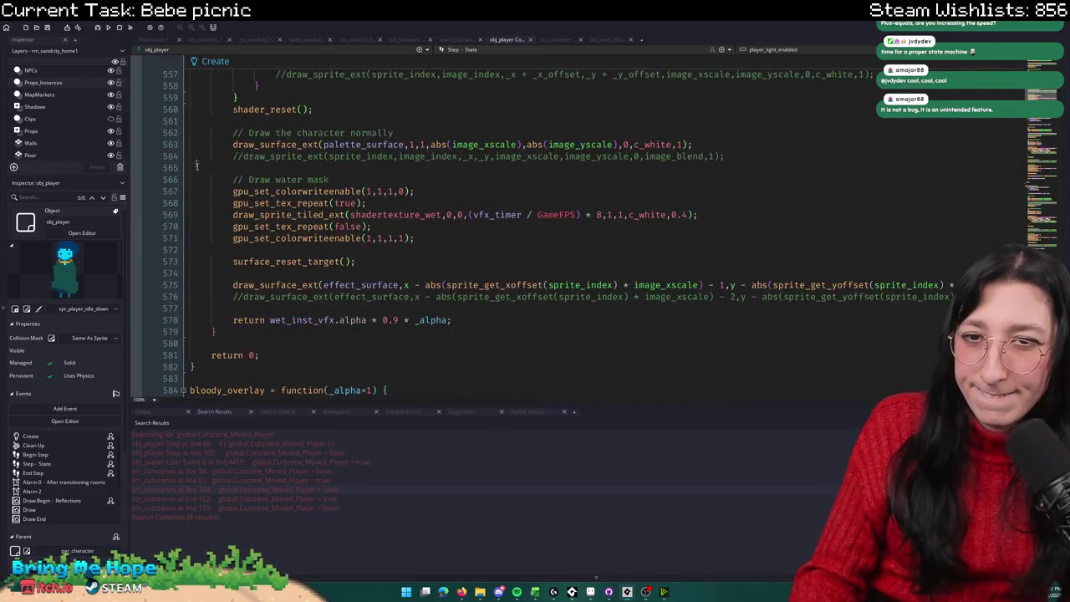
{"action": "scroll", "coordinate": [190, 139], "scroll_direction": "up", "scroll_amount": 20}
{"action": "scroll", "coordinate": [188, 185], "scroll_direction": "up", "scroll_amount": 8}
{"action": "scroll", "coordinate": [251, 203], "scroll_direction": "up", "scroll_amount": 20}
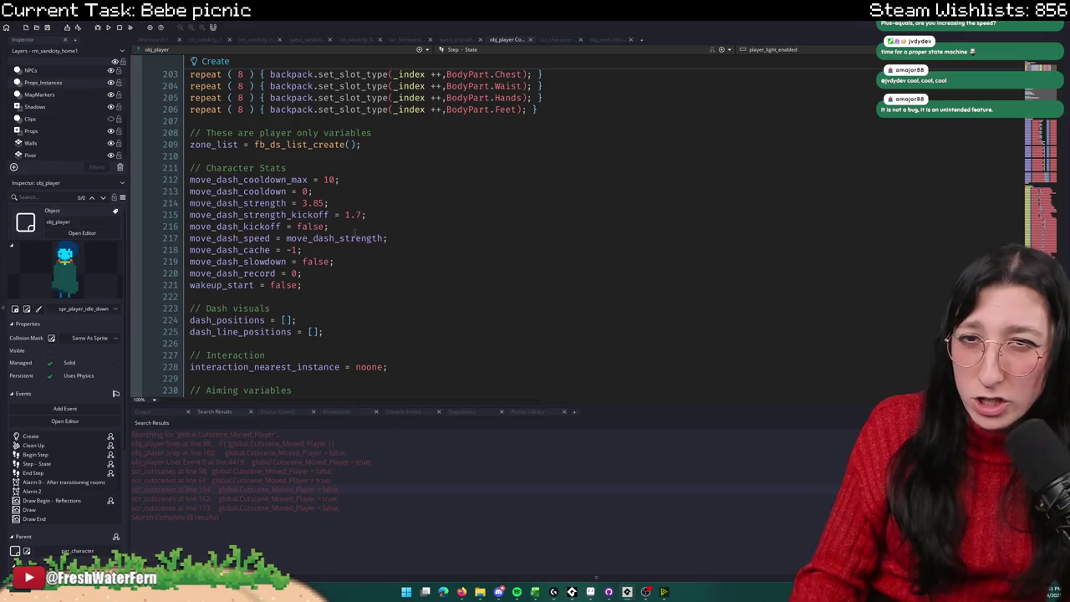
{"action": "scroll", "coordinate": [356, 234], "scroll_direction": "up", "scroll_amount": 16}
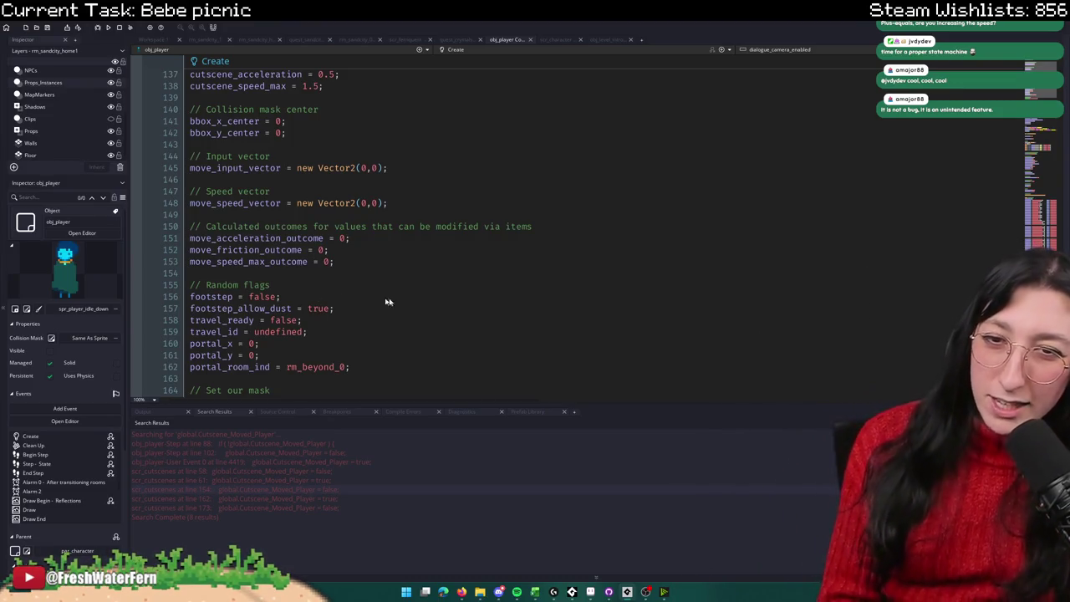
{"action": "scroll", "coordinate": [416, 329], "scroll_direction": "down", "scroll_amount": 15}
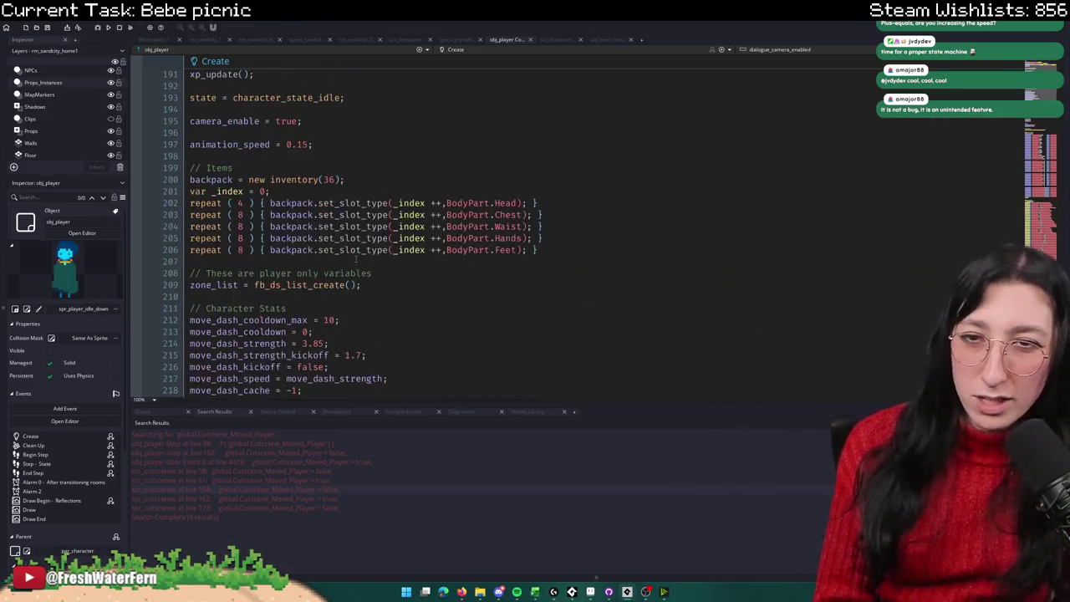
{"action": "scroll", "coordinate": [343, 237], "scroll_direction": "down", "scroll_amount": 20}
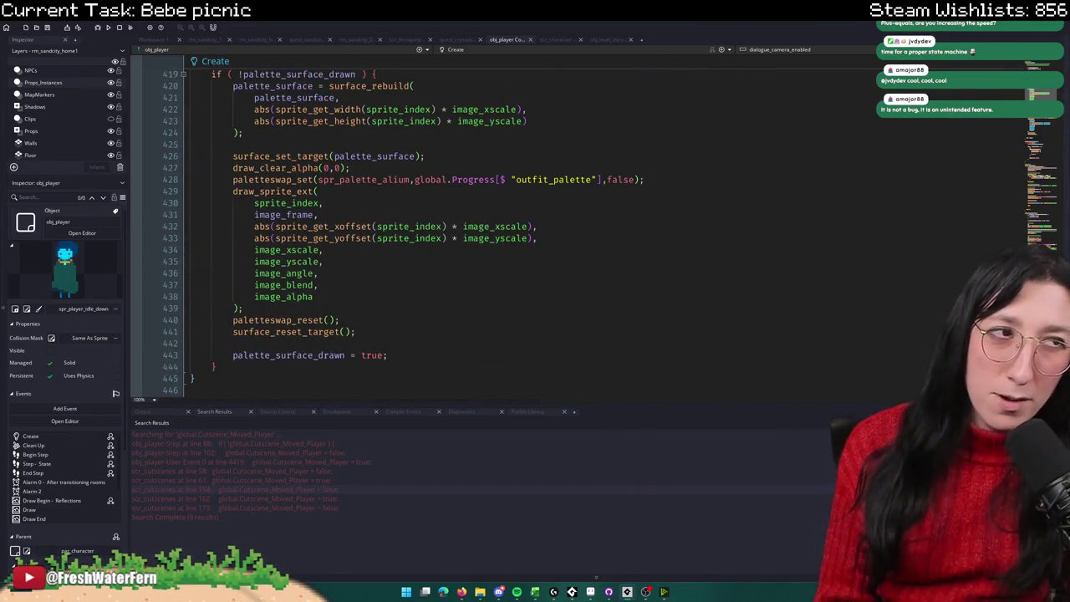
{"action": "scroll", "coordinate": [683, 227], "scroll_direction": "down", "scroll_amount": 10}
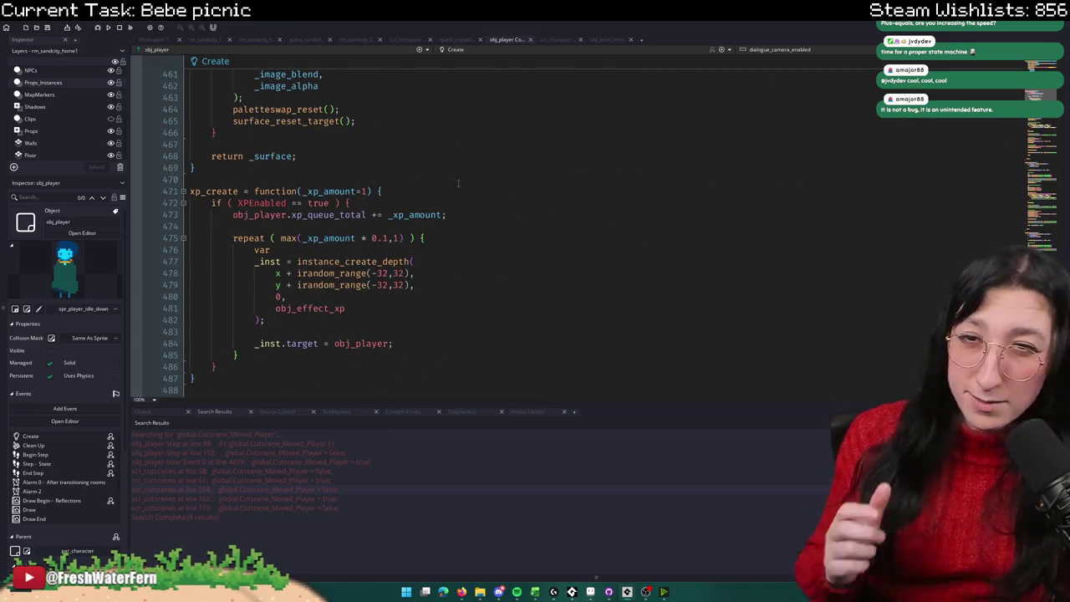
{"action": "scroll", "coordinate": [458, 182], "scroll_direction": "up", "scroll_amount": 6}
{"action": "left_click", "coordinate": [455, 49]}
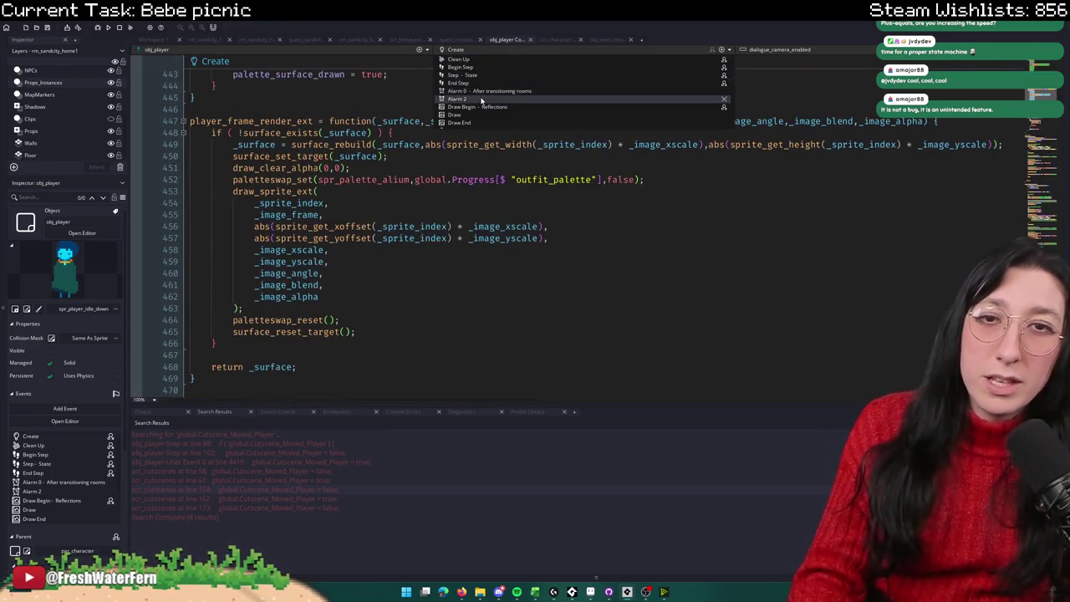
Step: Switch to obj_player's Draw event, review its code, and select image_frame on line 3
{"action": "left_click", "coordinate": [459, 114]}
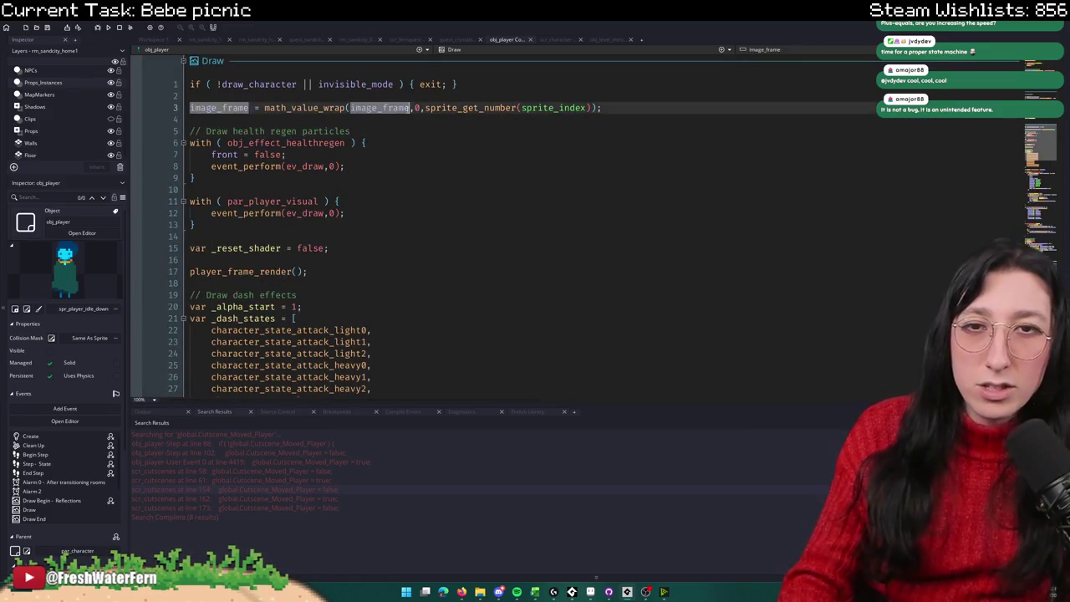
{"action": "scroll", "coordinate": [337, 132], "scroll_direction": "down", "scroll_amount": 12}
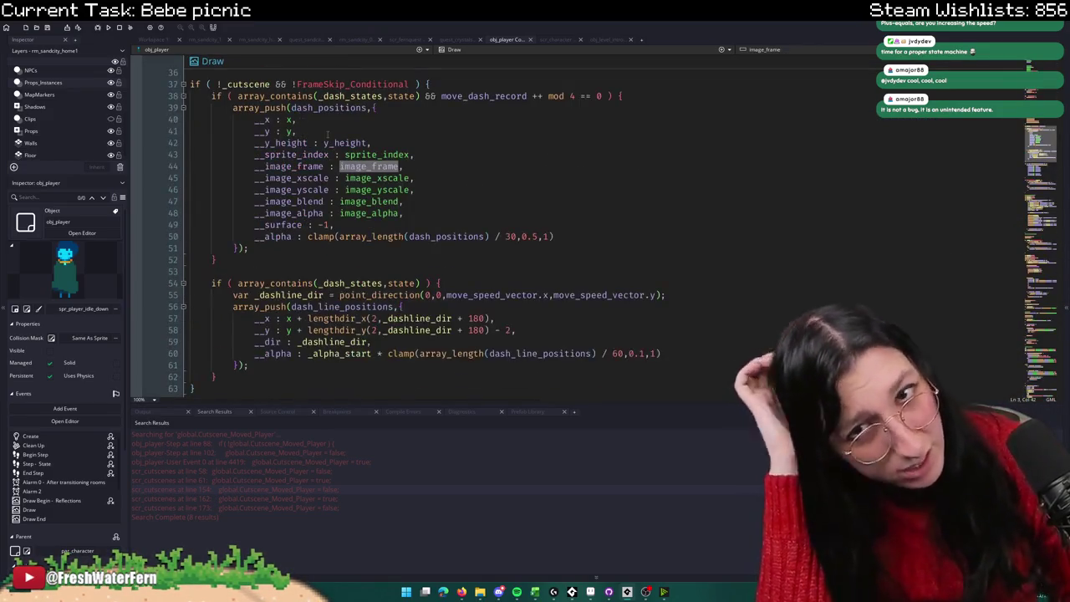
{"action": "scroll", "coordinate": [337, 132], "scroll_direction": "down", "scroll_amount": 12}
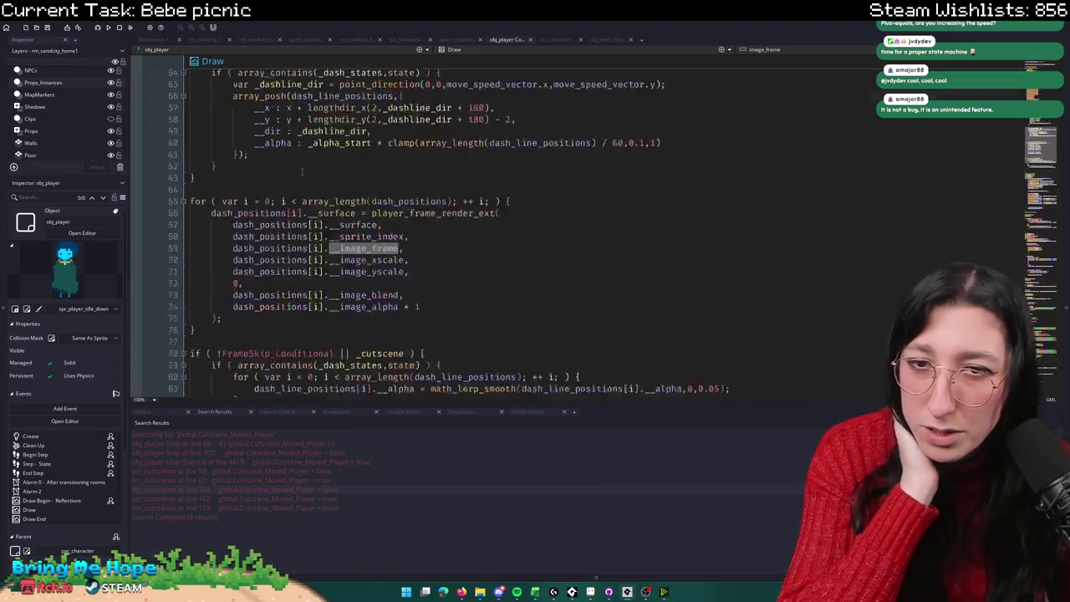
{"action": "scroll", "coordinate": [337, 132], "scroll_direction": "down", "scroll_amount": 20}
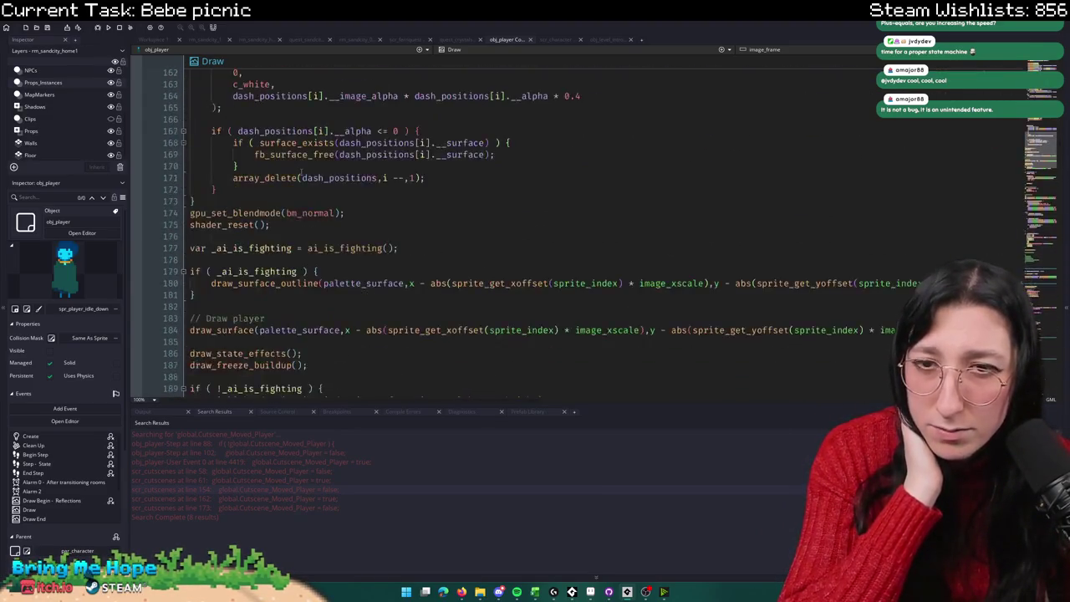
{"action": "scroll", "coordinate": [300, 170], "scroll_direction": "down", "scroll_amount": 2}
{"action": "scroll", "coordinate": [300, 170], "scroll_direction": "up", "scroll_amount": 2}
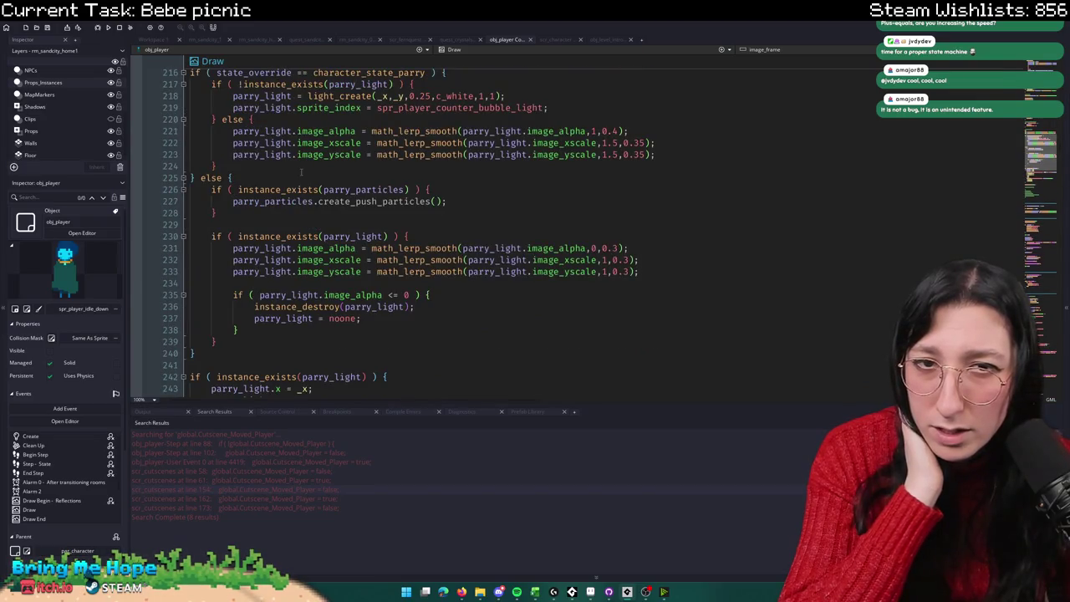
{"action": "scroll", "coordinate": [300, 171], "scroll_direction": "down", "scroll_amount": 15}
{"action": "scroll", "coordinate": [301, 174], "scroll_direction": "up", "scroll_amount": 20}
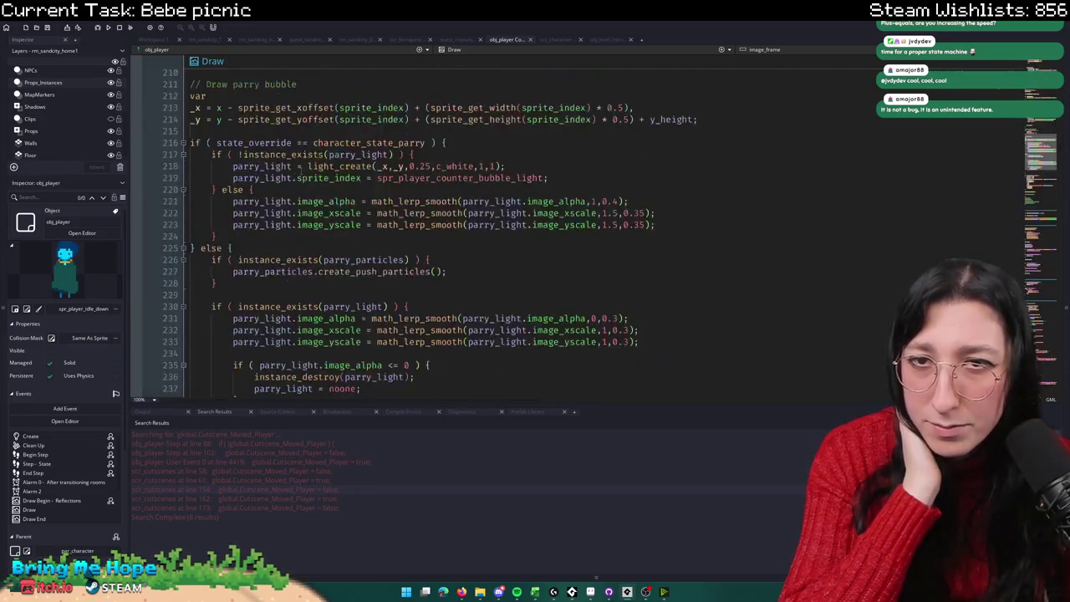
{"action": "scroll", "coordinate": [302, 156], "scroll_direction": "up", "scroll_amount": 20}
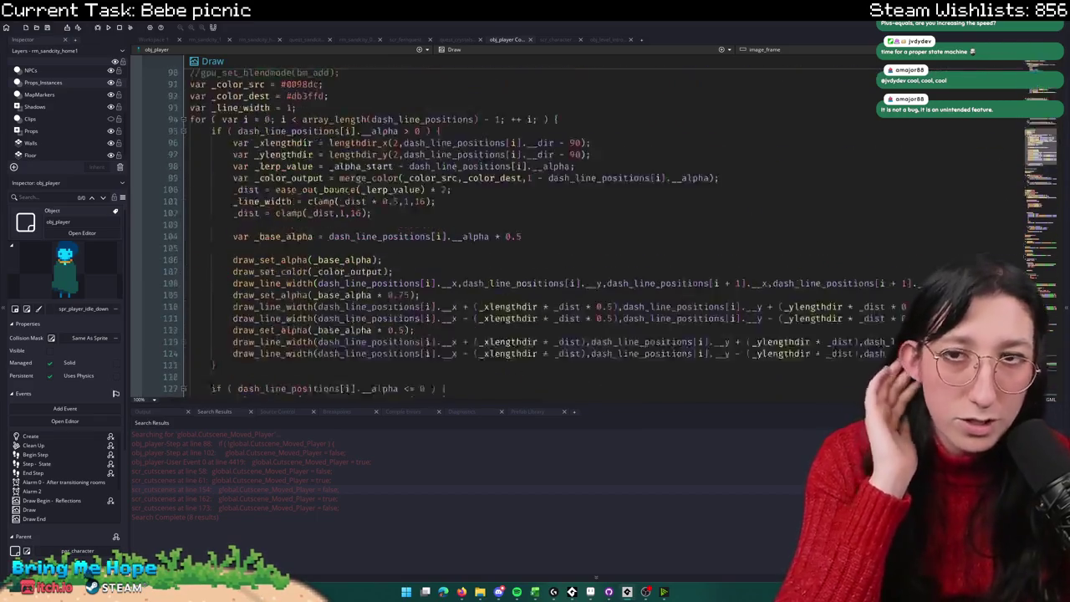
{"action": "scroll", "coordinate": [304, 158], "scroll_direction": "down", "scroll_amount": 2}
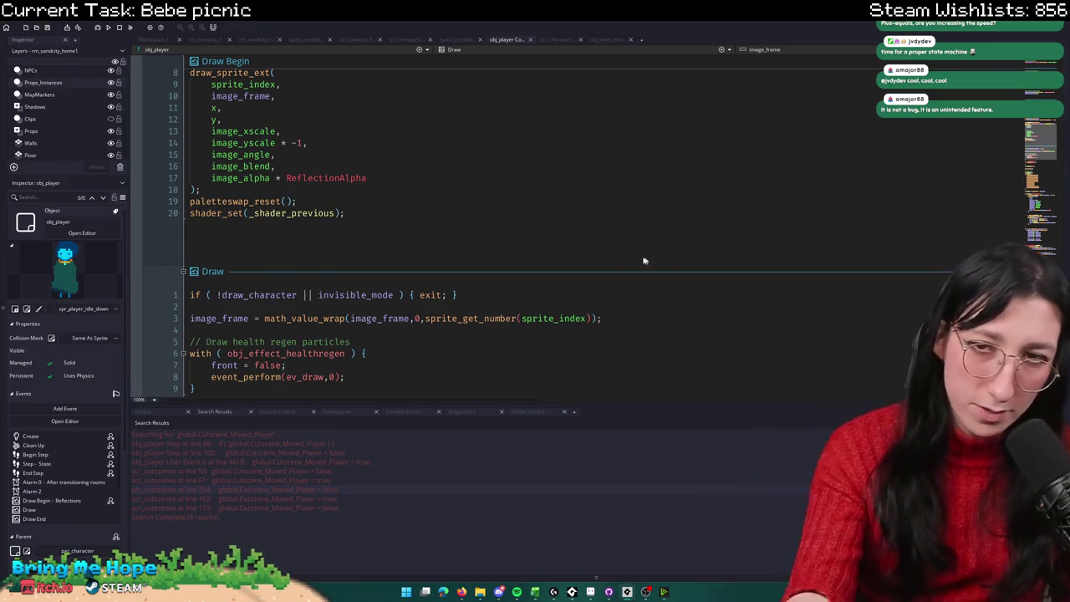
{"action": "scroll", "coordinate": [652, 259], "scroll_direction": "down", "scroll_amount": 2}
{"action": "double_click", "coordinate": [385, 248]}
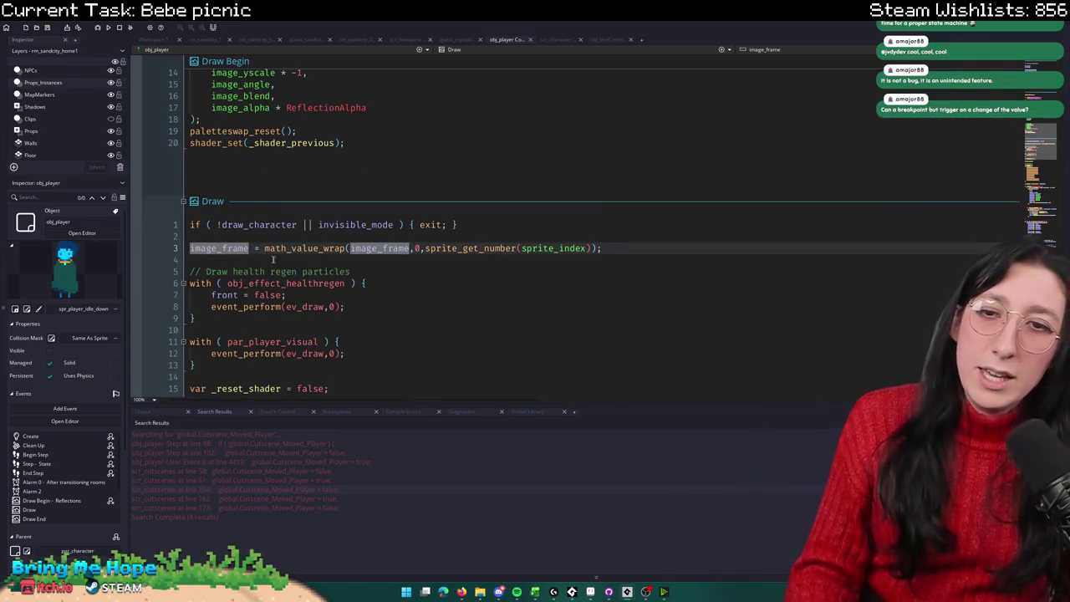
Step: List every project use of image_frame and enlarge the search results panel
{"action": "key", "text": "ctrl+f"}
{"action": "key", "text": "Return"}
{"action": "scroll", "coordinate": [424, 467], "scroll_direction": "down", "scroll_amount": 1}
{"action": "scroll", "coordinate": [407, 497], "scroll_direction": "down", "scroll_amount": 2}
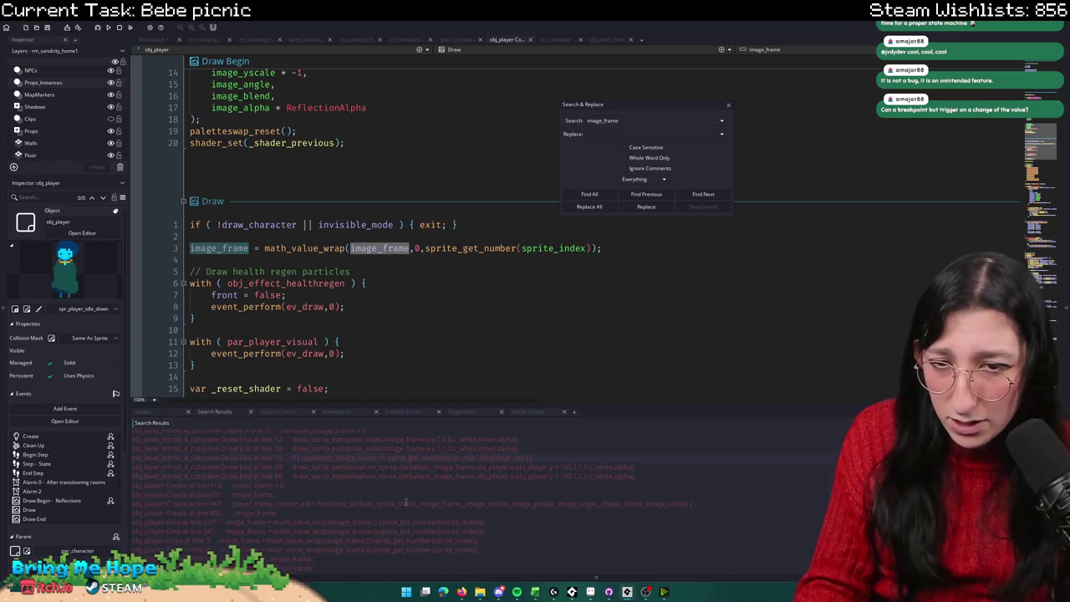
{"action": "left_click_drag", "start_coordinate": [488, 404], "coordinate": [488, 334]}
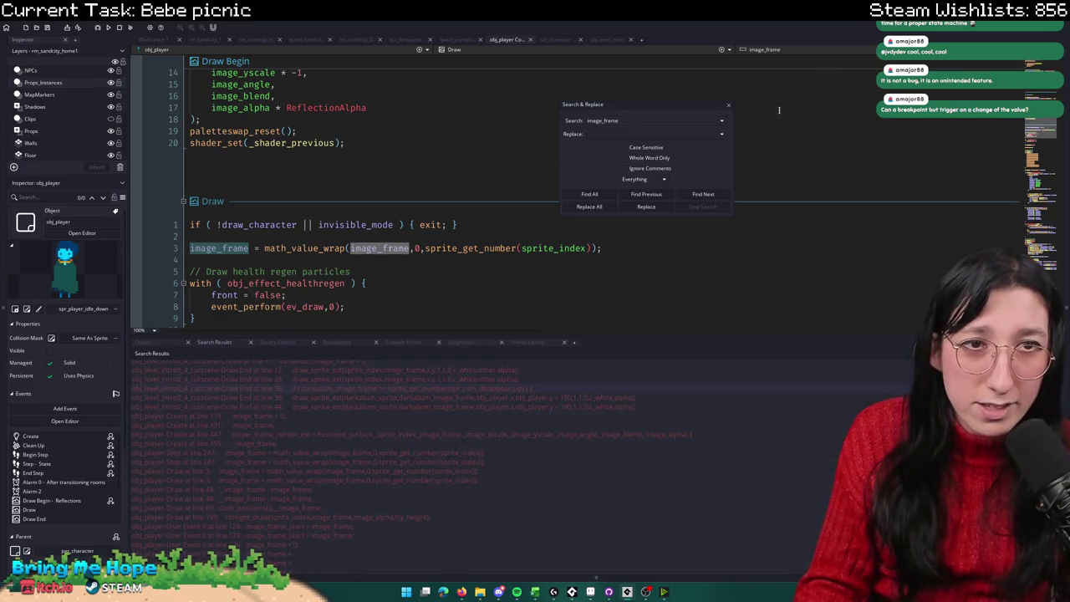
{"action": "left_click", "coordinate": [728, 106]}
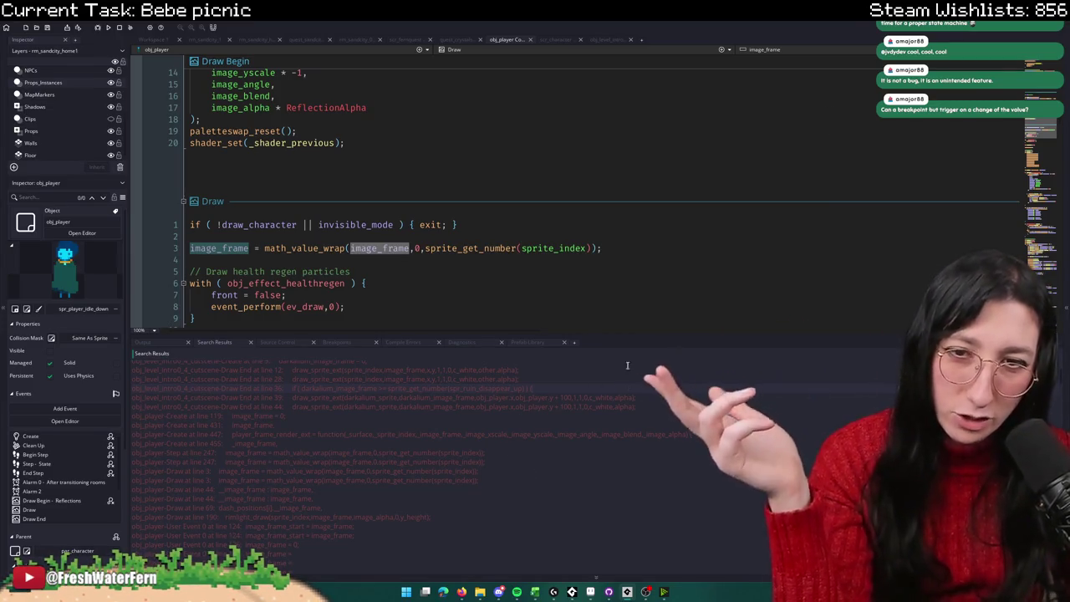
Step: Scroll the image_frame results and jump to the image_frame_start line in User Event 0
{"action": "scroll", "coordinate": [609, 387], "scroll_direction": "up", "scroll_amount": 2}
{"action": "scroll", "coordinate": [603, 392], "scroll_direction": "down", "scroll_amount": 2}
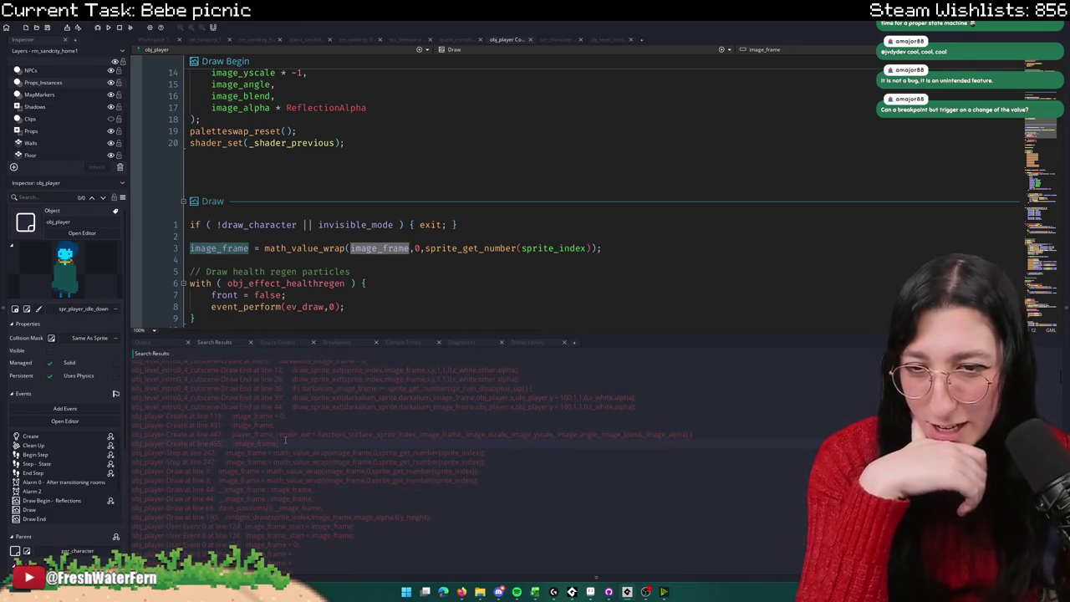
{"action": "scroll", "coordinate": [332, 561], "scroll_direction": "down", "scroll_amount": 4}
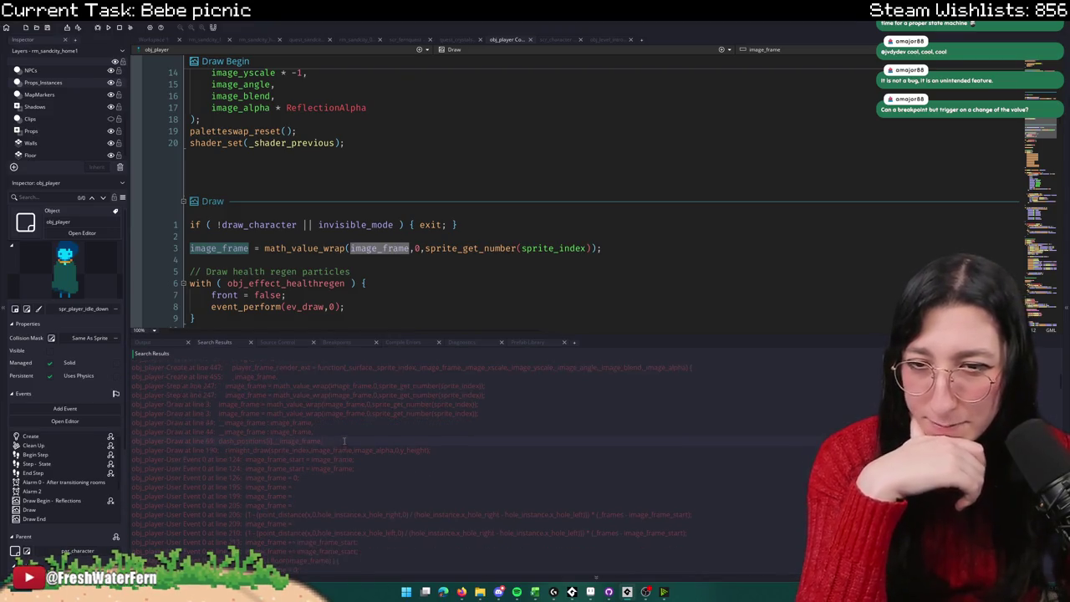
{"action": "scroll", "coordinate": [328, 450], "scroll_direction": "down", "scroll_amount": 3}
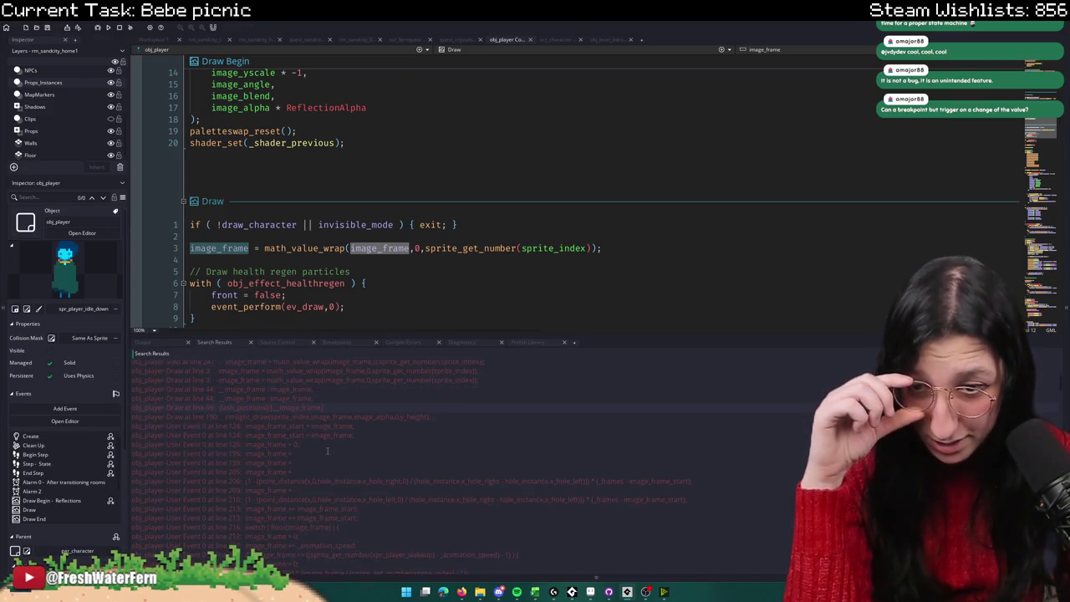
{"action": "scroll", "coordinate": [327, 450], "scroll_direction": "down", "scroll_amount": 1}
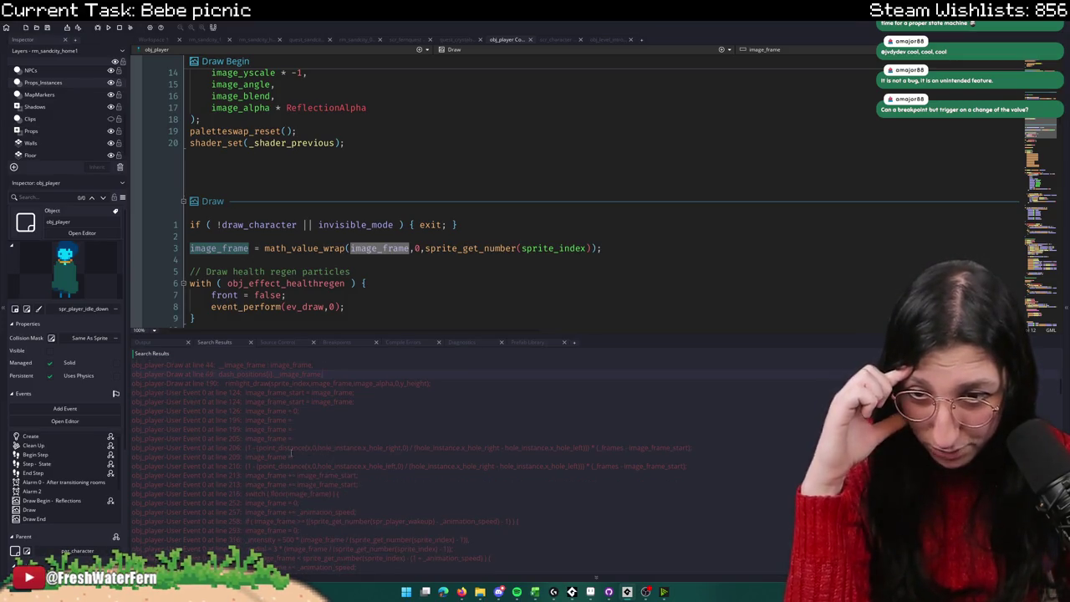
{"action": "double_click", "coordinate": [287, 456]}
Step: Inspect the image_frame_start code around lines 205–213 of User Event 0
{"action": "double_click", "coordinate": [422, 224]}
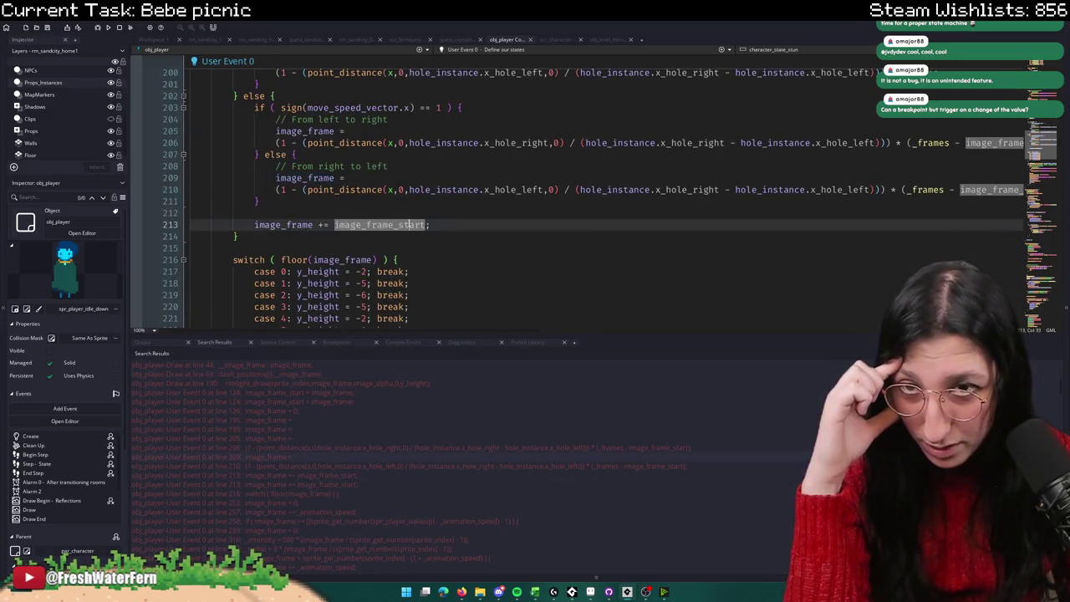
{"action": "left_click", "coordinate": [391, 133]}
{"action": "scroll", "coordinate": [368, 125], "scroll_direction": "up", "scroll_amount": 15}
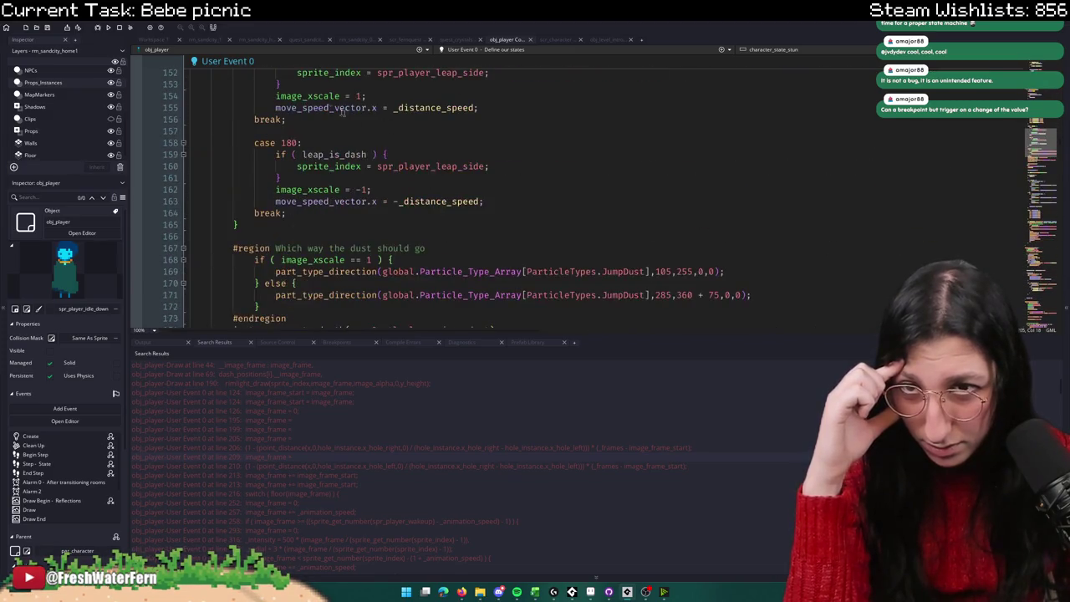
{"action": "scroll", "coordinate": [208, 444], "scroll_direction": "down", "scroll_amount": 10}
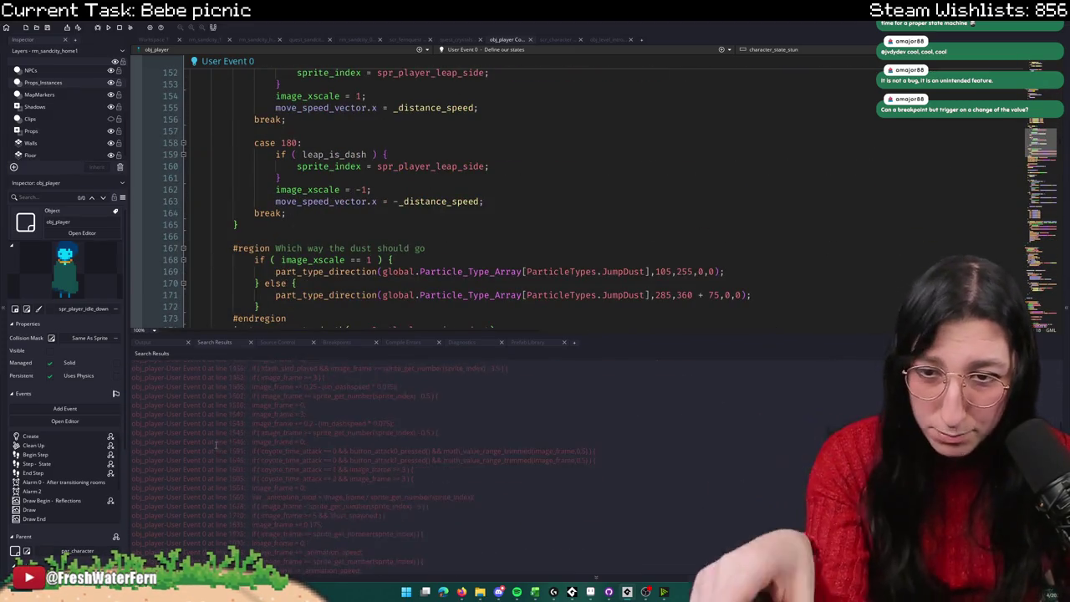
{"action": "scroll", "coordinate": [227, 452], "scroll_direction": "down", "scroll_amount": 5}
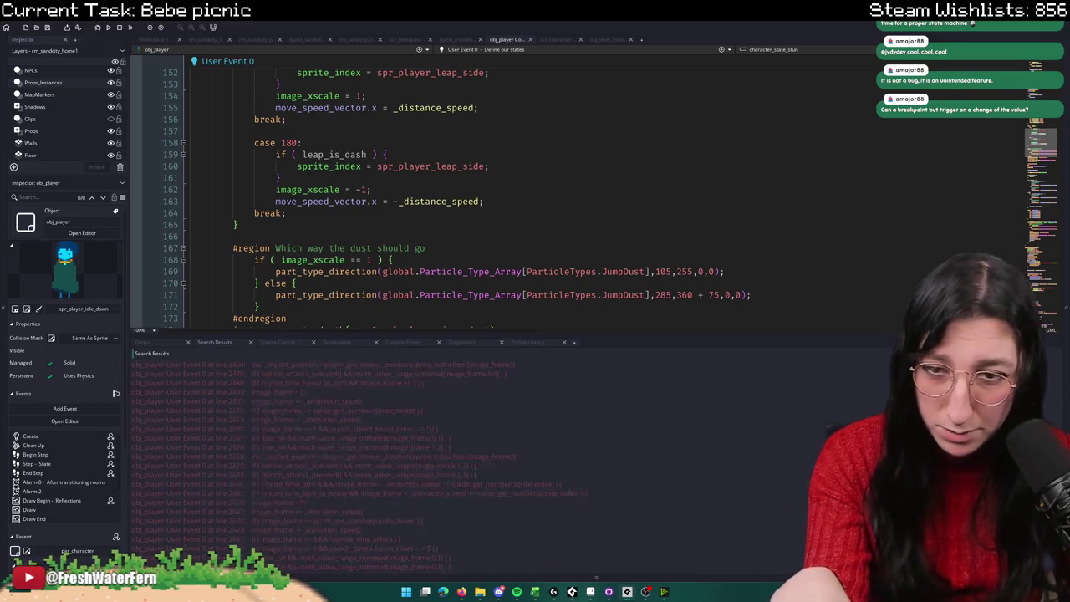
{"action": "scroll", "coordinate": [334, 460], "scroll_direction": "down", "scroll_amount": 10}
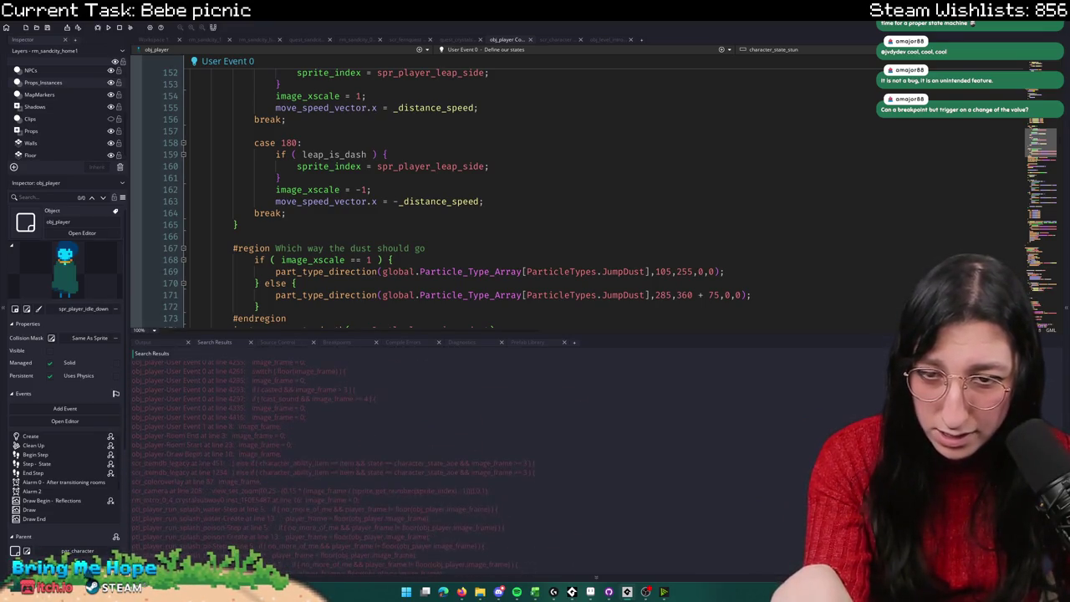
Step: Check the image_frame matches on Draw Begin line 10 and in scr_camera
{"action": "double_click", "coordinate": [331, 451]}
{"action": "left_click", "coordinate": [401, 191]}
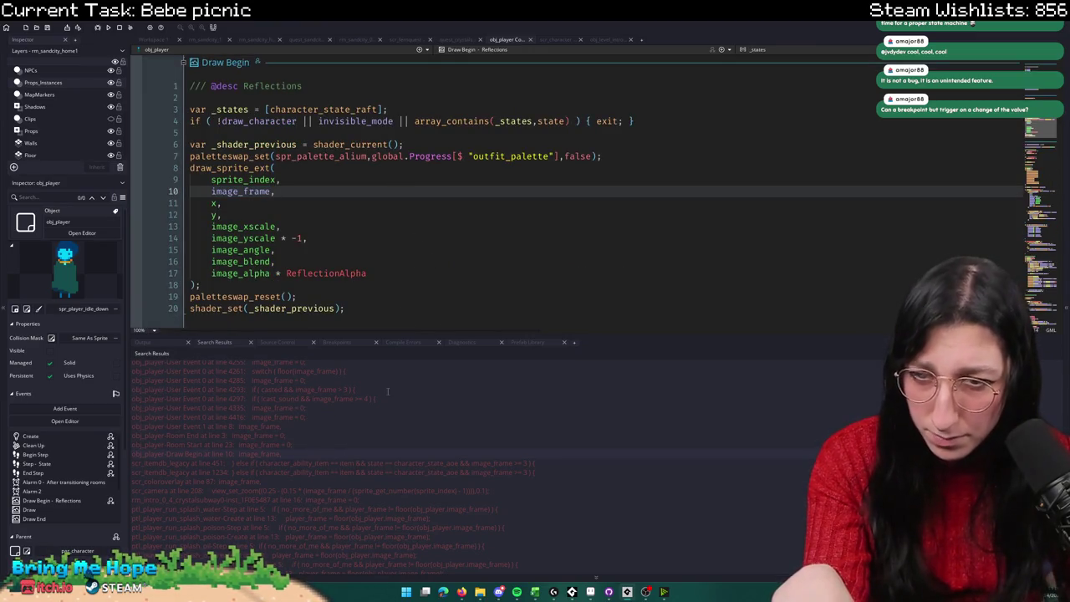
{"action": "left_click", "coordinate": [241, 490]}
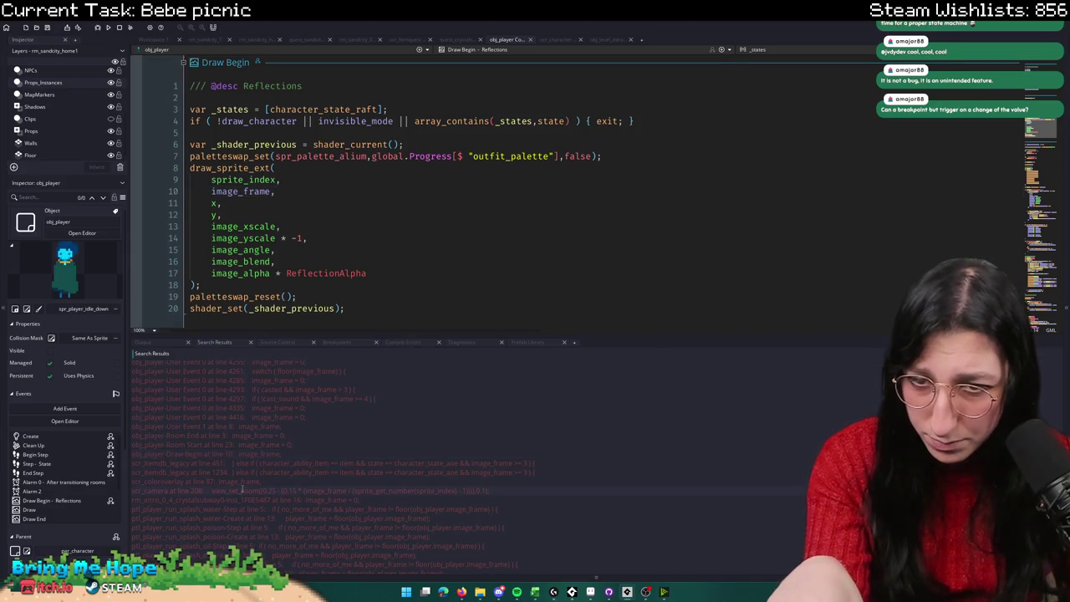
{"action": "scroll", "coordinate": [232, 491], "scroll_direction": "down", "scroll_amount": 5}
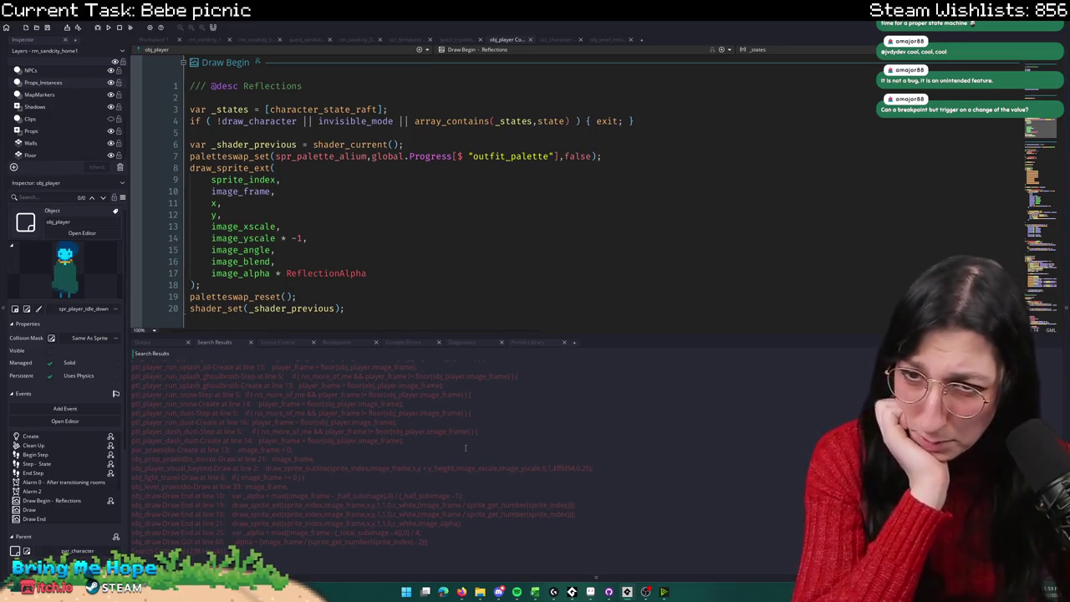
{"action": "scroll", "coordinate": [482, 447], "scroll_direction": "up", "scroll_amount": 3}
{"action": "scroll", "coordinate": [482, 447], "scroll_direction": "up", "scroll_amount": 3}
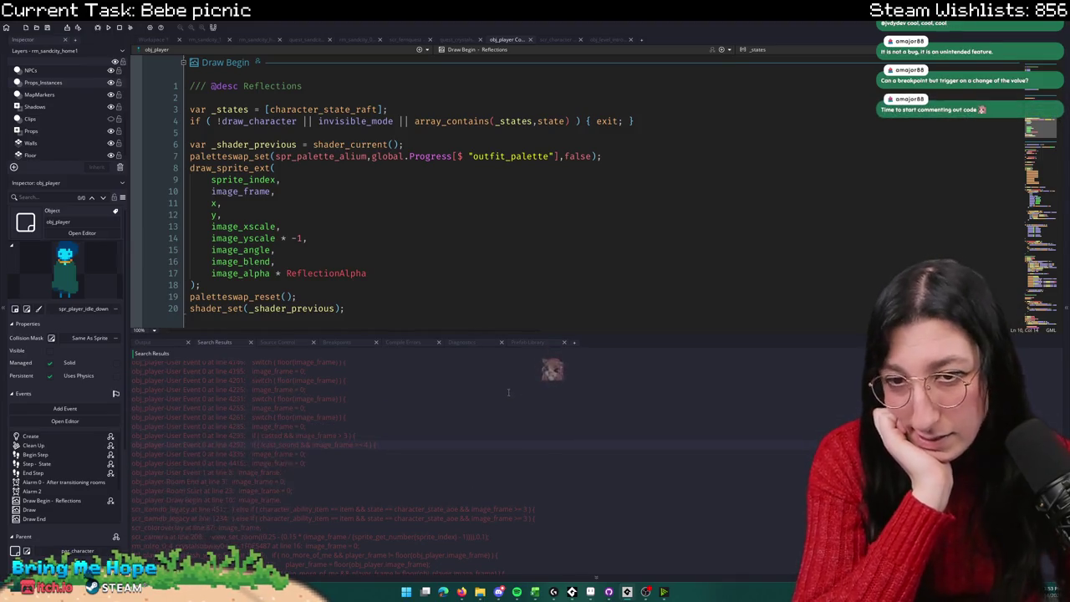
{"action": "scroll", "coordinate": [486, 392], "scroll_direction": "up", "scroll_amount": 6}
{"action": "scroll", "coordinate": [486, 392], "scroll_direction": "up", "scroll_amount": 1}
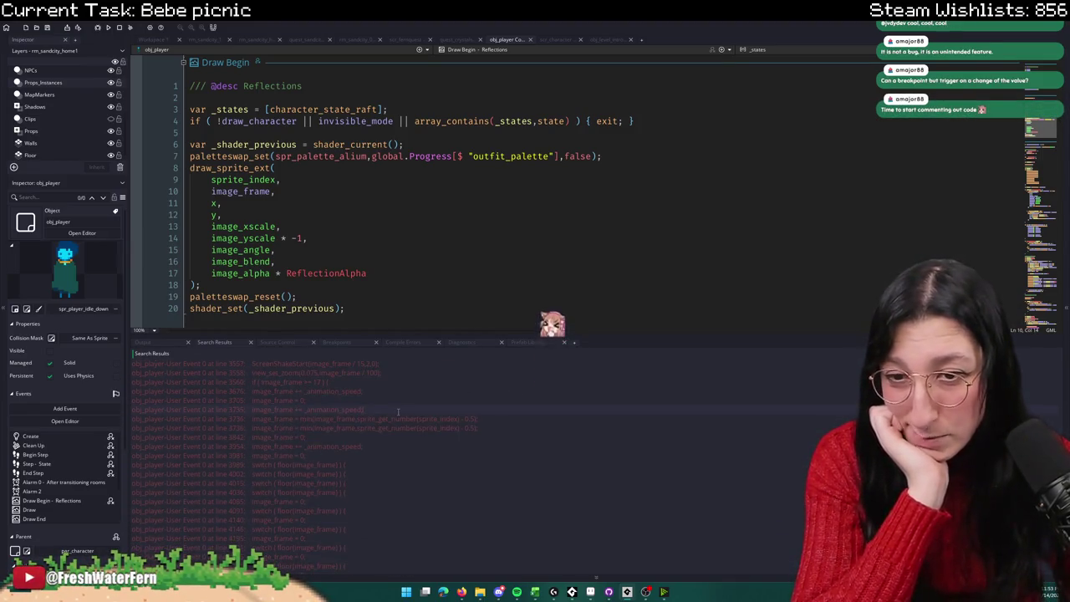
Step: Review the image_frame use at line 3735 in User Event 0 and its surrounding code
{"action": "double_click", "coordinate": [410, 411]}
{"action": "scroll", "coordinate": [401, 278], "scroll_direction": "up", "scroll_amount": 8}
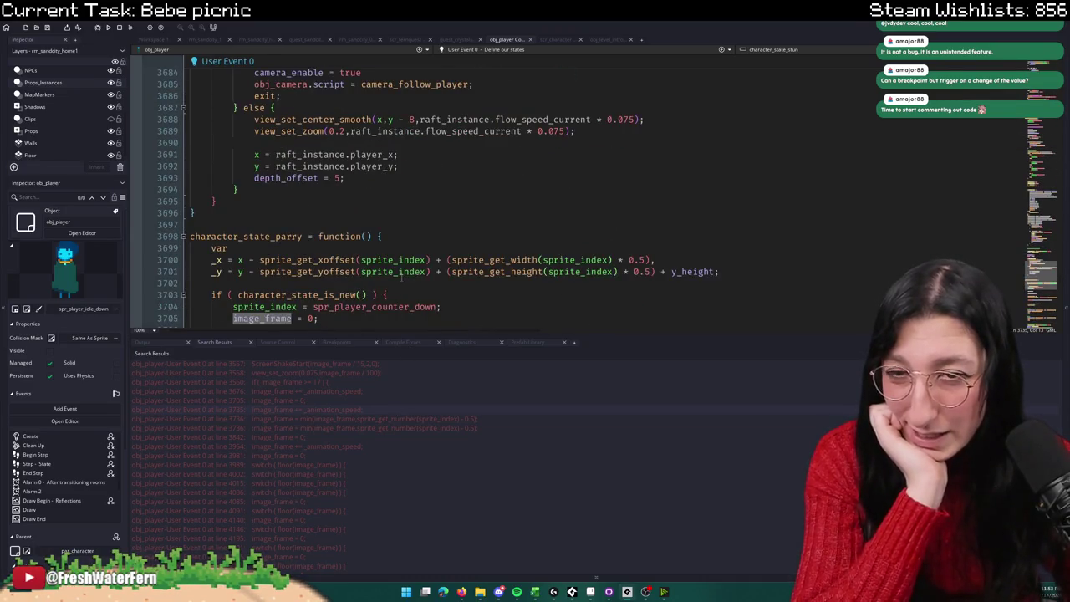
{"action": "scroll", "coordinate": [402, 282], "scroll_direction": "down", "scroll_amount": 6}
{"action": "scroll", "coordinate": [387, 392], "scroll_direction": "up", "scroll_amount": 1}
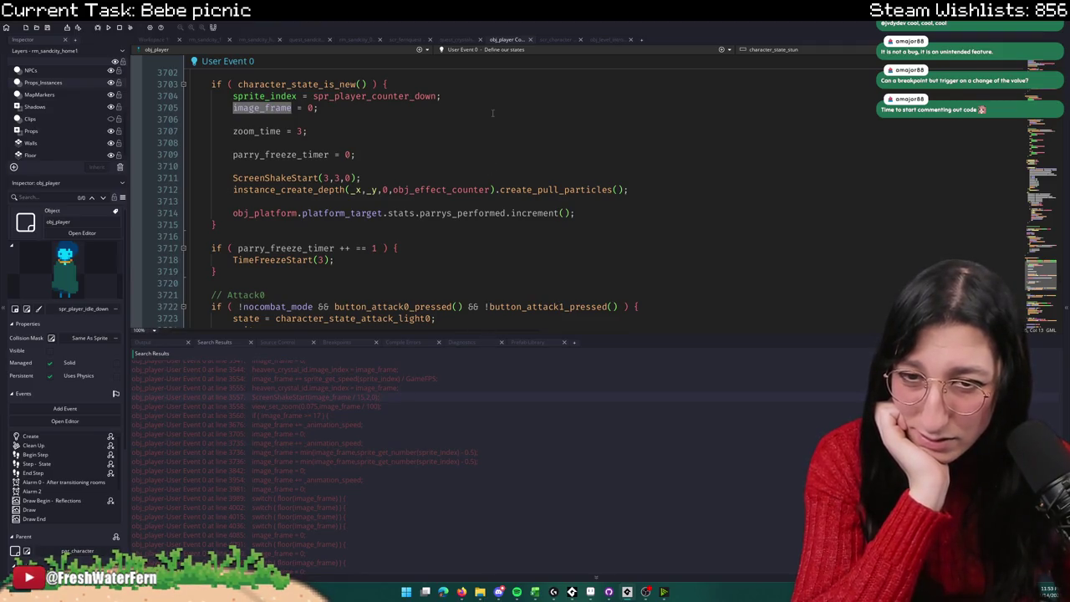
{"action": "scroll", "coordinate": [379, 402], "scroll_direction": "down", "scroll_amount": 1}
{"action": "scroll", "coordinate": [379, 402], "scroll_direction": "down", "scroll_amount": 1}
{"action": "scroll", "coordinate": [379, 402], "scroll_direction": "up", "scroll_amount": 10}
{"action": "scroll", "coordinate": [380, 395], "scroll_direction": "up", "scroll_amount": 5}
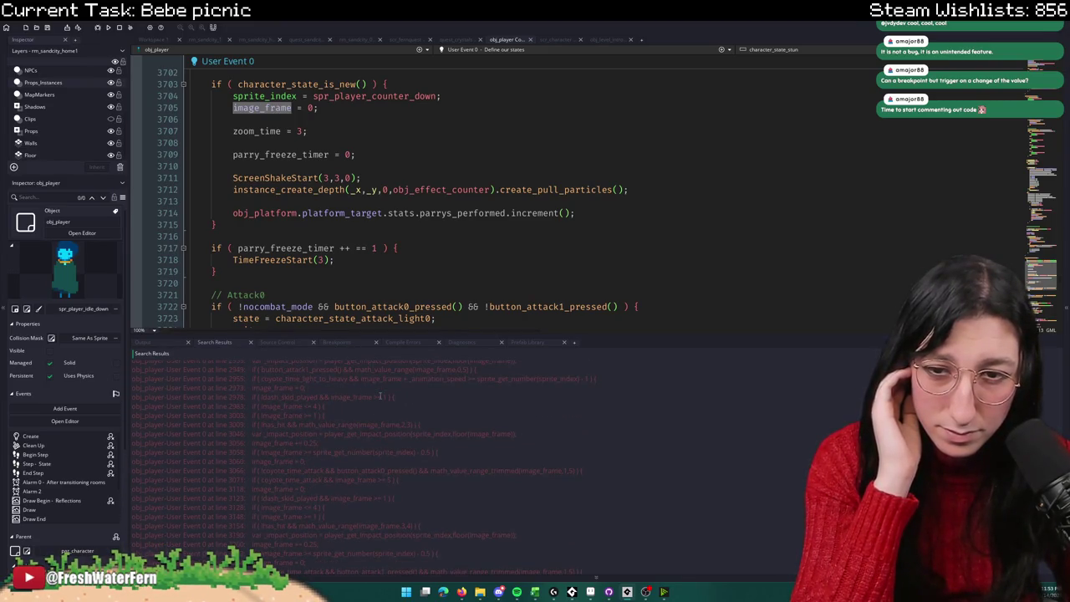
{"action": "scroll", "coordinate": [380, 395], "scroll_direction": "up", "scroll_amount": 2}
{"action": "scroll", "coordinate": [380, 395], "scroll_direction": "up", "scroll_amount": 8}
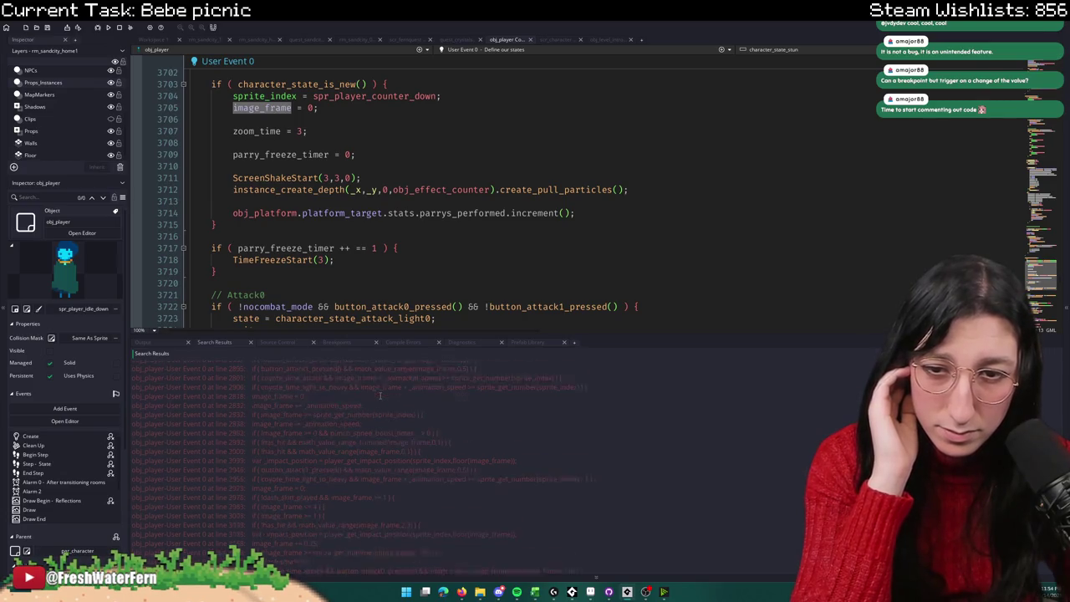
{"action": "scroll", "coordinate": [381, 395], "scroll_direction": "up", "scroll_amount": 10}
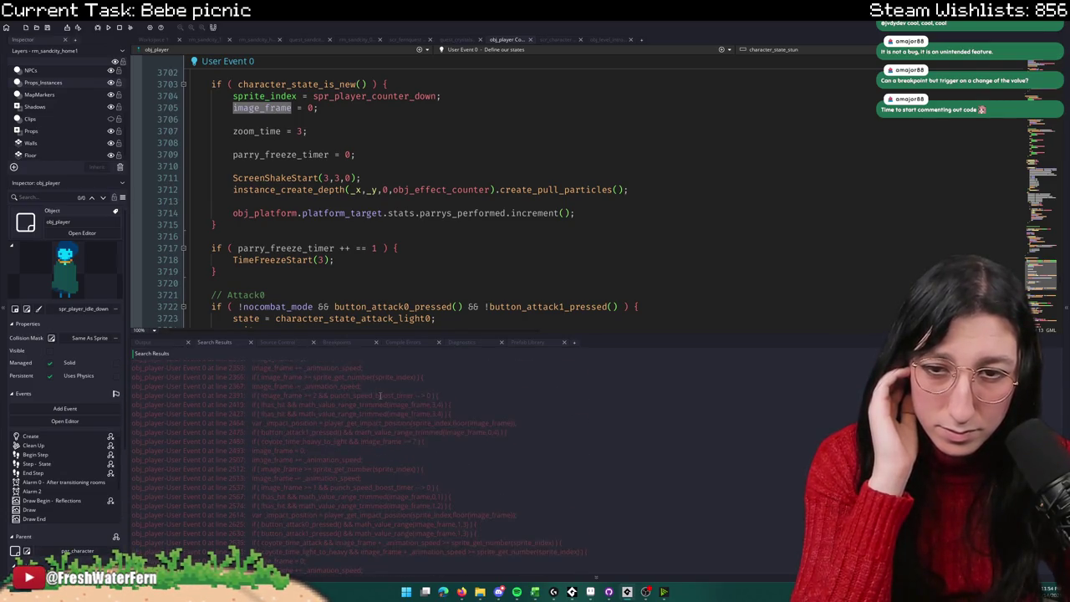
{"action": "scroll", "coordinate": [380, 390], "scroll_direction": "up", "scroll_amount": 6}
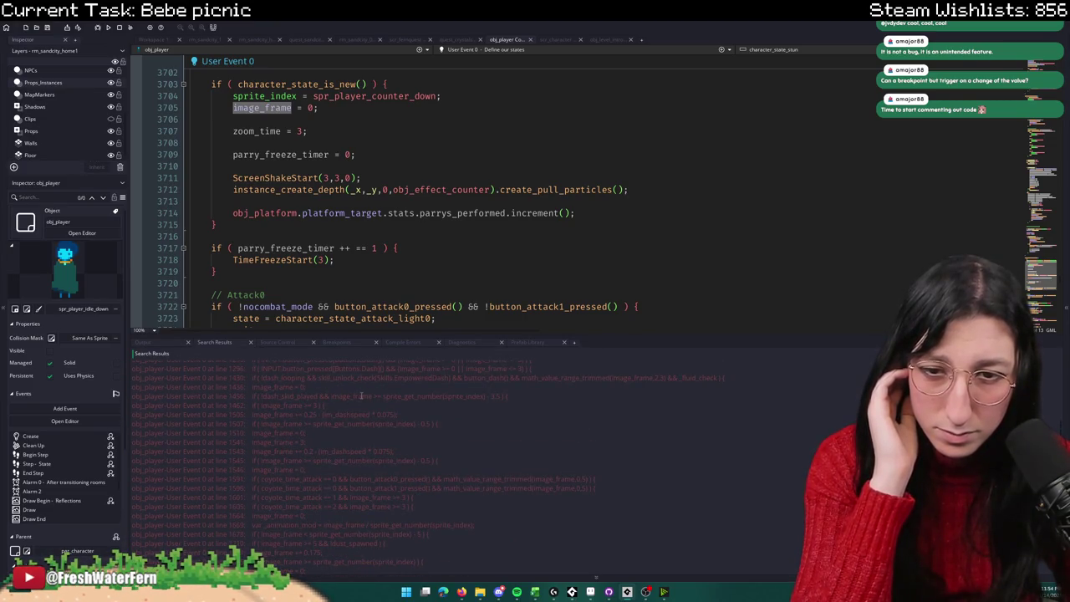
{"action": "scroll", "coordinate": [345, 413], "scroll_direction": "up", "scroll_amount": 4}
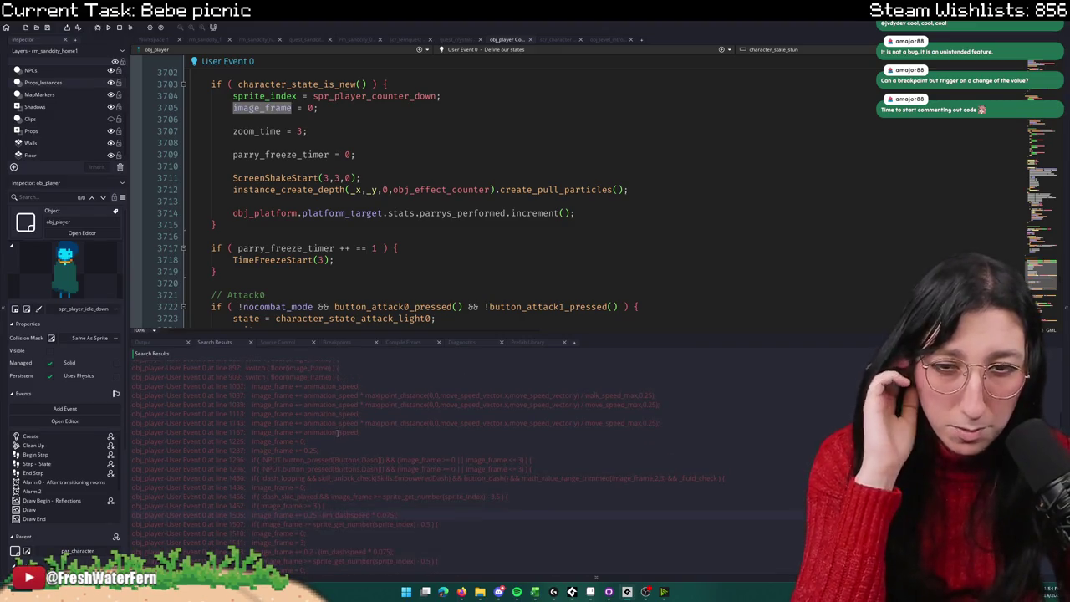
{"action": "scroll", "coordinate": [330, 434], "scroll_direction": "up", "scroll_amount": 3}
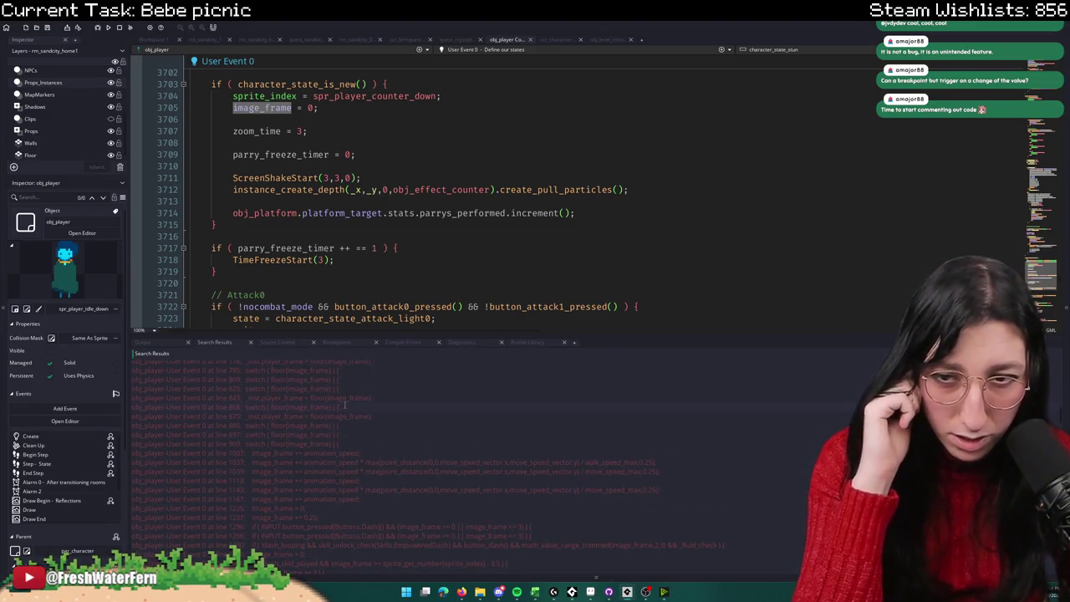
Step: Inspect the floor(image_frame) switch at line 868 and the code near line 650
{"action": "double_click", "coordinate": [340, 407]}
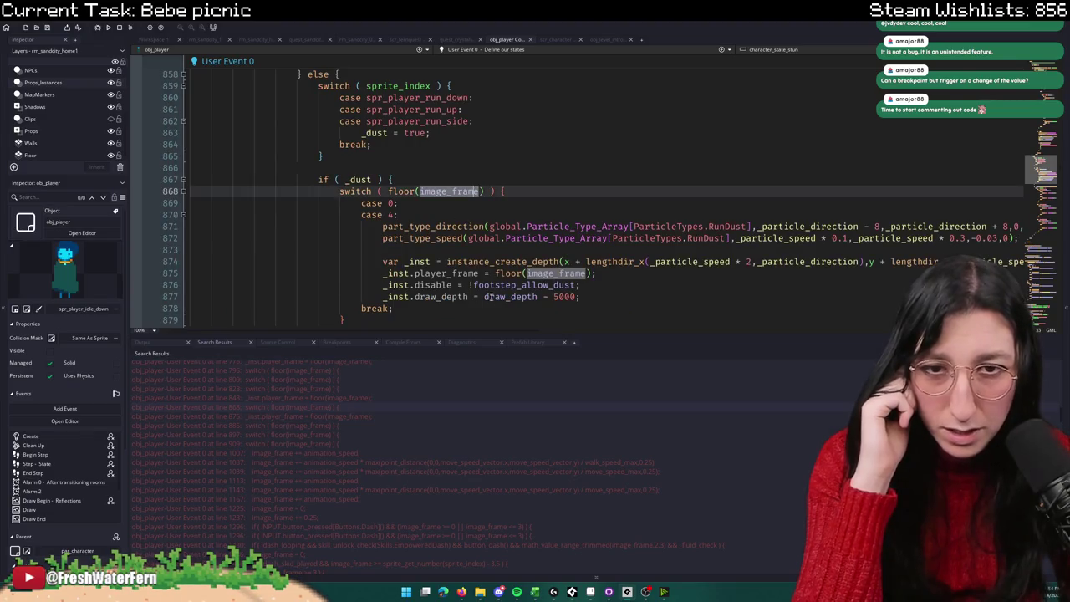
{"action": "left_click_drag", "start_coordinate": [486, 335], "coordinate": [486, 461]}
{"action": "scroll", "coordinate": [516, 280], "scroll_direction": "up", "scroll_amount": 10}
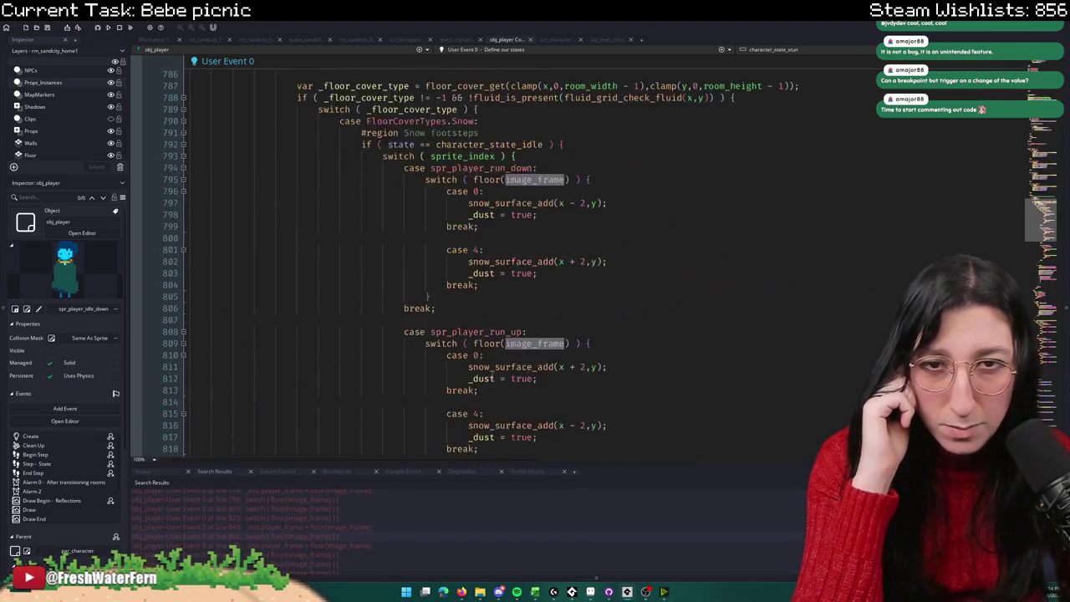
{"action": "scroll", "coordinate": [516, 280], "scroll_direction": "up", "scroll_amount": 5}
{"action": "left_click", "coordinate": [541, 170]}
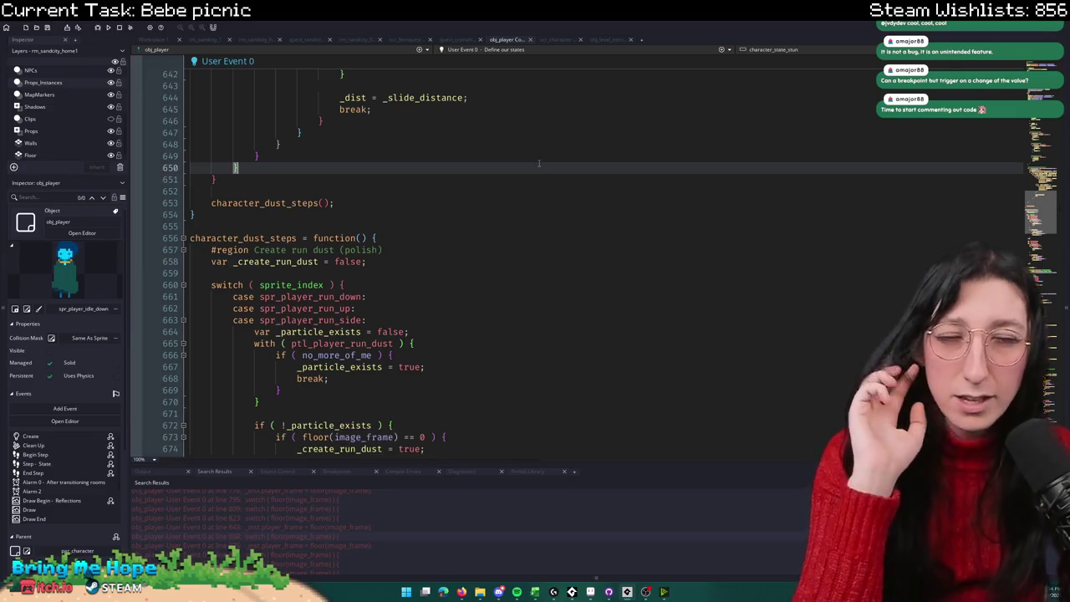
Step: Find character_state_idle, check its state_name, then close the obj_player code editor
{"action": "key", "text": "ctrl+f"}
{"action": "type", "text": "i"}
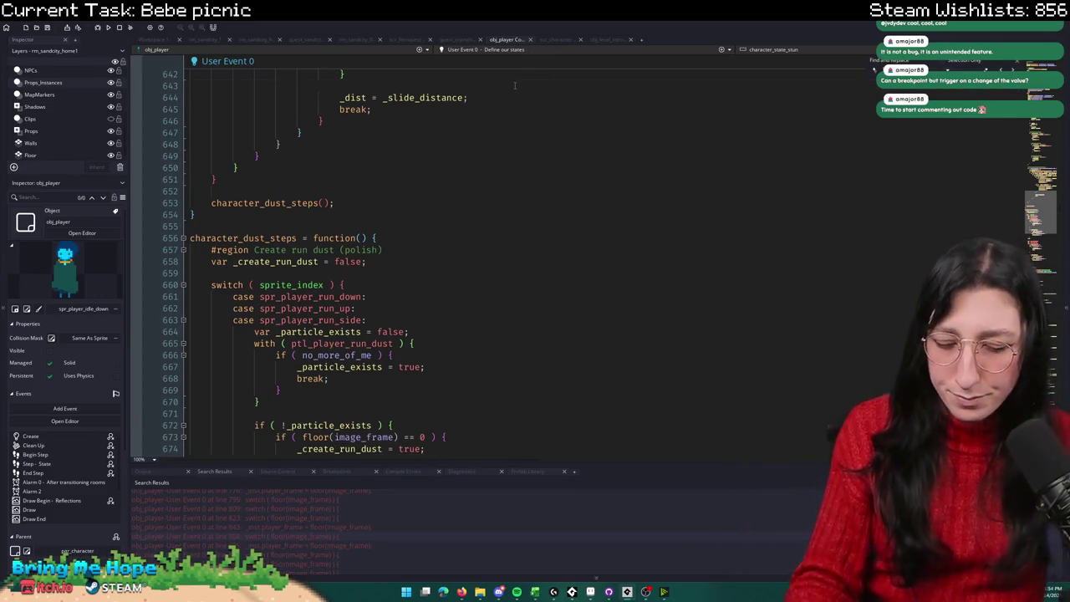
{"action": "scroll", "coordinate": [514, 83], "scroll_direction": "up", "scroll_amount": 4}
{"action": "type", "text": "dle"}
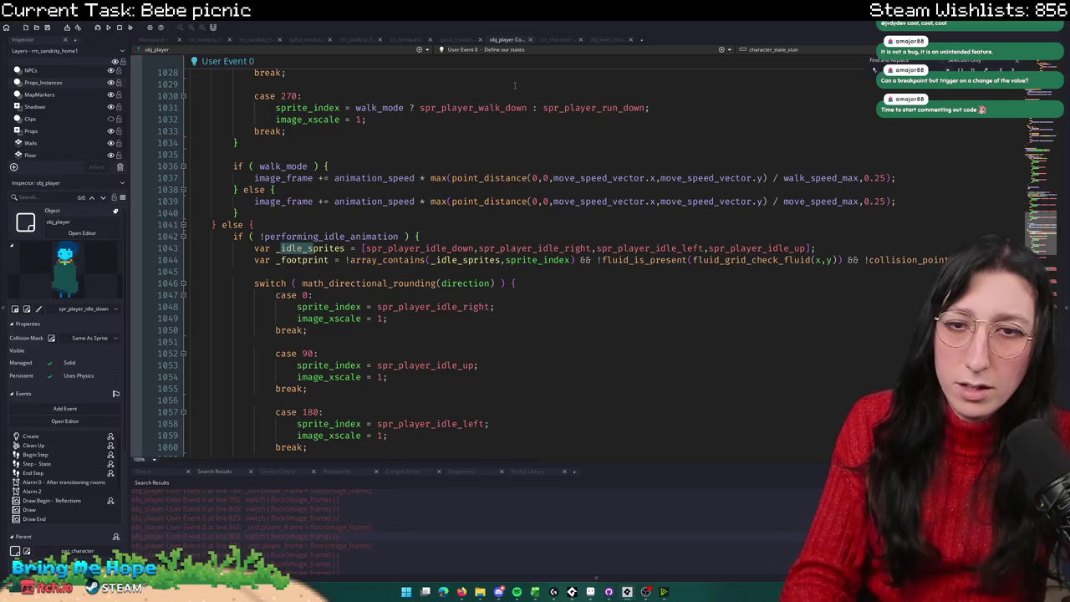
{"action": "key", "text": "BackSpace"}
{"action": "key", "text": "BackSpace"}
{"action": "key", "text": "BackSpace"}
{"action": "type", "text": "character_state_idle"}
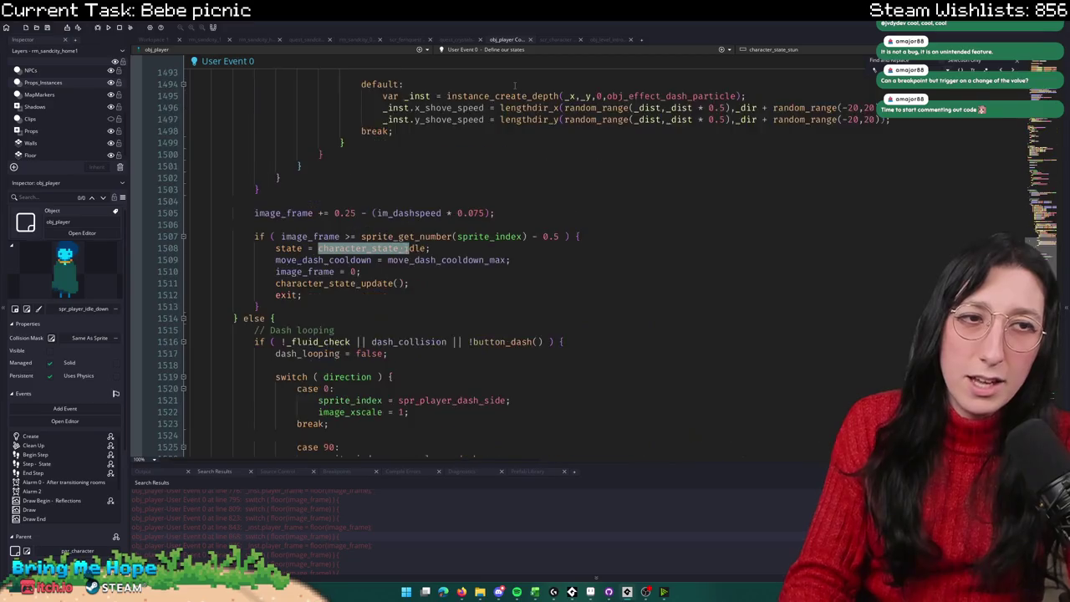
{"action": "type", "text": " = fun"}
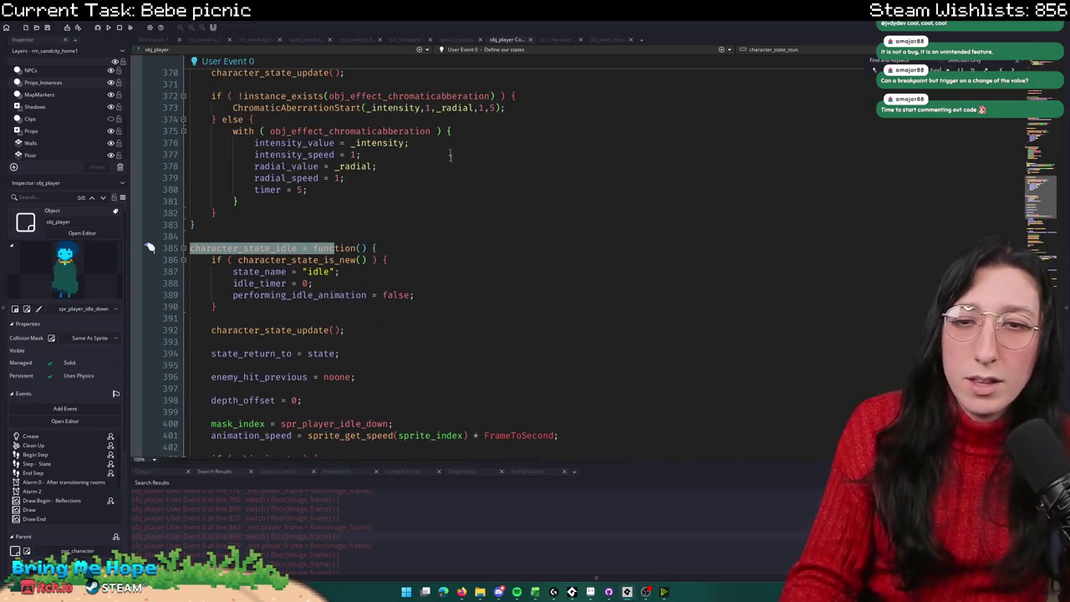
{"action": "double_click", "coordinate": [259, 271]}
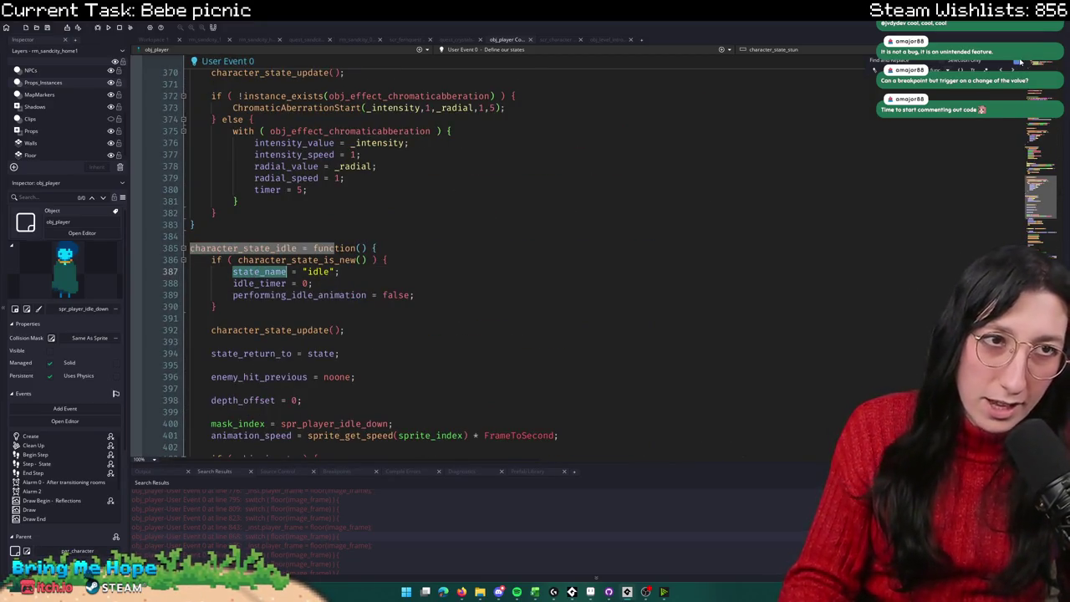
{"action": "left_click", "coordinate": [1020, 62]}
{"action": "left_click", "coordinate": [151, 39]}
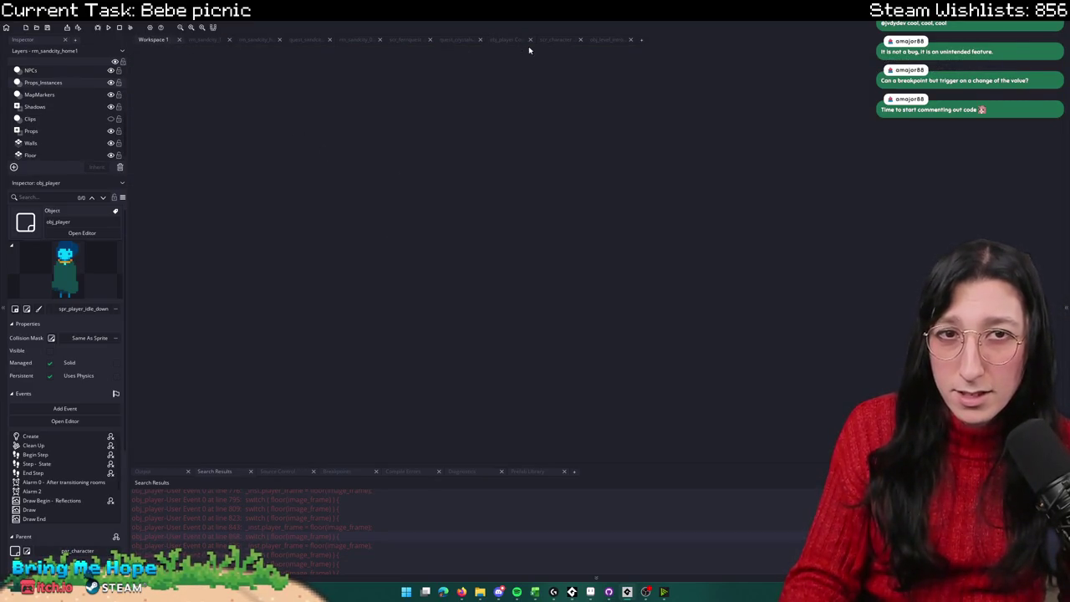
Step: Add state_name = "Sitting On Floor" below image_frame = 0 in the sitting-on-floor state
{"action": "left_click", "coordinate": [554, 39]}
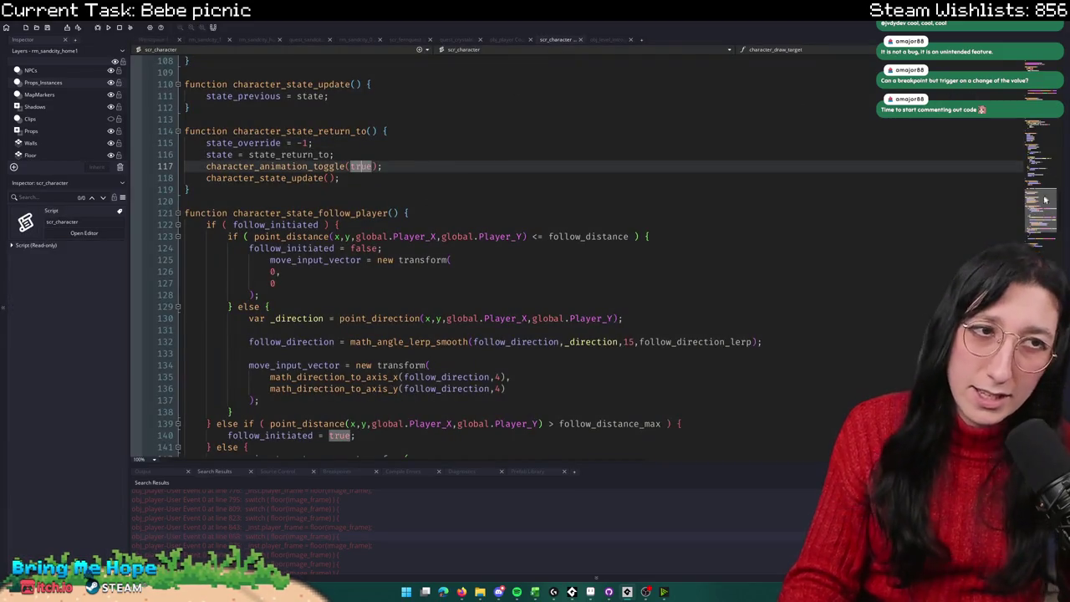
{"action": "scroll", "coordinate": [465, 184], "scroll_direction": "down", "scroll_amount": 20}
{"action": "scroll", "coordinate": [465, 184], "scroll_direction": "up", "scroll_amount": 5}
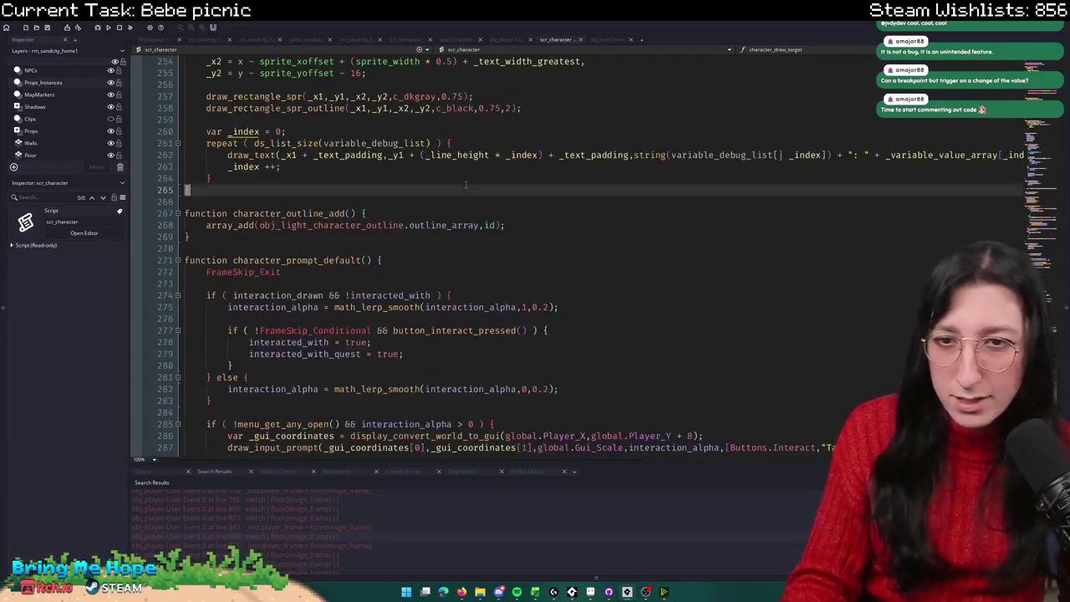
{"action": "scroll", "coordinate": [465, 184], "scroll_direction": "up", "scroll_amount": 20}
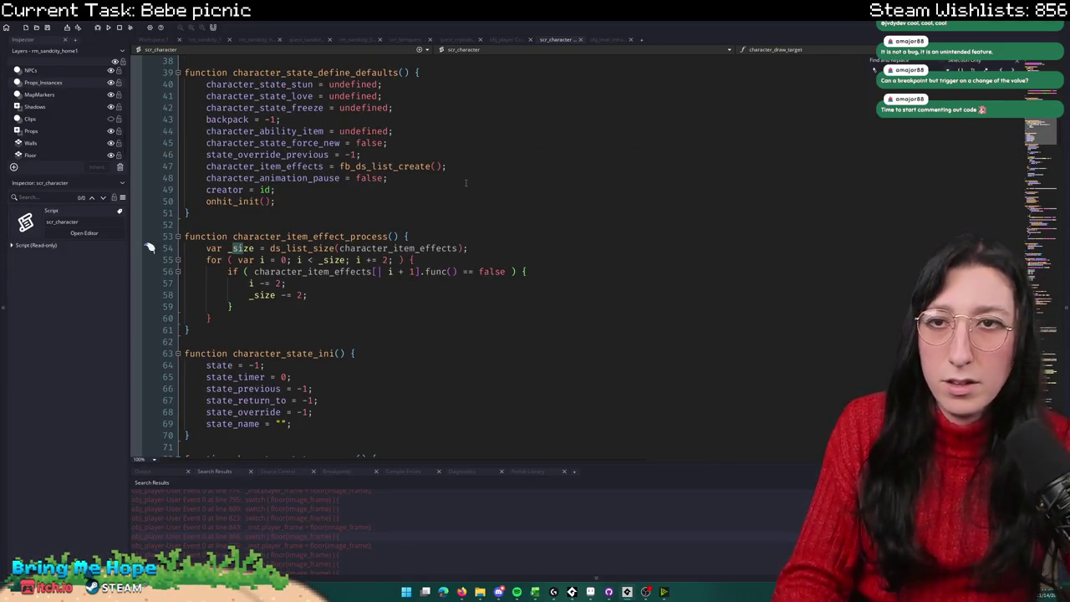
{"action": "left_click", "coordinate": [501, 39]}
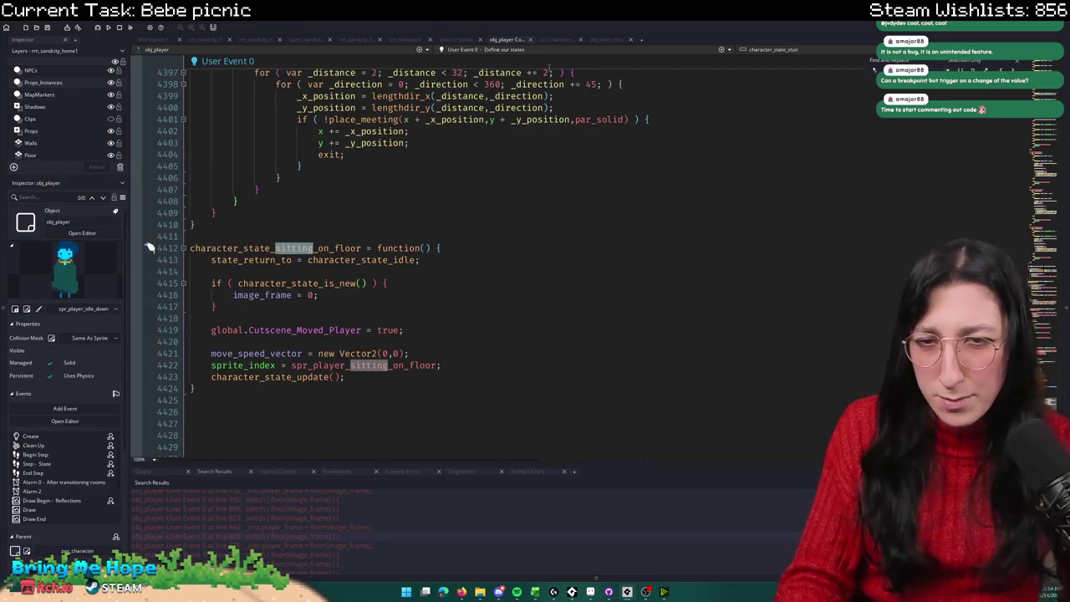
{"action": "left_click", "coordinate": [350, 291]}
{"action": "key", "text": "Return"}
{"action": "type", "text": "state_name"}
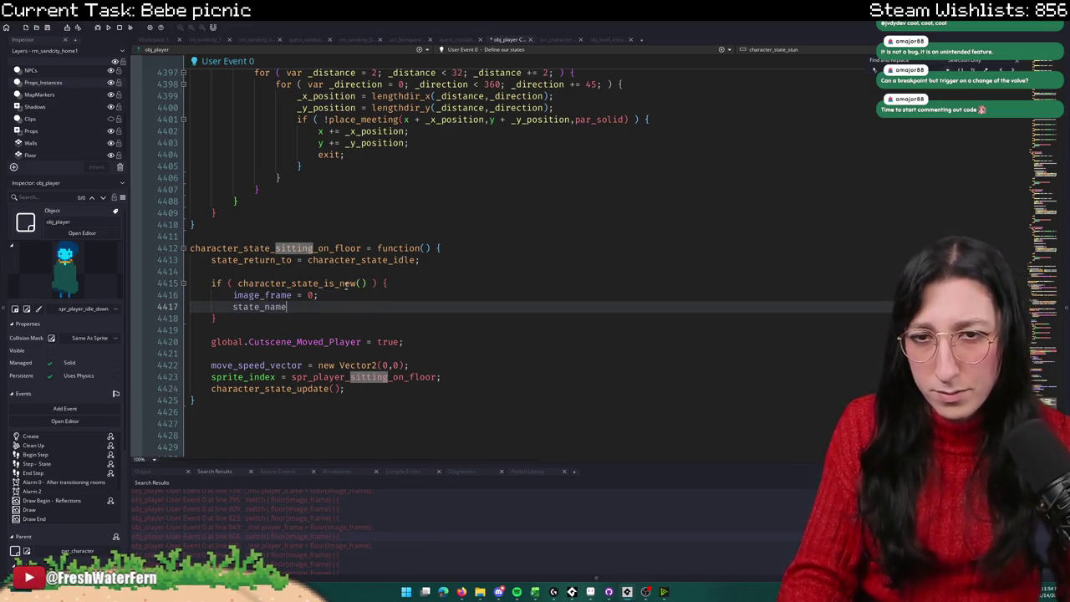
{"action": "type", "text": " = \"Sitting On Floor"}
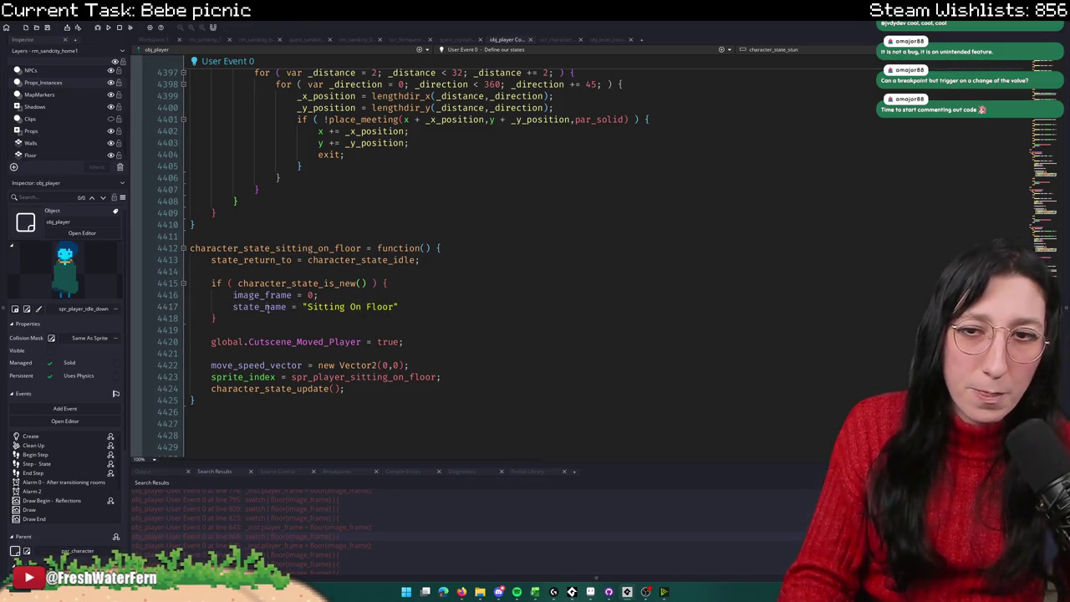
{"action": "double_click", "coordinate": [268, 308]}
Step: Find obj_player with the Ctrl+T asset search and open its Step event code
{"action": "left_click", "coordinate": [159, 40]}
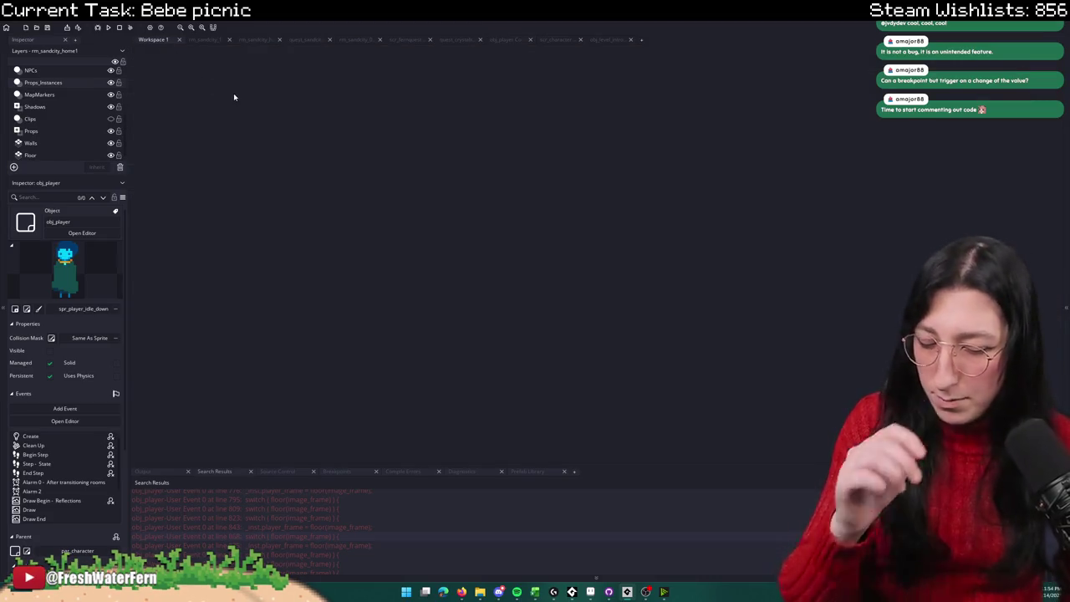
{"action": "key", "text": "ctrl+t"}
{"action": "type", "text": "obj_player"}
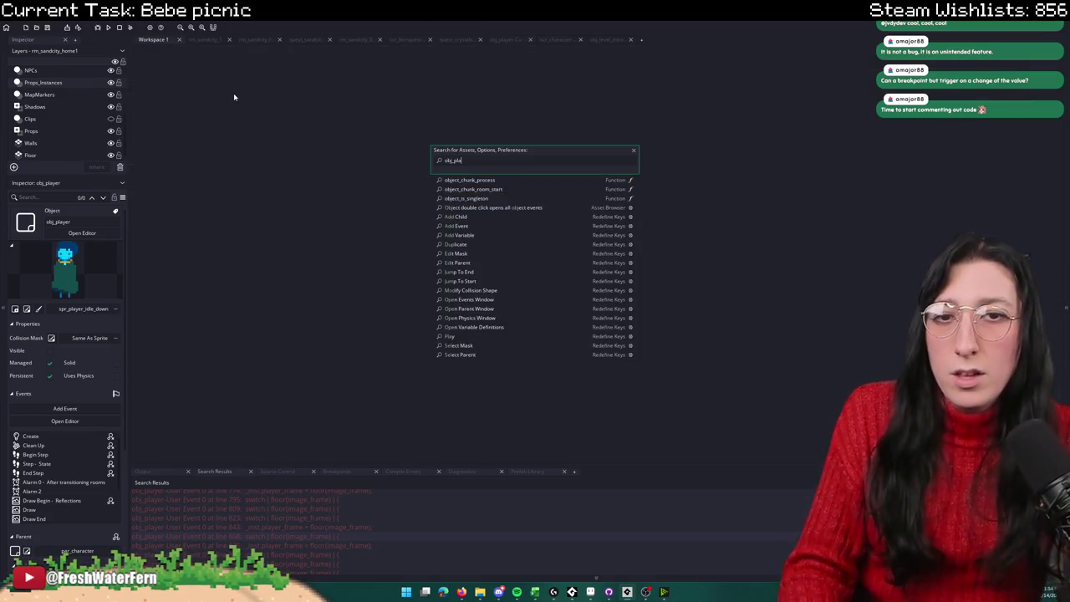
{"action": "key", "text": "Return"}
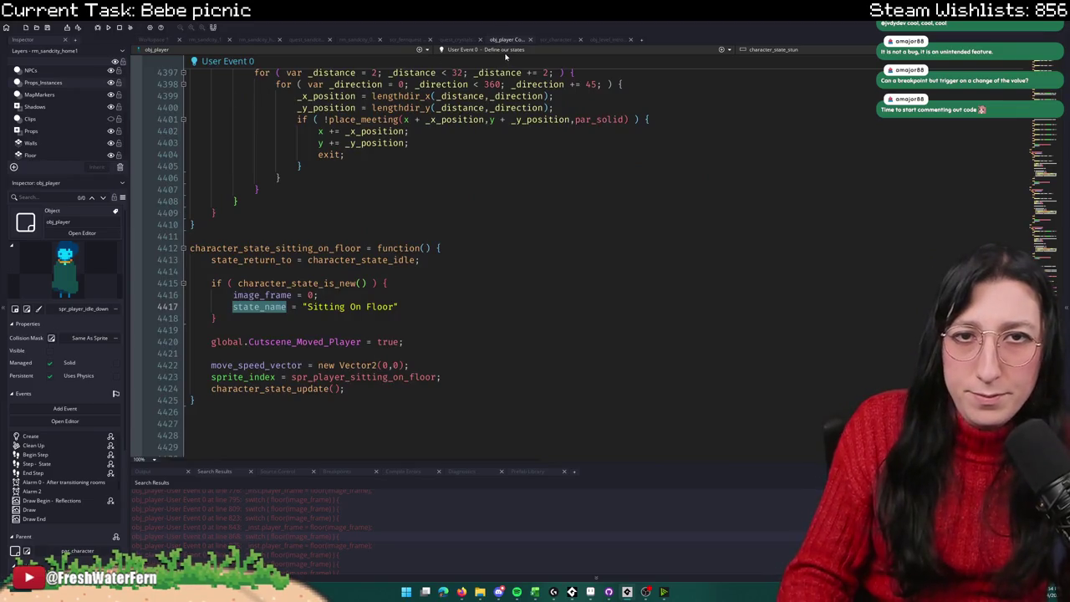
{"action": "left_click", "coordinate": [505, 56]}
{"action": "left_click", "coordinate": [487, 72]}
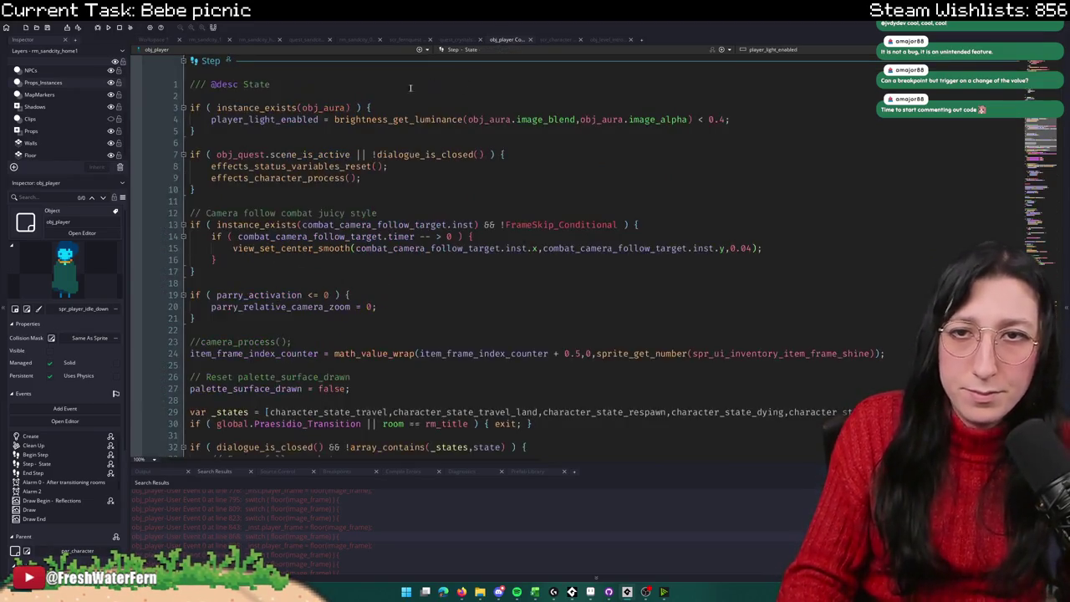
Step: Add log(state_name) on line 2 of the Step event and run the game
{"action": "left_click", "coordinate": [393, 91]}
{"action": "type", "text": "log(state_name"}
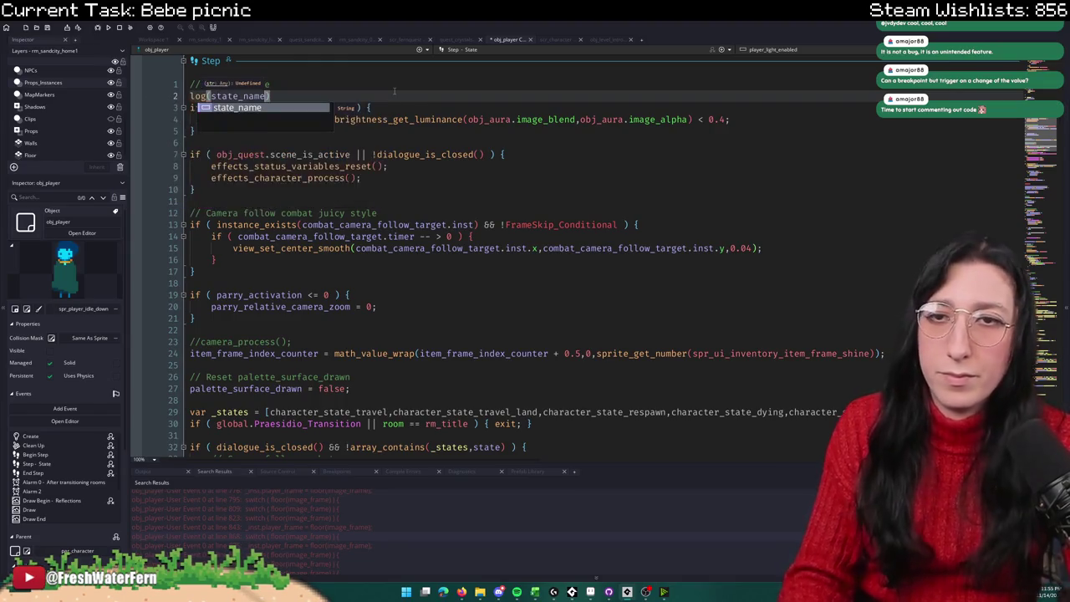
{"action": "key", "text": "F5"}
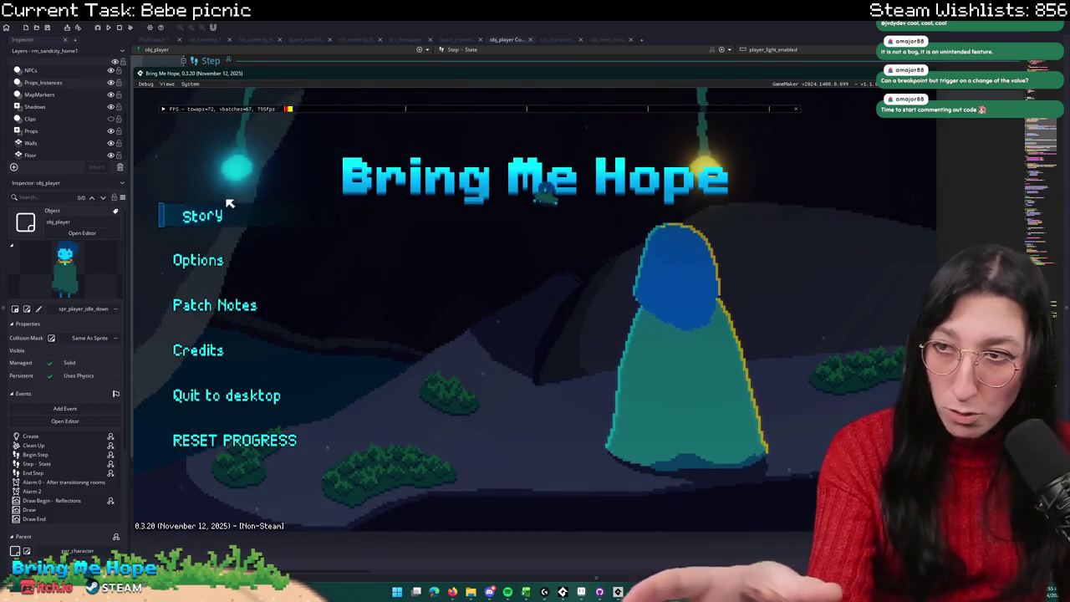
Step: Play Story into the house, accept Bebe's picnic invitation, watch the blanket scene, then close the game
{"action": "left_click", "coordinate": [215, 222]}
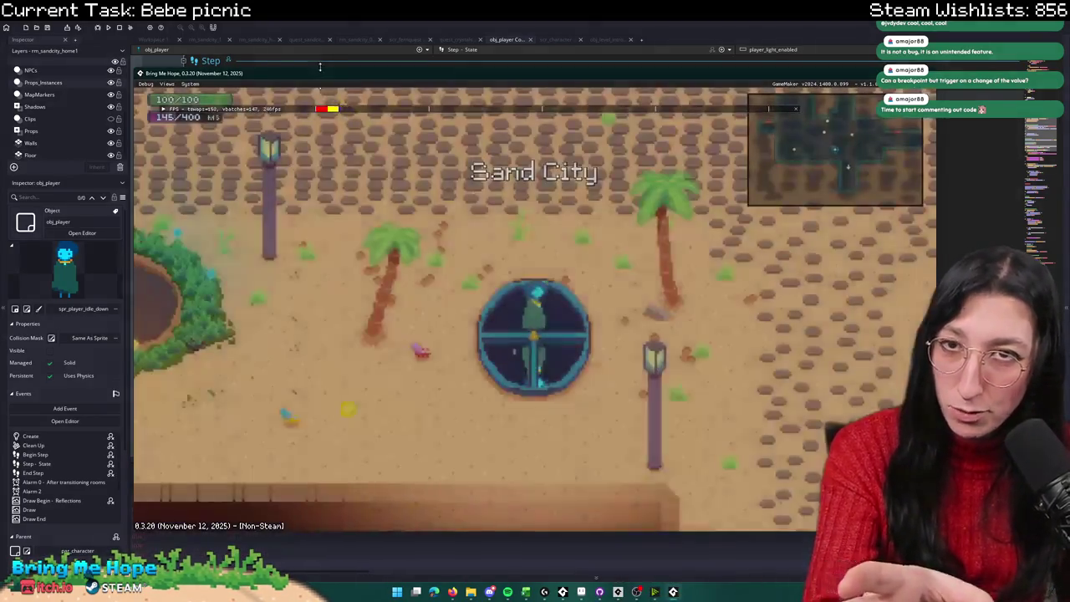
{"action": "double_click", "coordinate": [319, 72]}
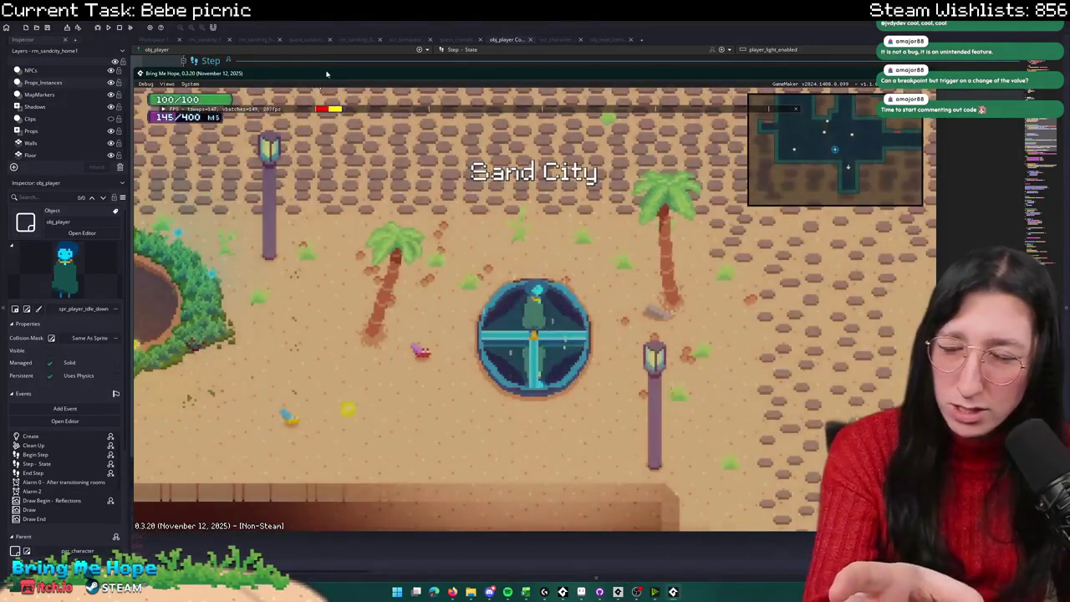
{"action": "key", "text": "w"}
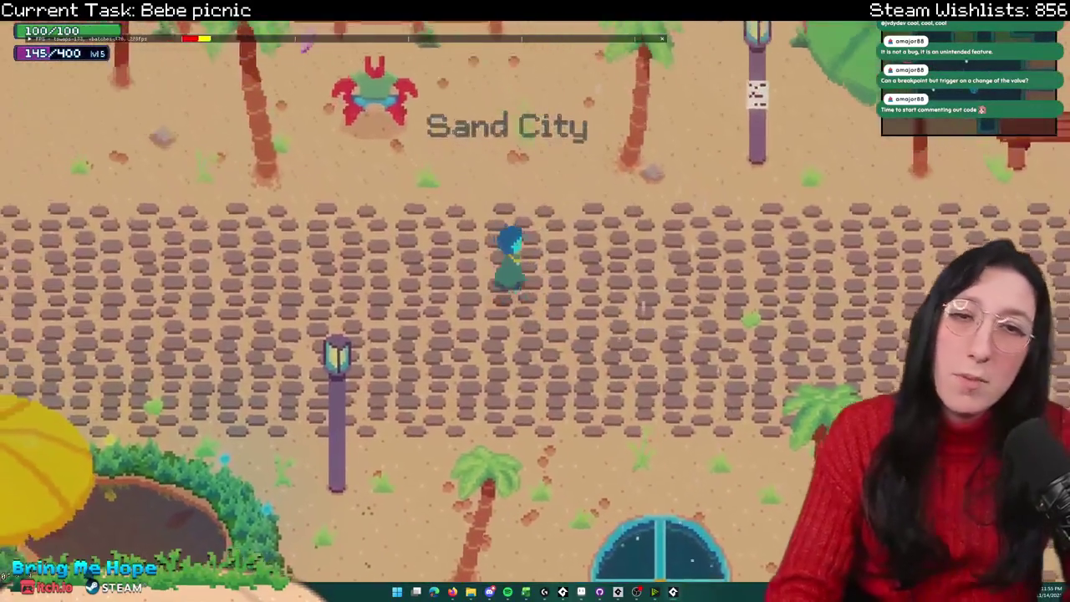
{"action": "key", "text": "F1"}
{"action": "key", "text": "Return"}
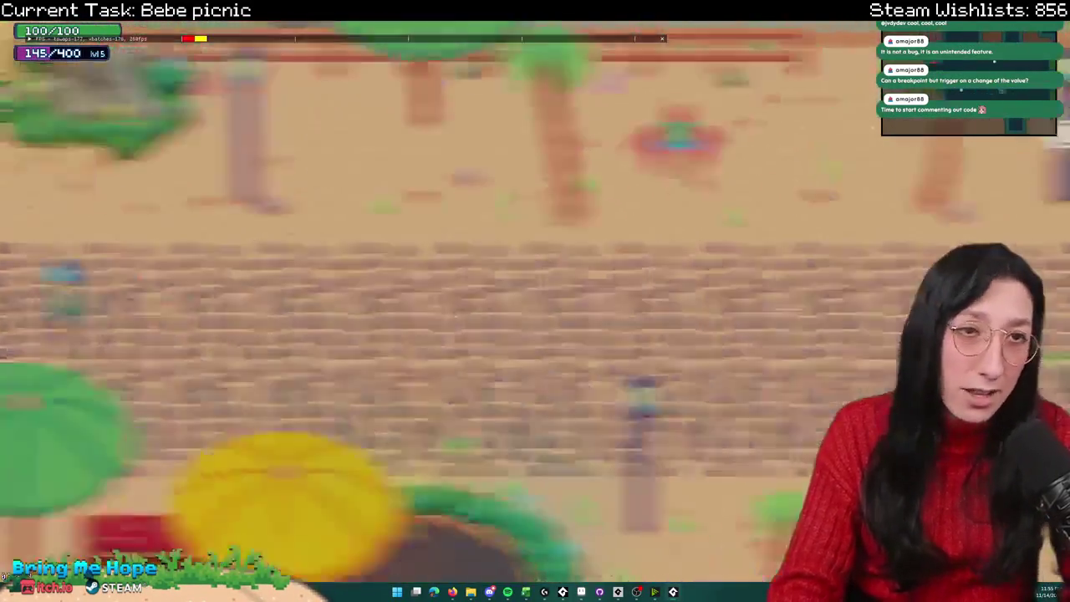
{"action": "key", "text": "w"}
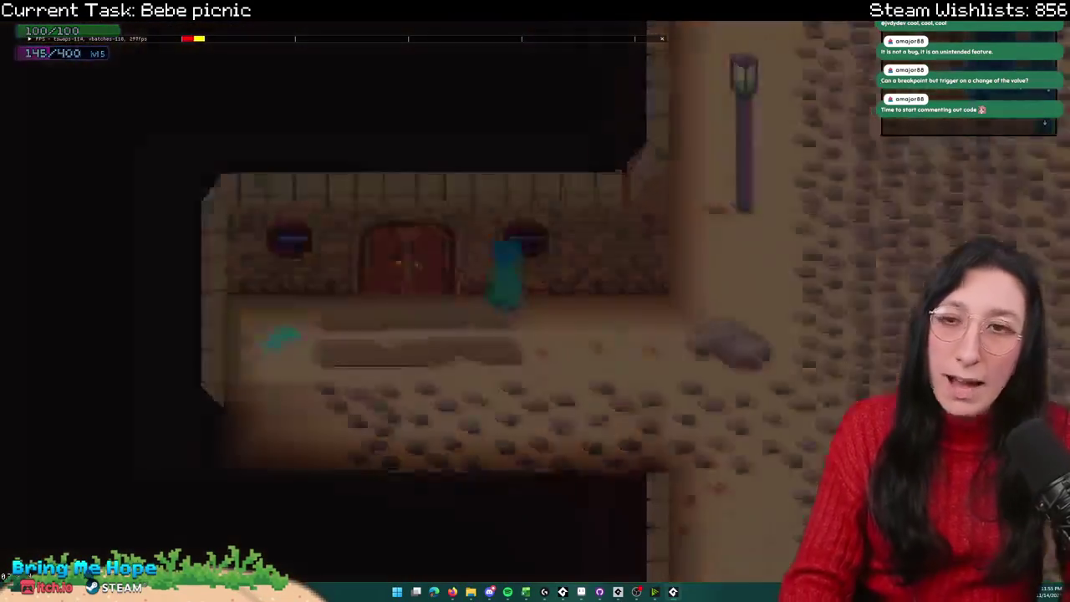
{"action": "key", "text": "F11"}
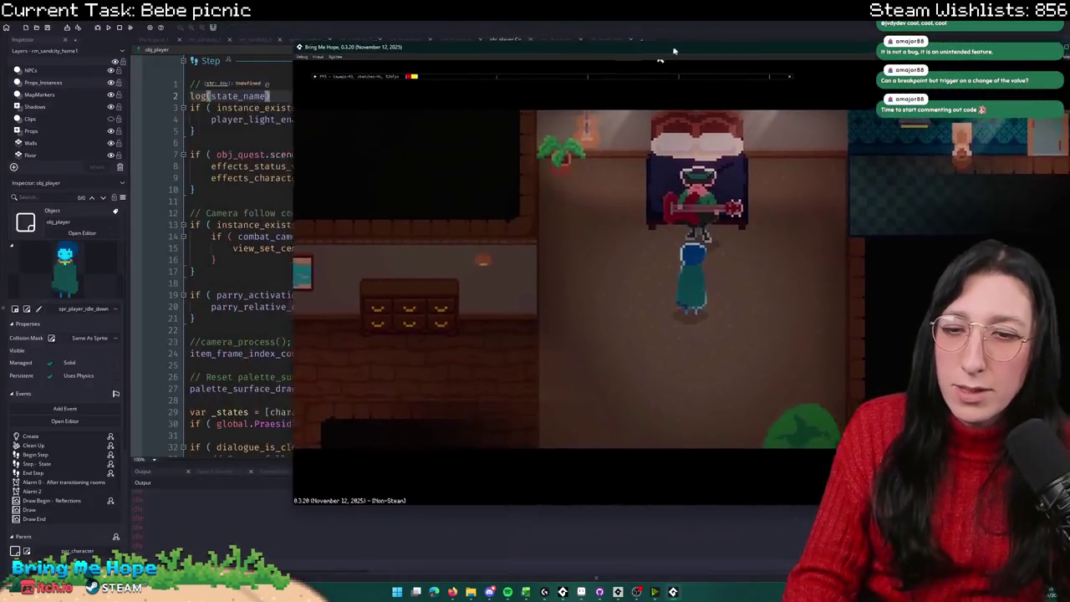
{"action": "key", "text": "Return"}
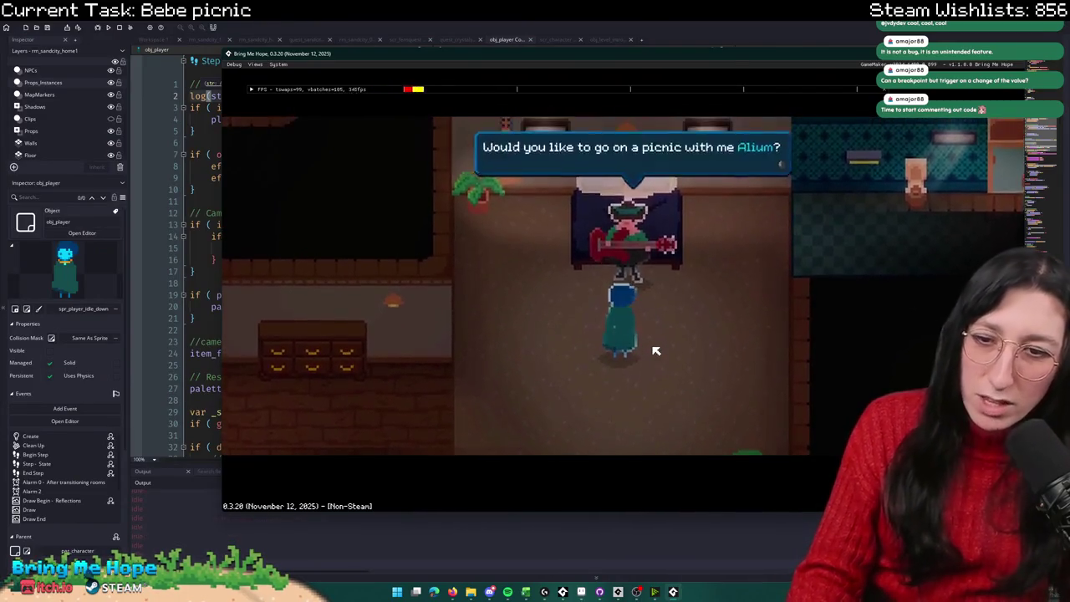
{"action": "key", "text": "Return"}
{"action": "key", "text": "Return"}
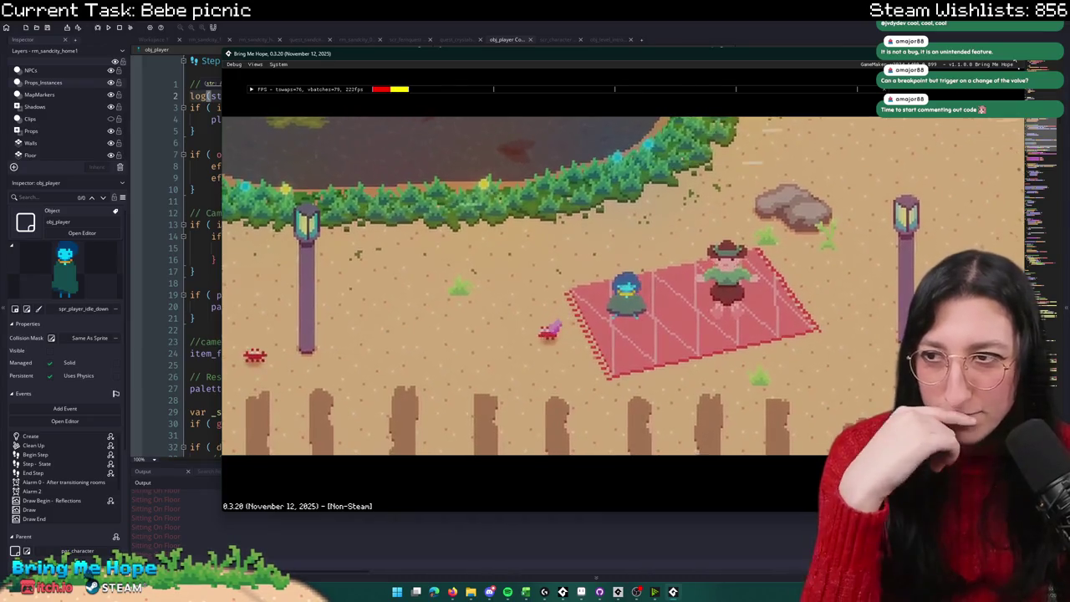
{"action": "left_click", "coordinate": [1016, 53]}
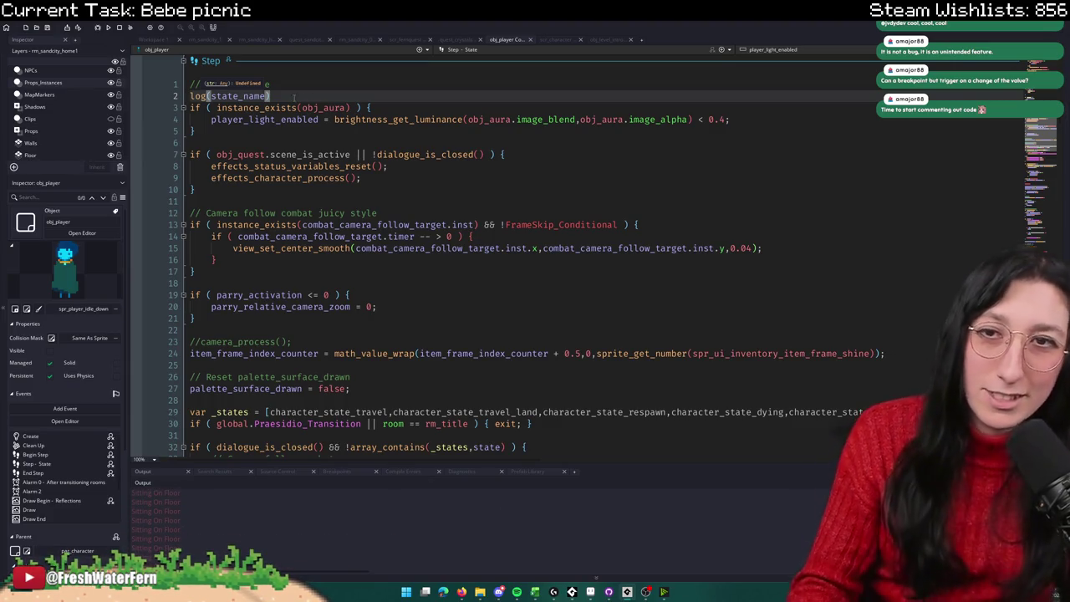
Step: Remove the Step event's log(state_name) line and add a line inside quest_sandcity's with ( obj_player ) block
{"action": "left_click_drag", "start_coordinate": [293, 97], "coordinate": [154, 94]}
{"action": "key", "text": "BackSpace"}
{"action": "key", "text": "BackSpace"}
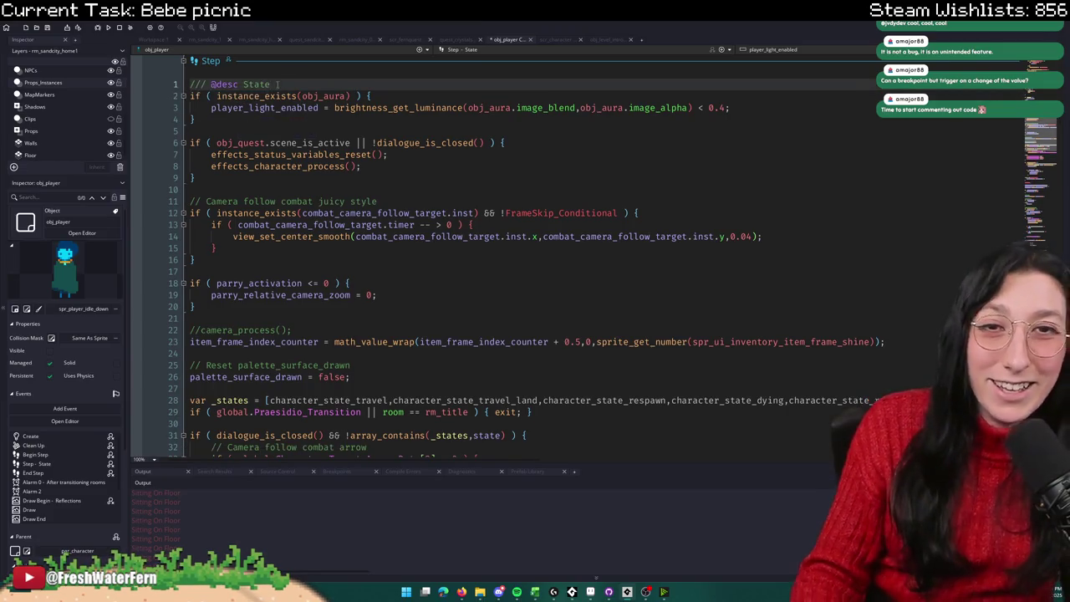
{"action": "key", "text": "Return"}
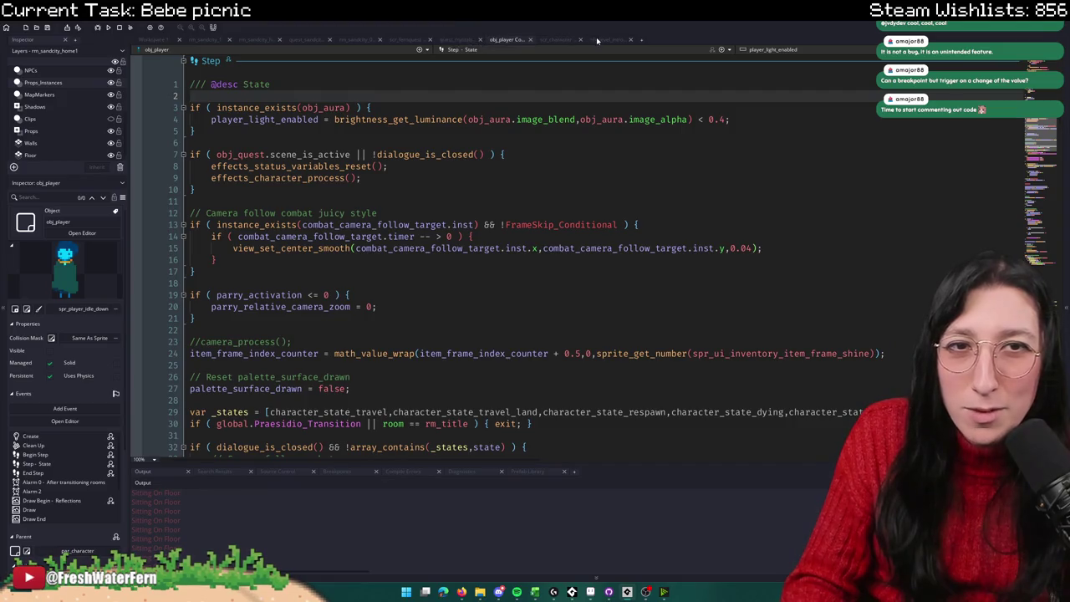
{"action": "left_click", "coordinate": [313, 40]}
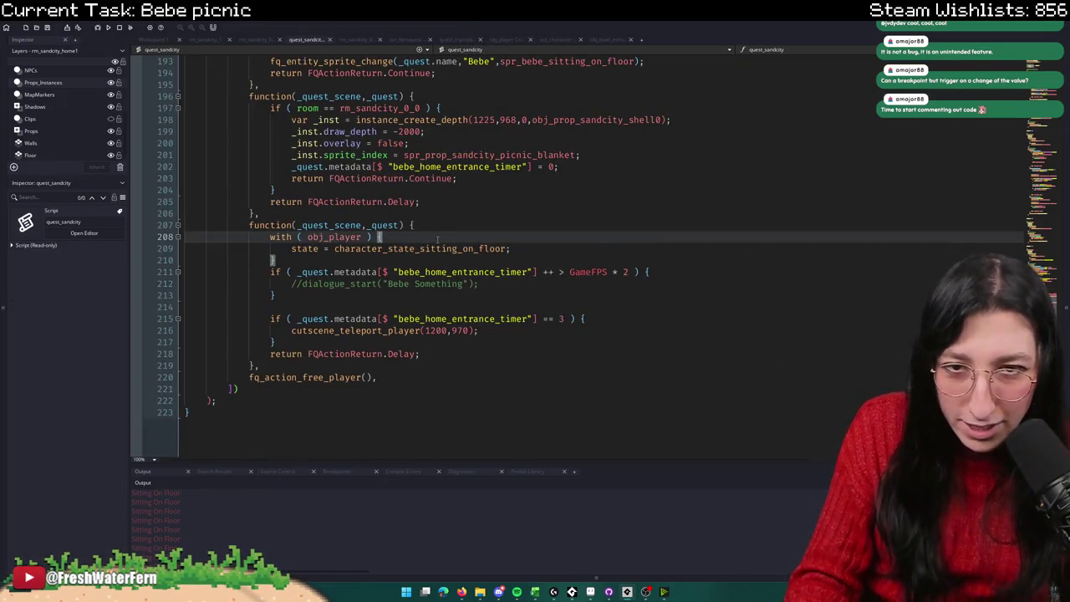
{"action": "key", "text": "Return"}
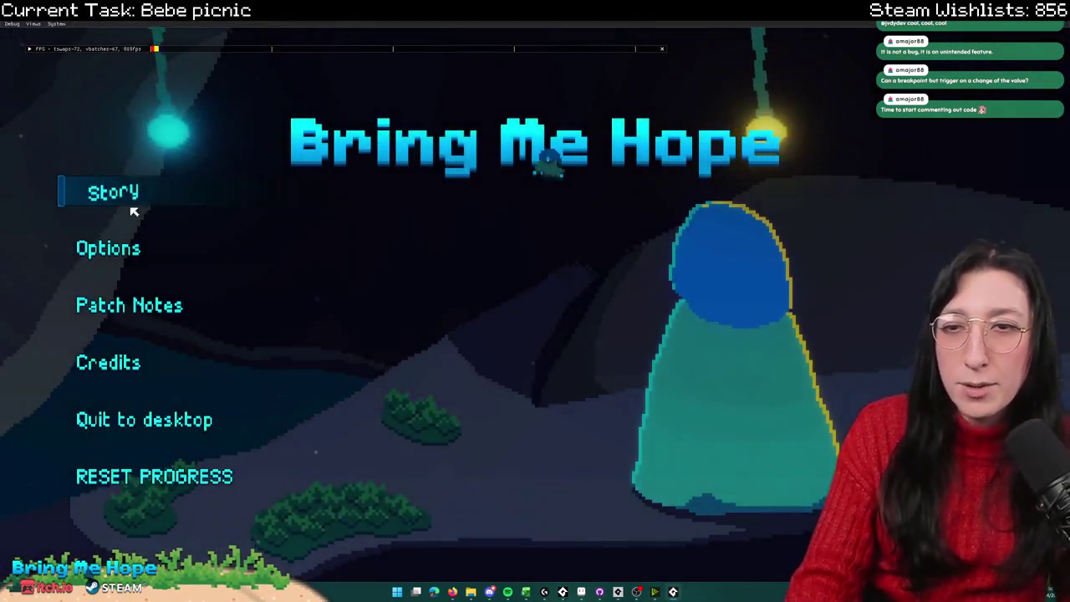
Step: Play Story to the Baba Island beach picnic and show the game in a window over the editor
{"action": "left_click", "coordinate": [131, 209]}
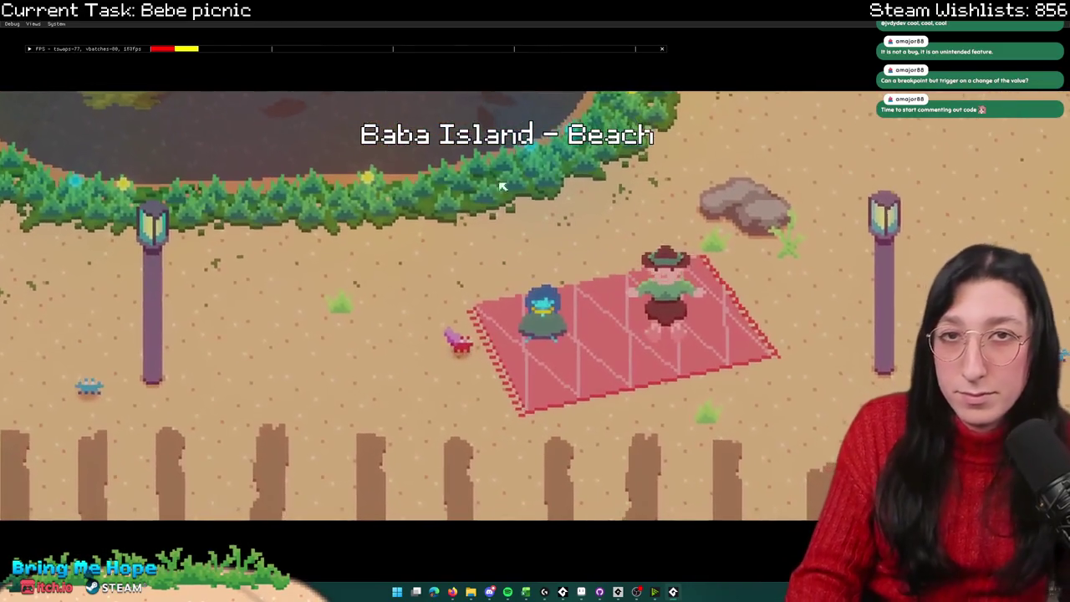
{"action": "key", "text": "F11"}
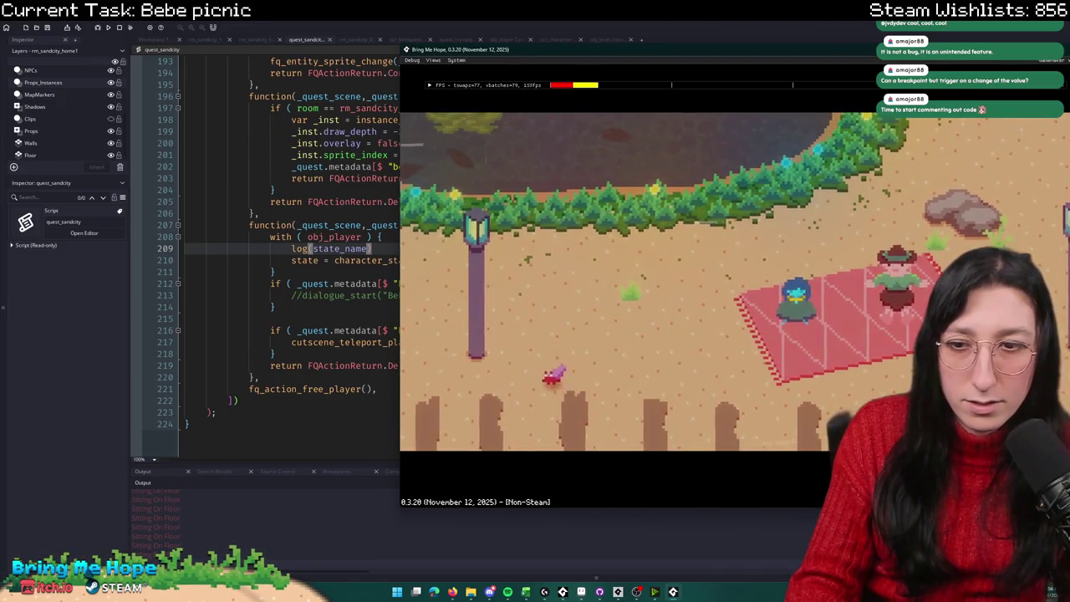
Step: Close the running game and review the Output log
{"action": "key", "text": "Escape"}
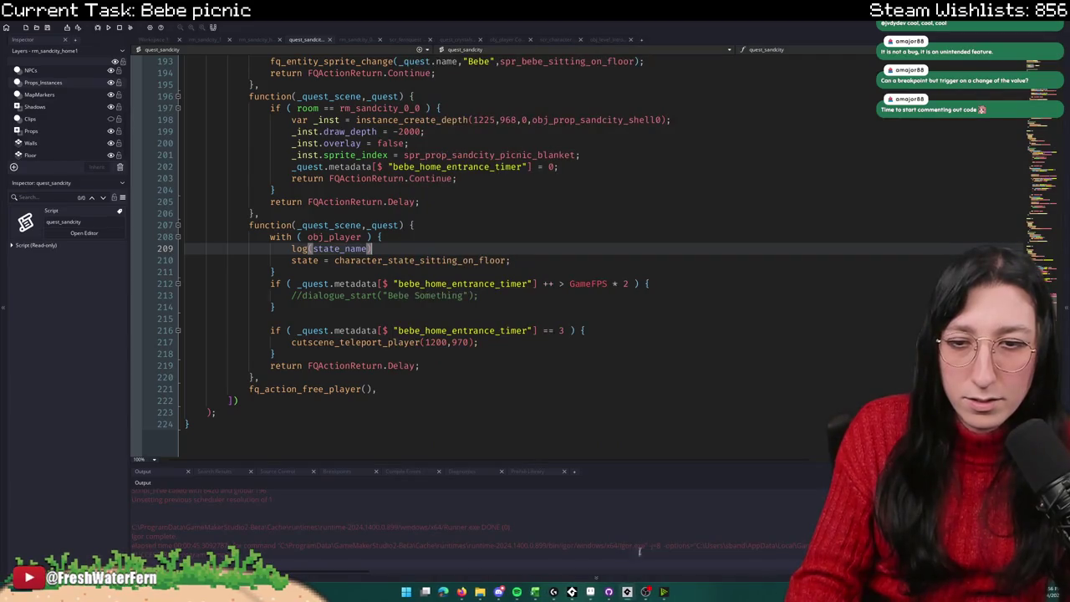
{"action": "scroll", "coordinate": [657, 524], "scroll_direction": "down", "scroll_amount": 5}
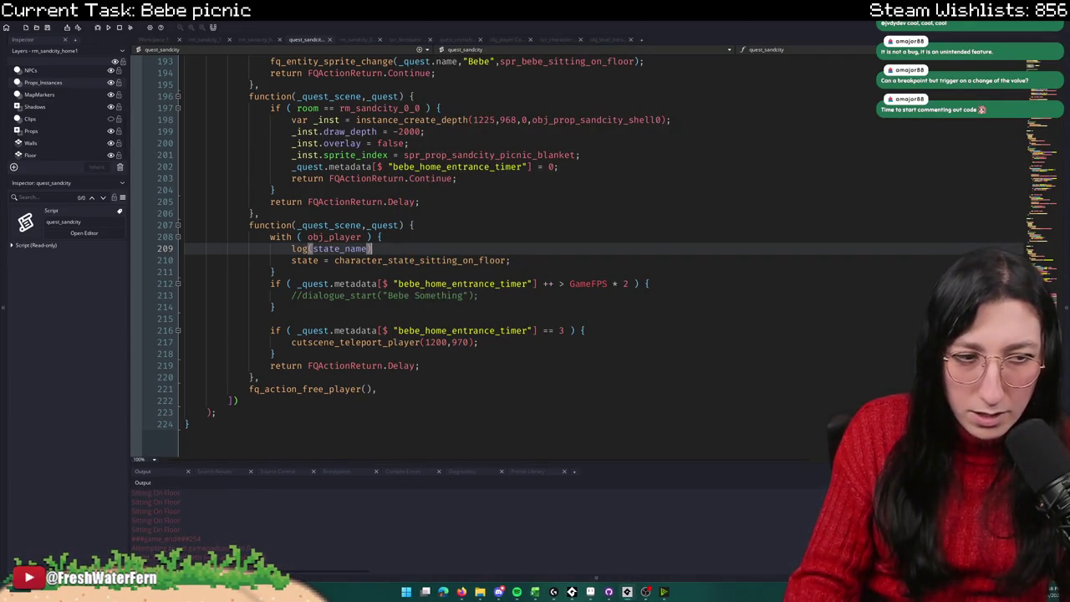
{"action": "scroll", "coordinate": [200, 510], "scroll_direction": "up", "scroll_amount": 5}
{"action": "scroll", "coordinate": [201, 518], "scroll_direction": "down", "scroll_amount": 5}
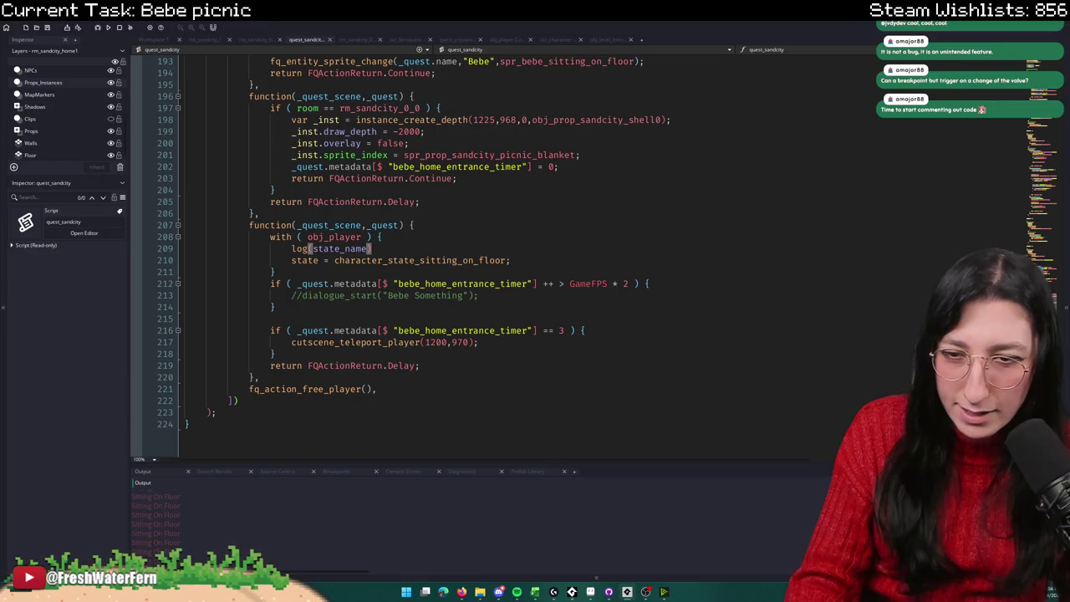
{"action": "scroll", "coordinate": [201, 518], "scroll_direction": "down", "scroll_amount": 1}
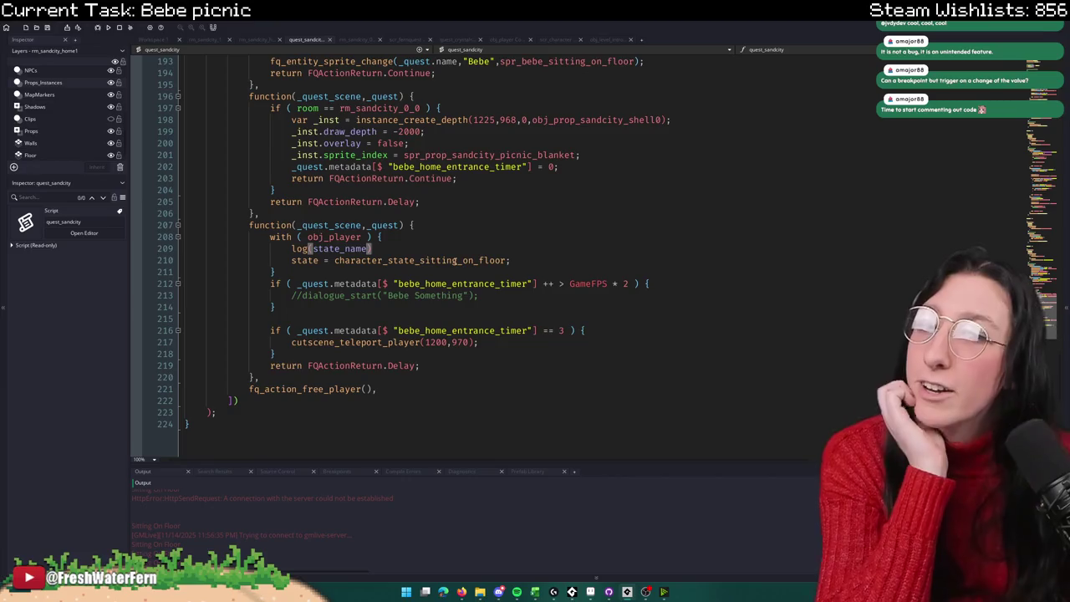
Step: Delete the log(state_name) line 209 and jump to character_state_sitting_on_floor's definition
{"action": "left_click", "coordinate": [450, 242]}
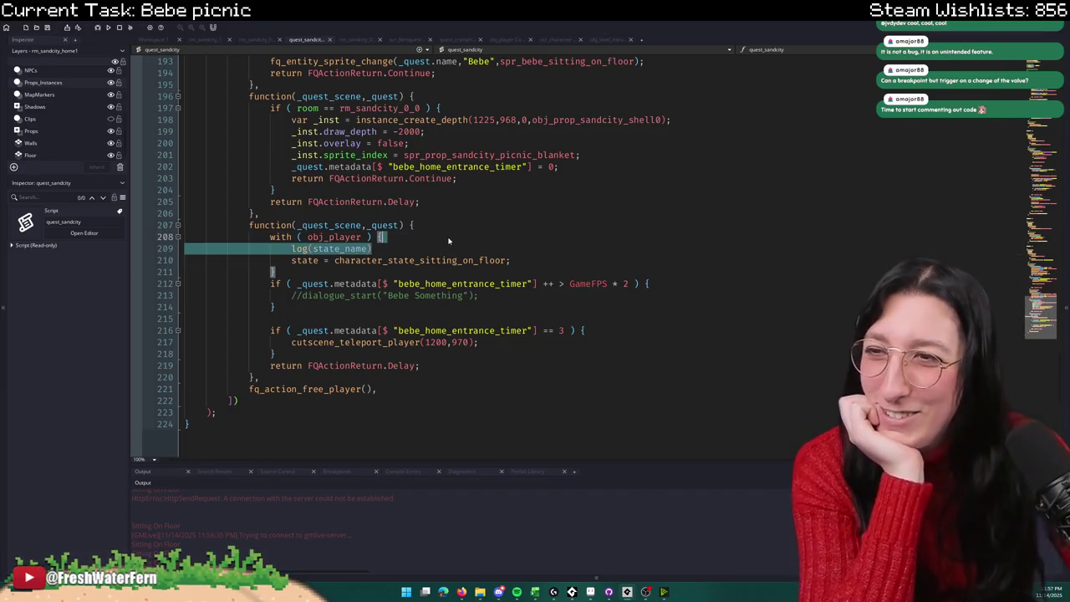
{"action": "key", "text": "shift+Down"}
{"action": "key", "text": "Delete"}
{"action": "left_click", "coordinate": [419, 248]}
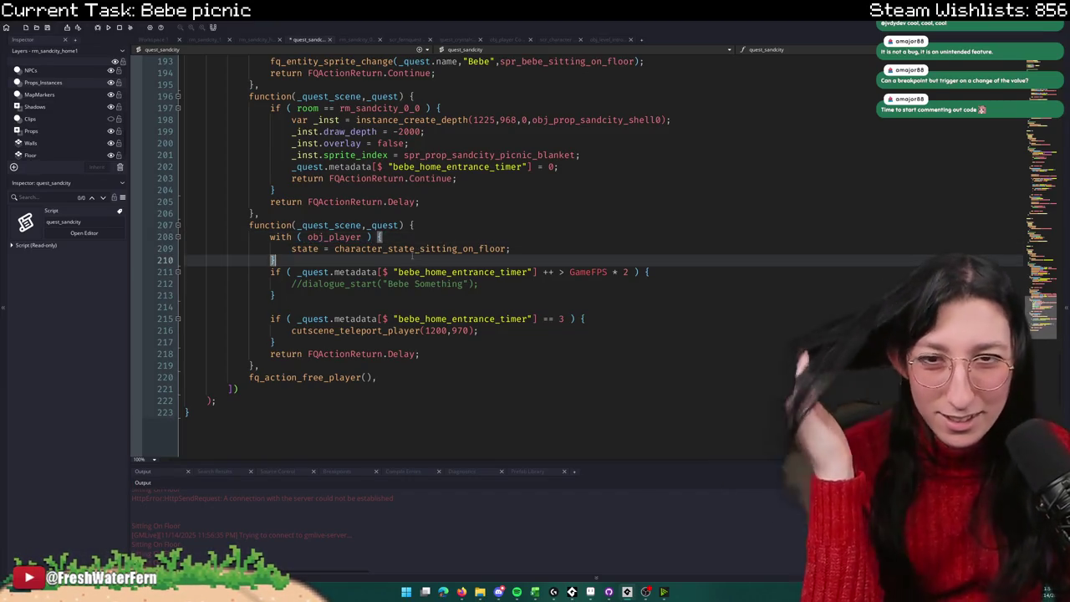
{"action": "middle_click", "coordinate": [419, 249]}
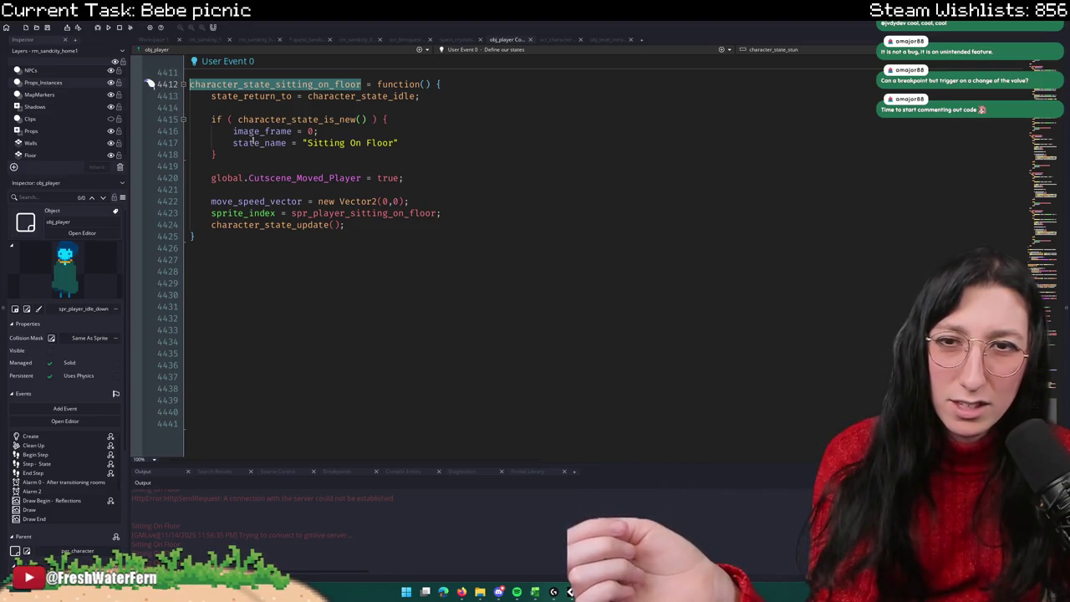
Step: Follow character_state_update to character_animation_toggle, then search the project for character_animation_pause
{"action": "middle_click", "coordinate": [301, 225]}
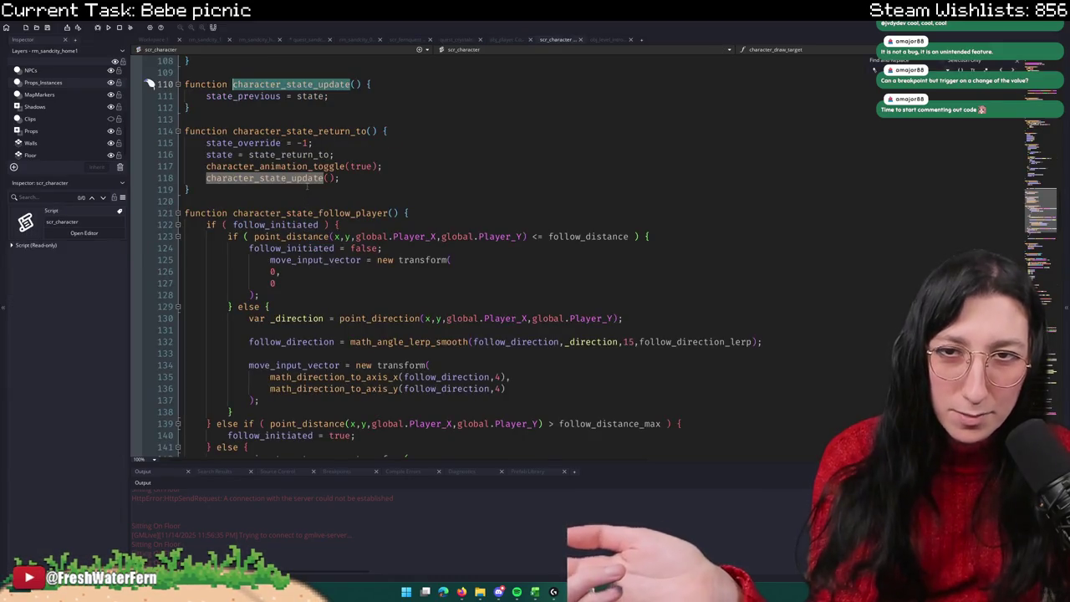
{"action": "left_click", "coordinate": [320, 84]}
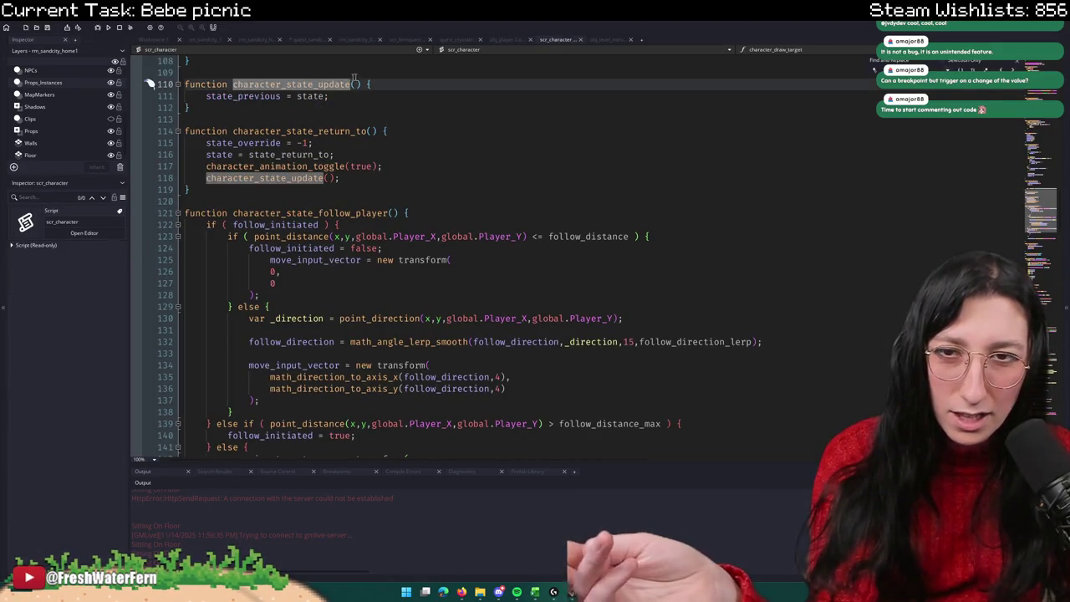
{"action": "middle_click", "coordinate": [308, 165]}
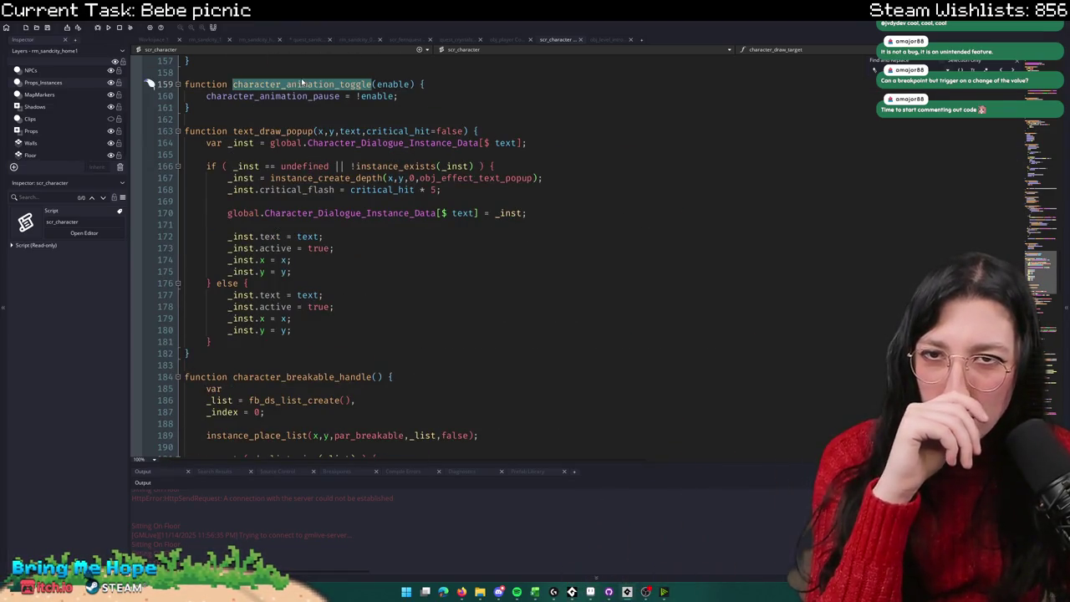
{"action": "double_click", "coordinate": [280, 96]}
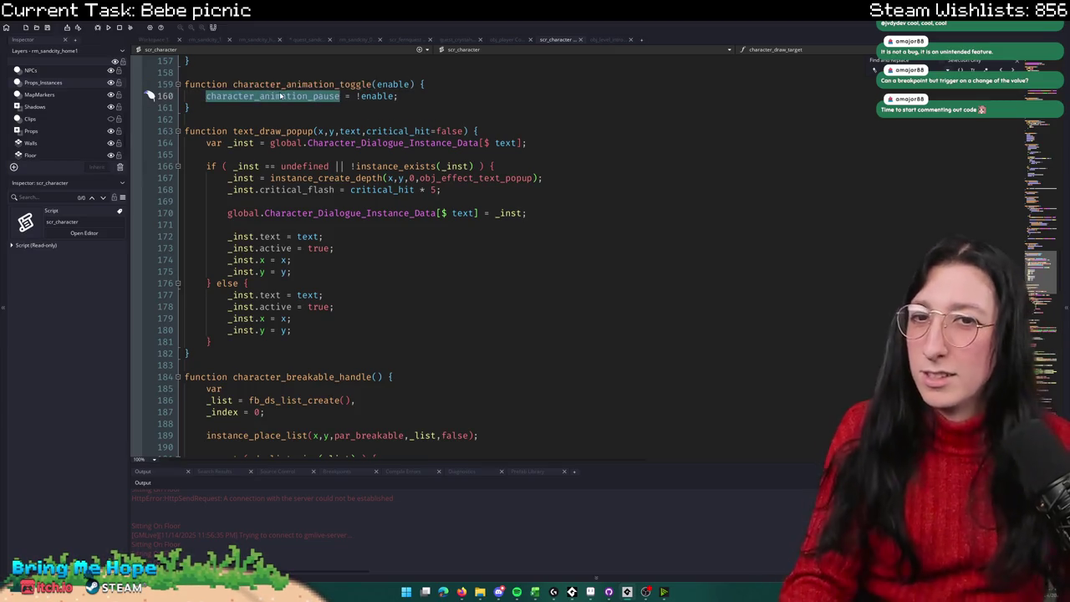
{"action": "key", "text": "ctrl+shift+f"}
{"action": "key", "text": "Return"}
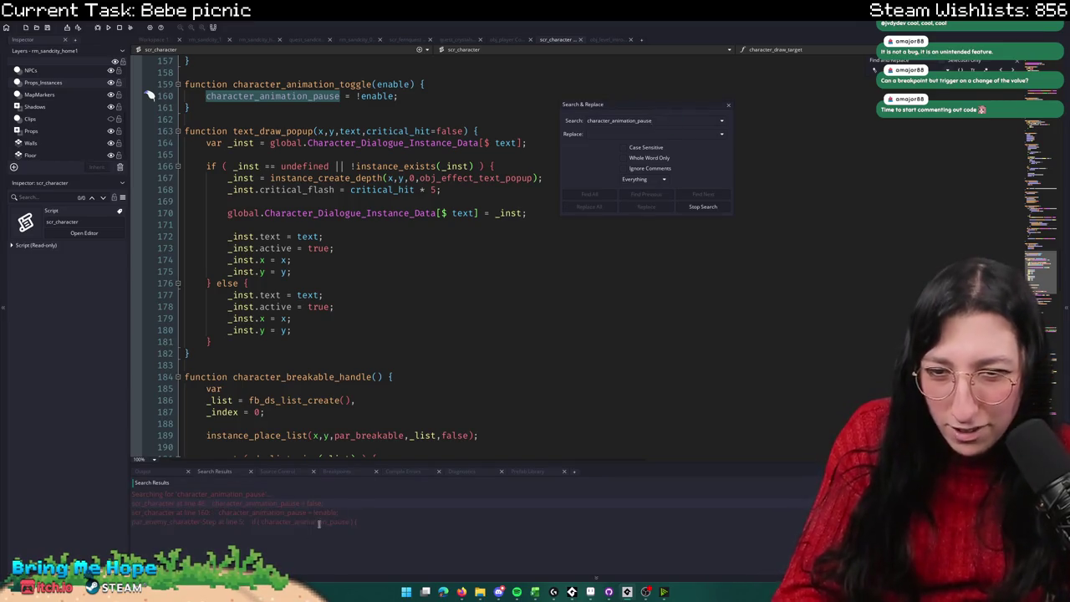
{"action": "key", "text": "Return"}
Step: Inspect the character_animation_pause check in par_enemy_character's Step event
{"action": "double_click", "coordinate": [309, 519]}
{"action": "left_click", "coordinate": [393, 283]}
{"action": "left_click", "coordinate": [394, 272]}
{"action": "left_click", "coordinate": [394, 259]}
{"action": "left_click", "coordinate": [394, 247]}
{"action": "left_click", "coordinate": [380, 273]}
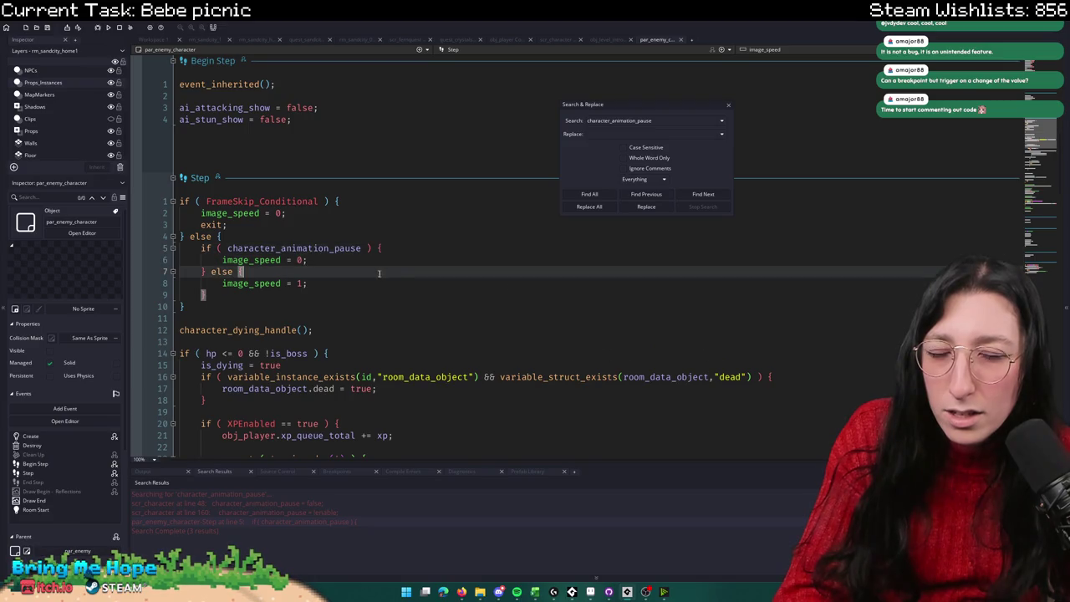
{"action": "left_click", "coordinate": [727, 106]}
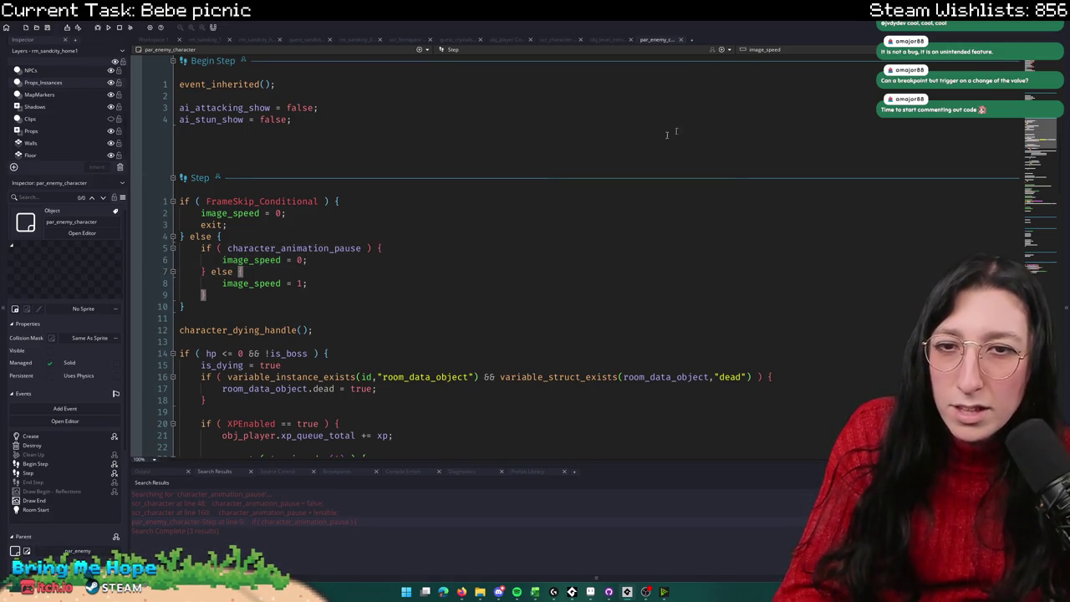
{"action": "double_click", "coordinate": [357, 248]}
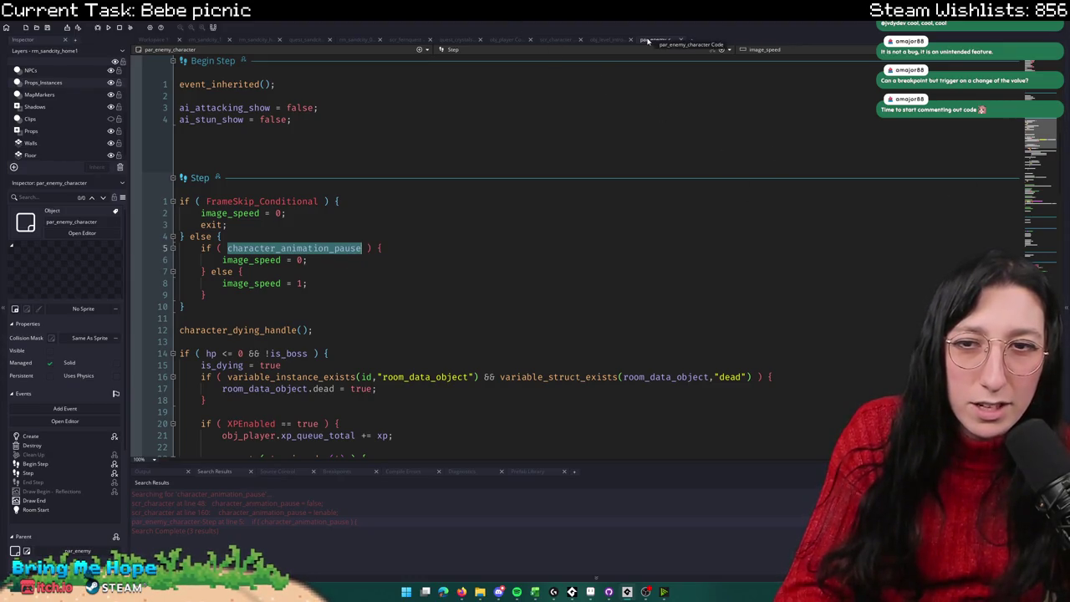
Step: Close the par_enemy_character and scr_character code tabs
{"action": "scroll", "coordinate": [581, 233], "scroll_direction": "down", "scroll_amount": 5}
{"action": "scroll", "coordinate": [581, 233], "scroll_direction": "up", "scroll_amount": 5}
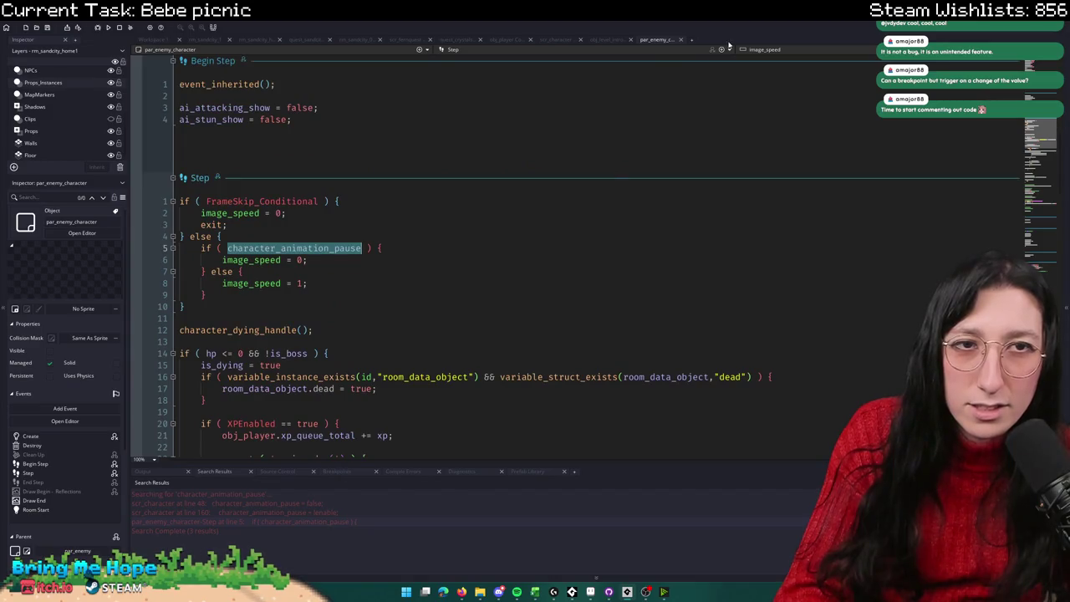
{"action": "middle_click", "coordinate": [669, 42]}
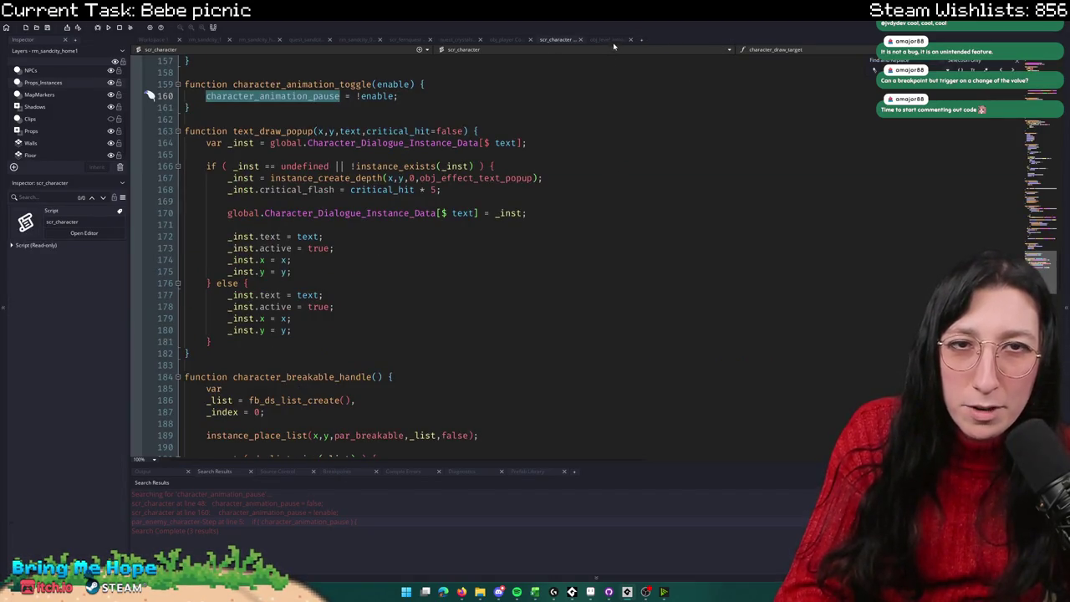
{"action": "middle_click", "coordinate": [561, 39]}
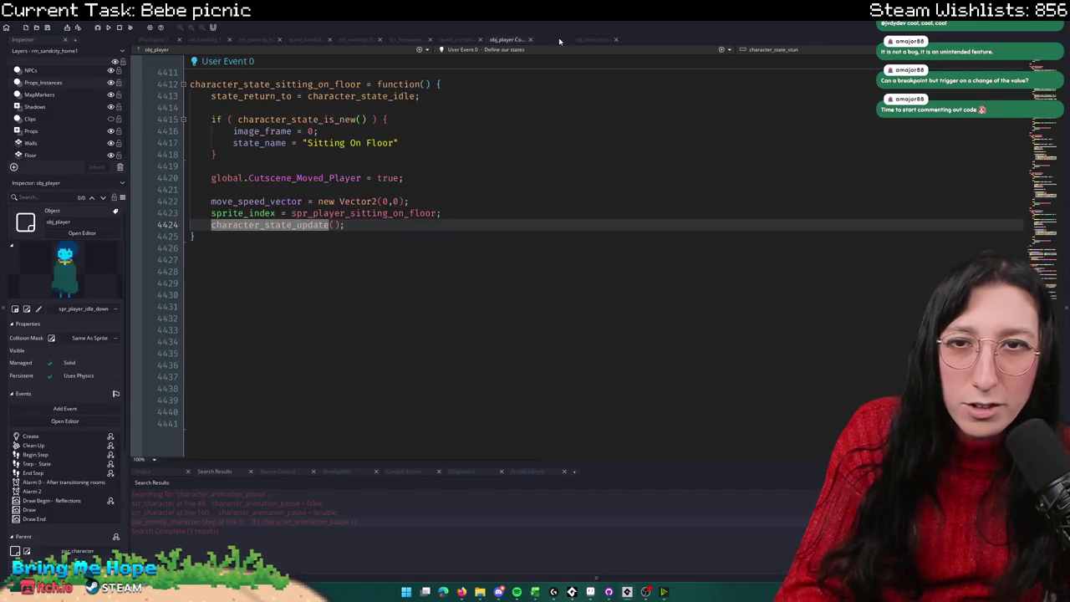
Step: Inspect the sitting-on-floor state and search the project for image_frame
{"action": "left_click", "coordinate": [378, 190]}
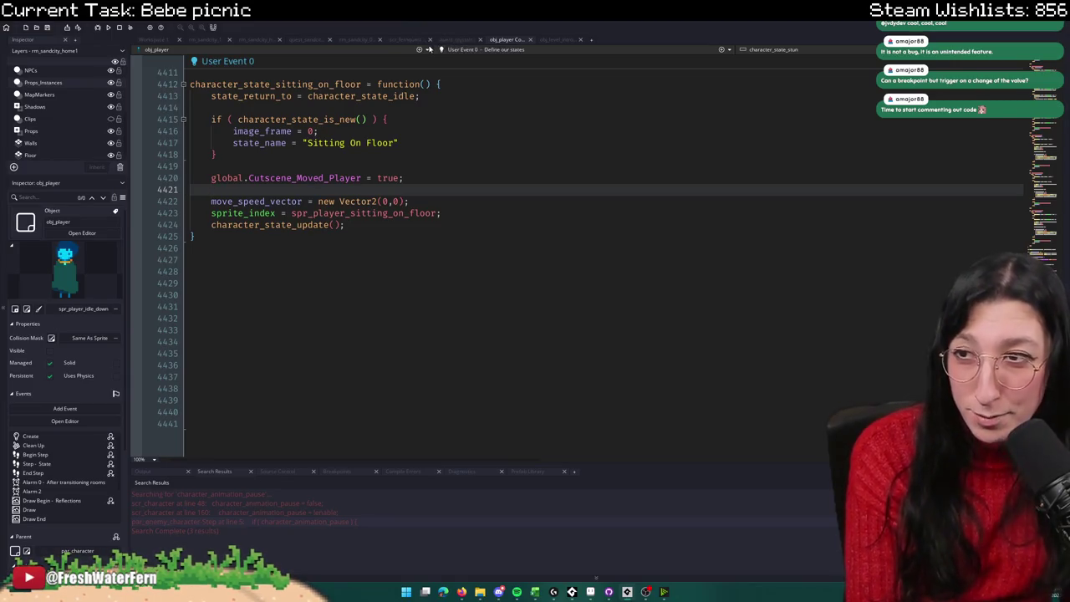
{"action": "left_click", "coordinate": [326, 212]}
{"action": "double_click", "coordinate": [322, 224]}
{"action": "left_click", "coordinate": [326, 212]}
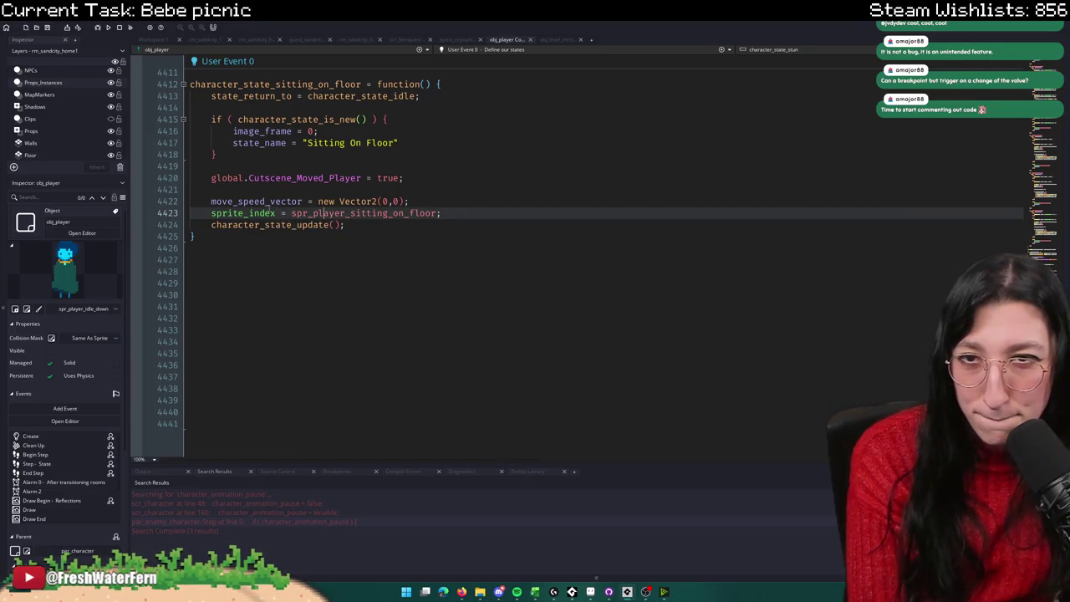
{"action": "double_click", "coordinate": [288, 131]}
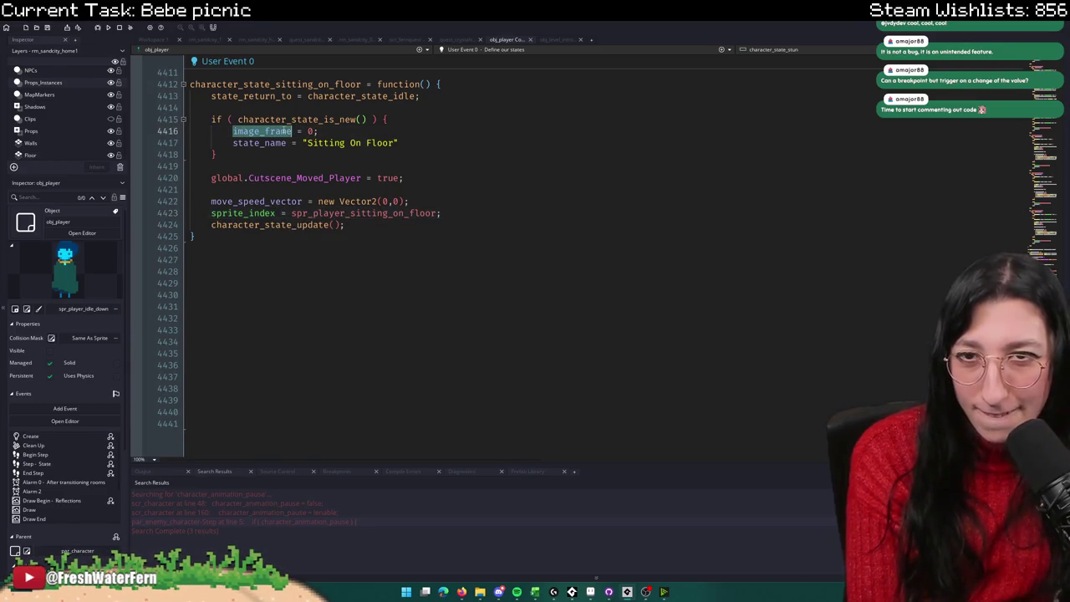
{"action": "key", "text": "ctrl+shift+f"}
{"action": "key", "text": "Return"}
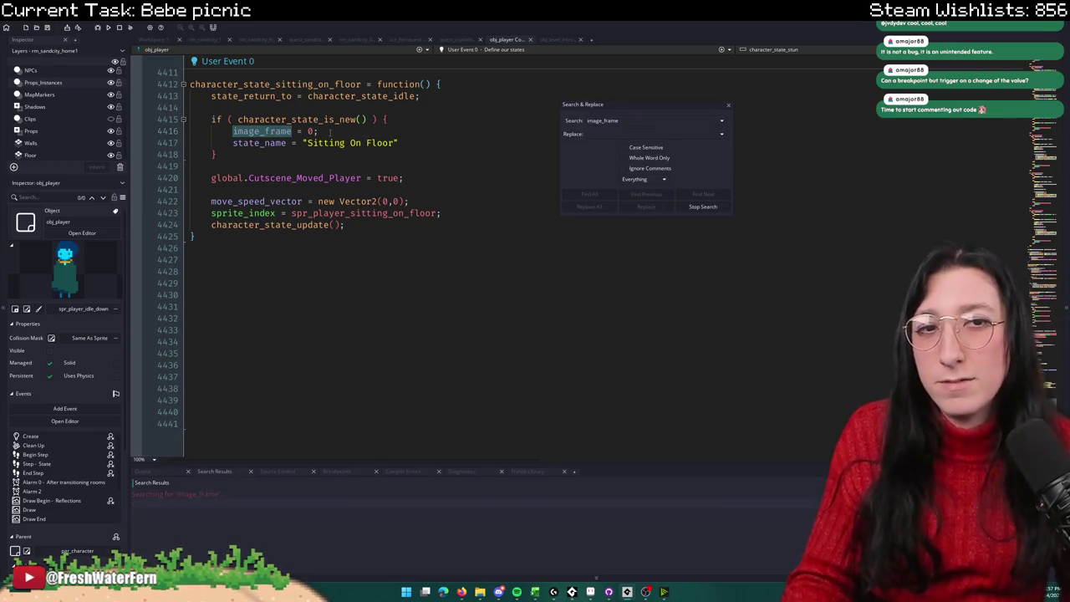
Step: Copy image_frame = 0; and paste it on a new line after the if block
{"action": "left_click_drag", "start_coordinate": [317, 131], "coordinate": [235, 131]}
{"action": "key", "text": "ctrl+c"}
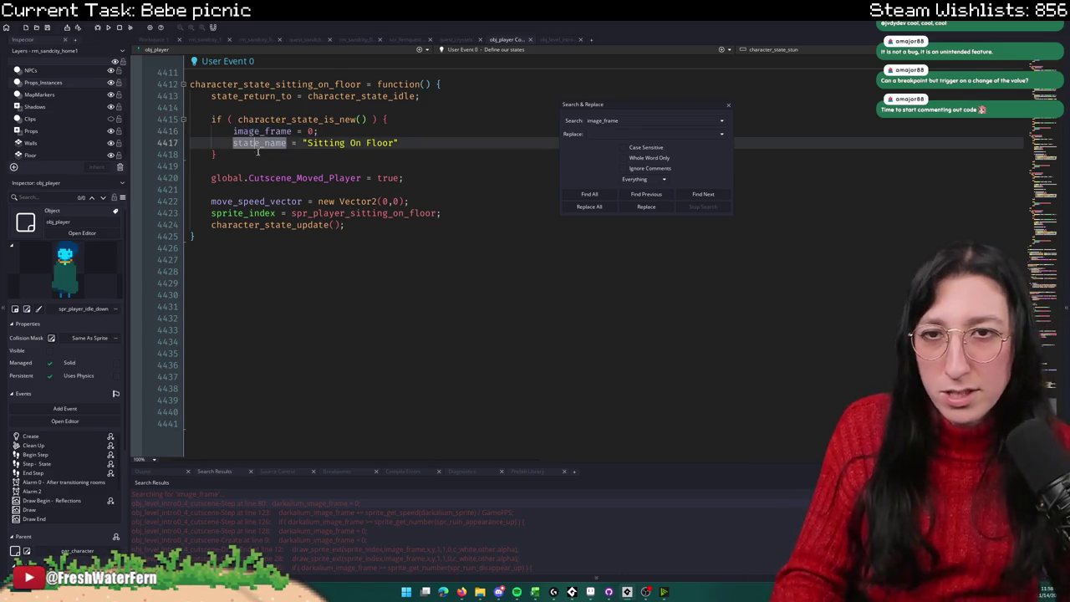
{"action": "left_click", "coordinate": [261, 155]}
{"action": "key", "text": "Return"}
{"action": "key", "text": "Return"}
{"action": "key", "text": "ctrl+v"}
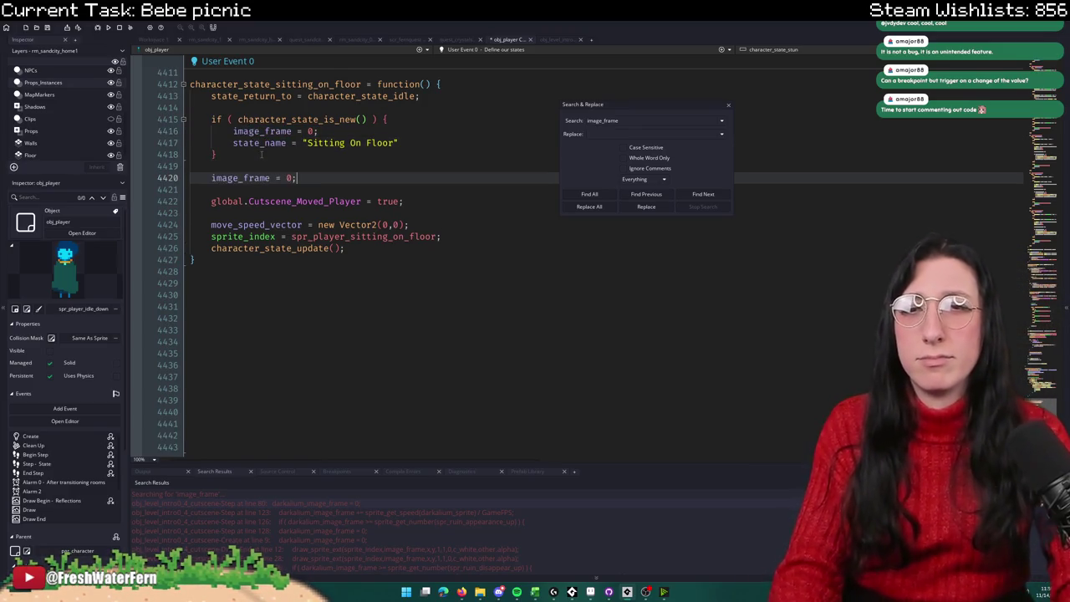
Step: Run the game with F5 and check the new image_frame = 0; line 4420
{"action": "key", "text": "F5"}
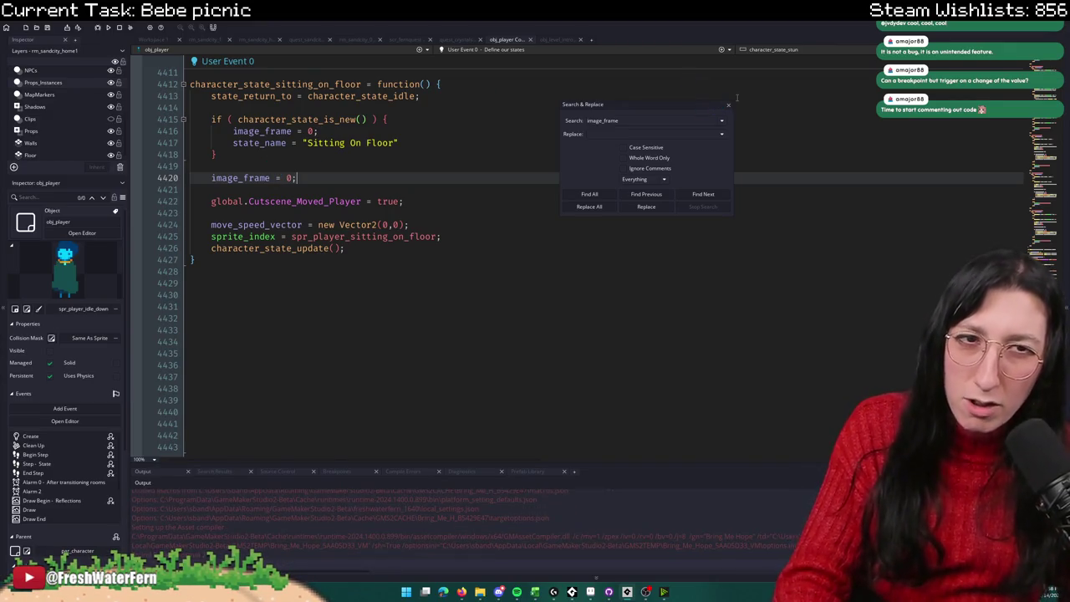
{"action": "left_click", "coordinate": [728, 103]}
{"action": "left_click", "coordinate": [350, 151]}
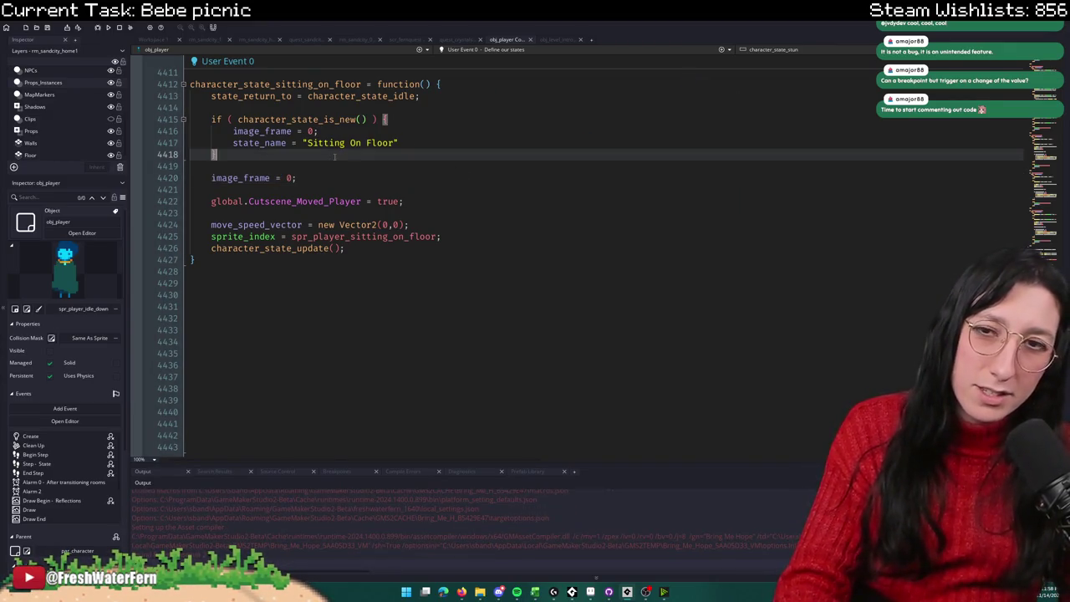
{"action": "left_click", "coordinate": [330, 163]}
{"action": "left_click", "coordinate": [334, 173]}
{"action": "left_click", "coordinate": [148, 178]}
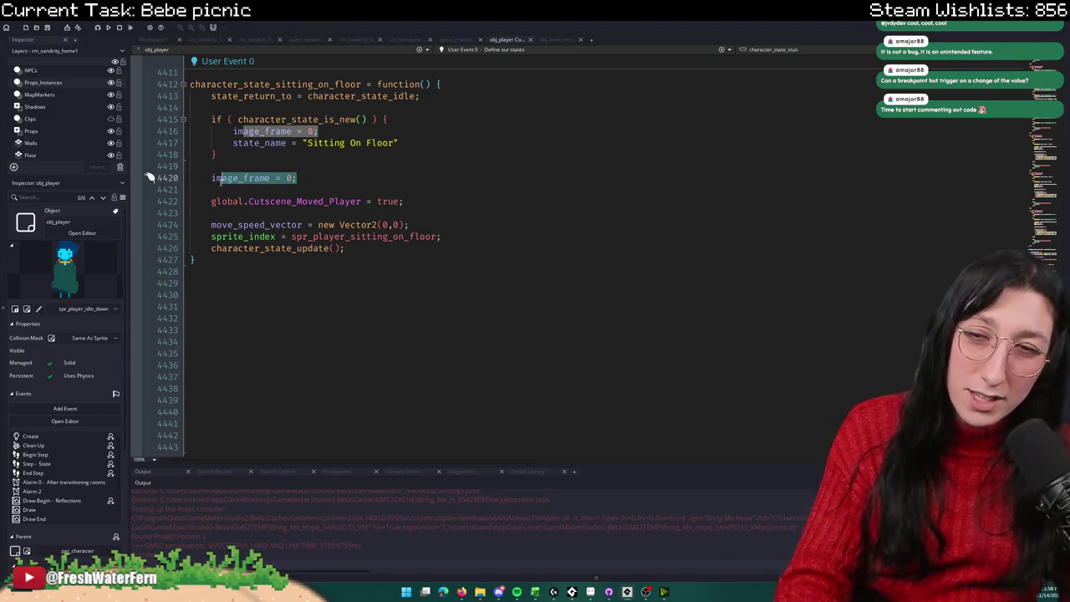
{"action": "left_click", "coordinate": [294, 177]}
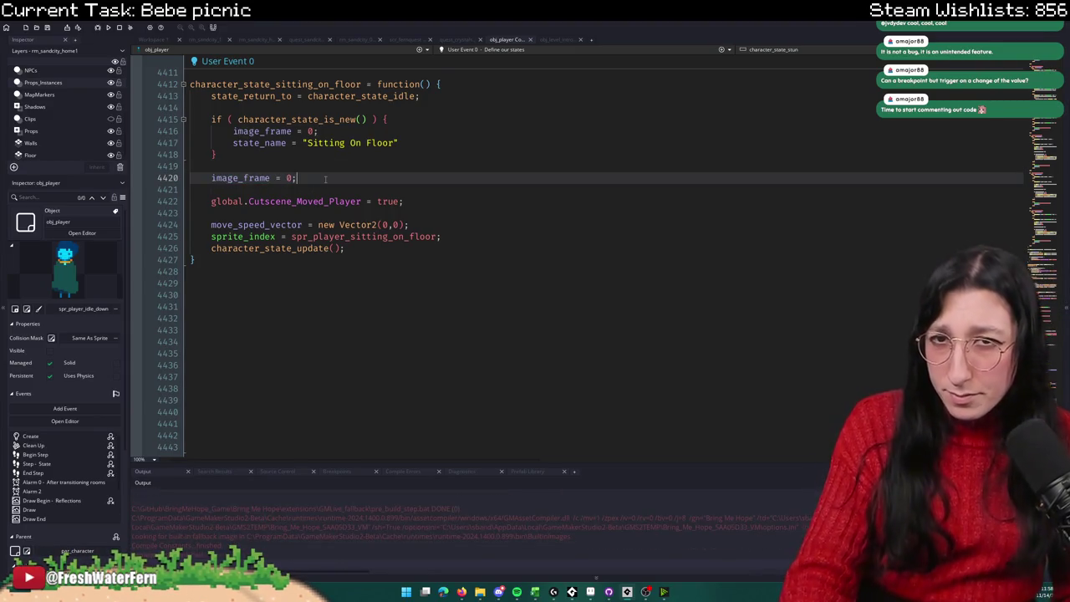
{"action": "left_click", "coordinate": [150, 178]}
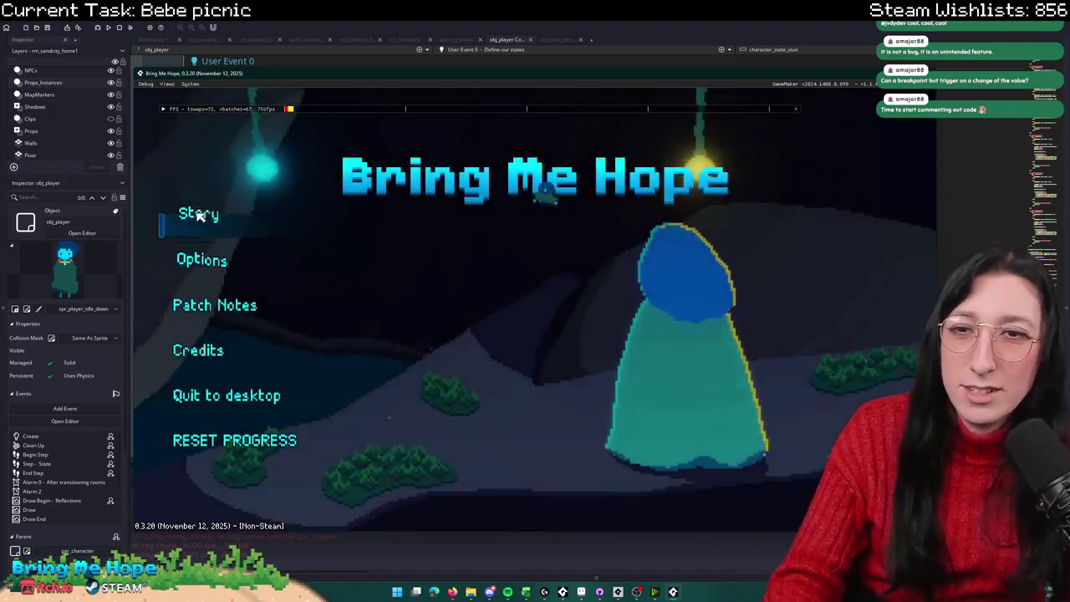
Step: Start the game and walk the player across Sand City to the building door
{"action": "left_click", "coordinate": [195, 214]}
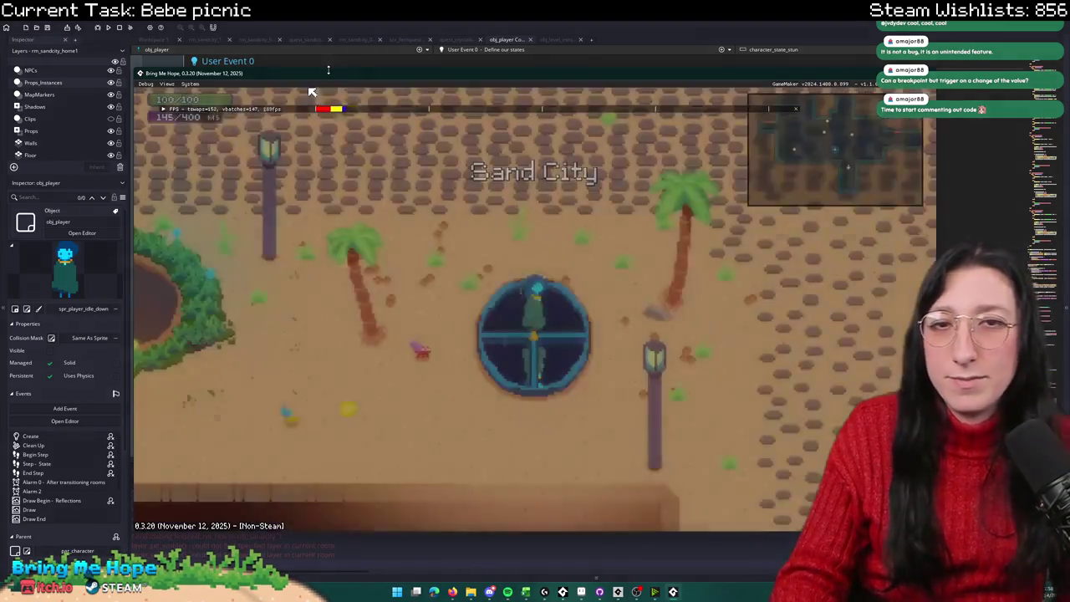
{"action": "key", "text": "w"}
{"action": "key", "text": "a"}
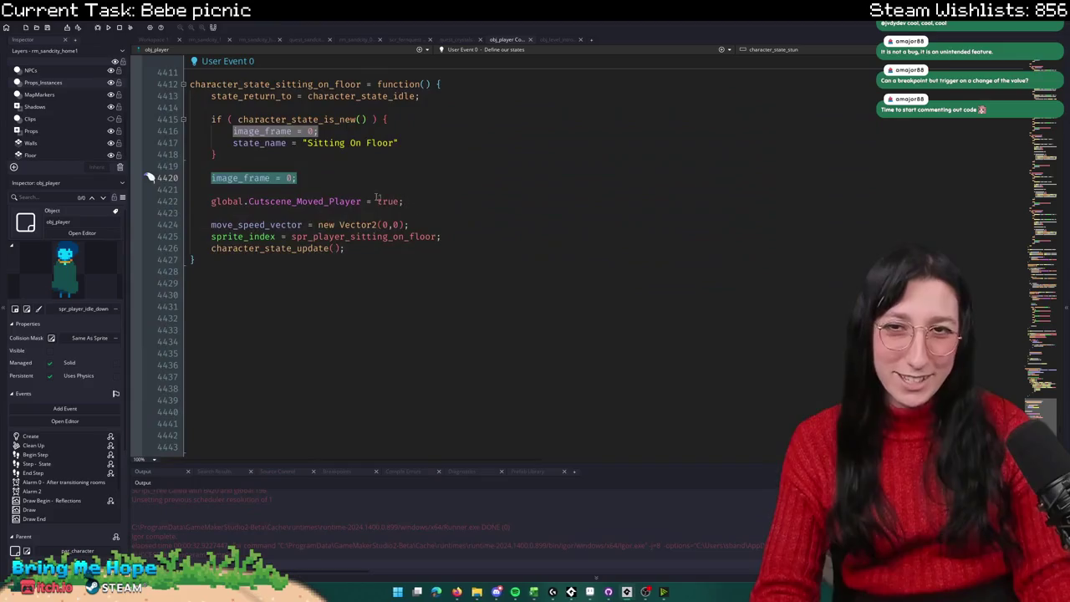
Step: Search the project for image_frame and delete the added image_frame line 4420
{"action": "double_click", "coordinate": [240, 178]}
{"action": "key", "text": "ctrl+shift+f"}
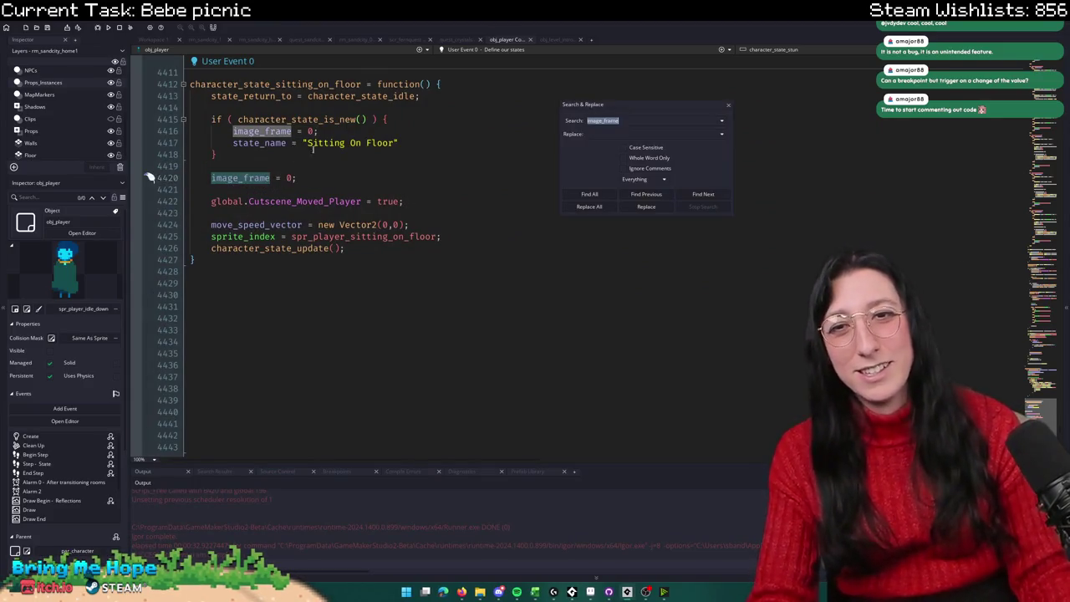
{"action": "key", "text": "Return"}
{"action": "left_click_drag", "start_coordinate": [400, 175], "coordinate": [389, 156]}
{"action": "key", "text": "BackSpace"}
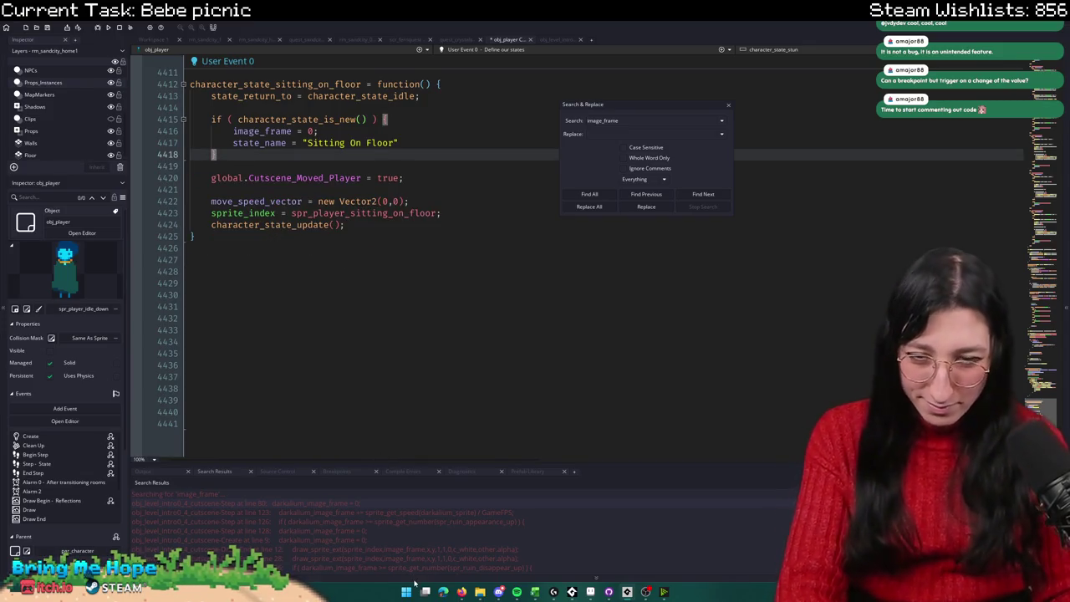
{"action": "scroll", "coordinate": [435, 549], "scroll_direction": "down", "scroll_amount": 1}
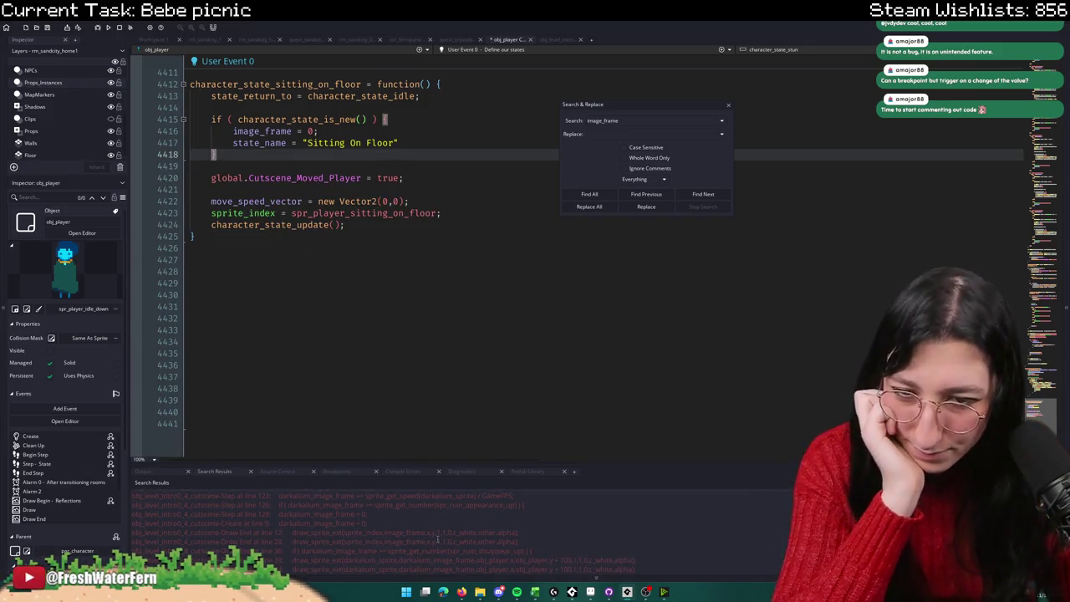
{"action": "left_click", "coordinate": [728, 106]}
Step: Run and stop the game again, then enlarge the image_frame search results
{"action": "left_click", "coordinate": [551, 87]}
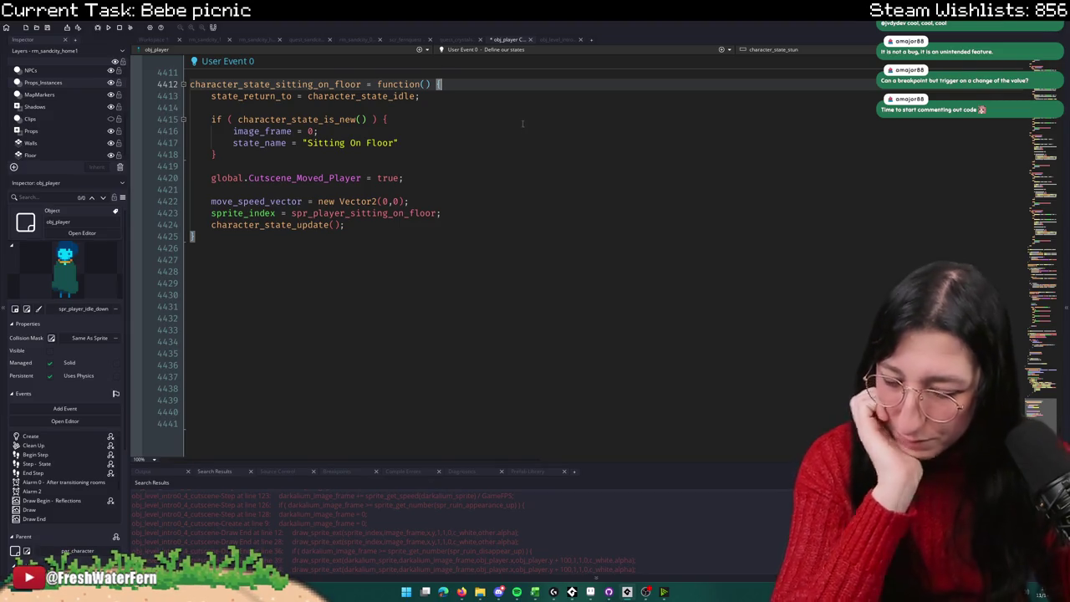
{"action": "key", "text": "F5"}
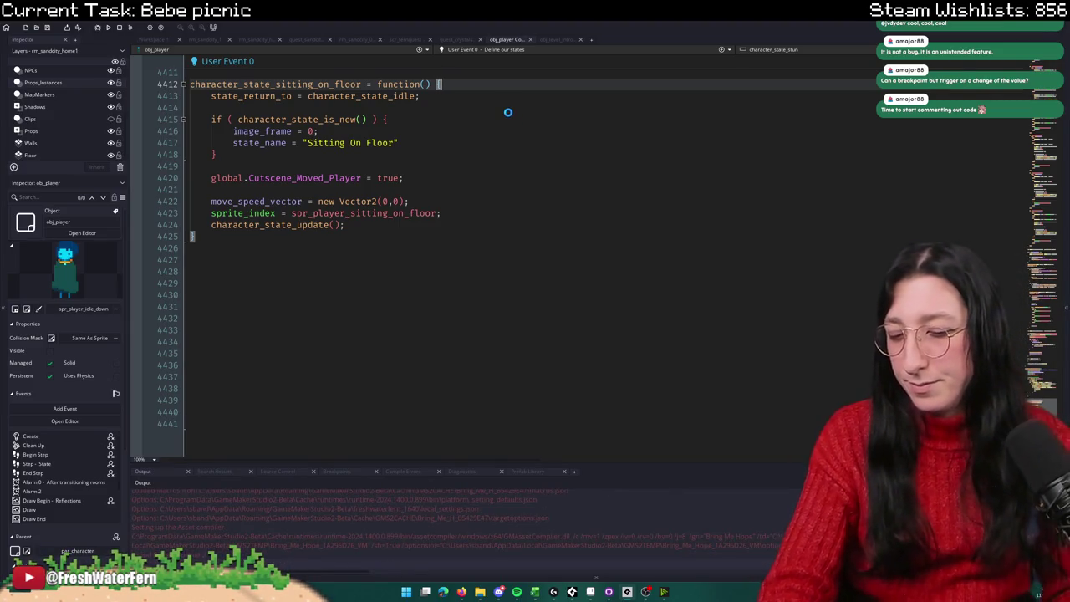
{"action": "left_click", "coordinate": [117, 27]}
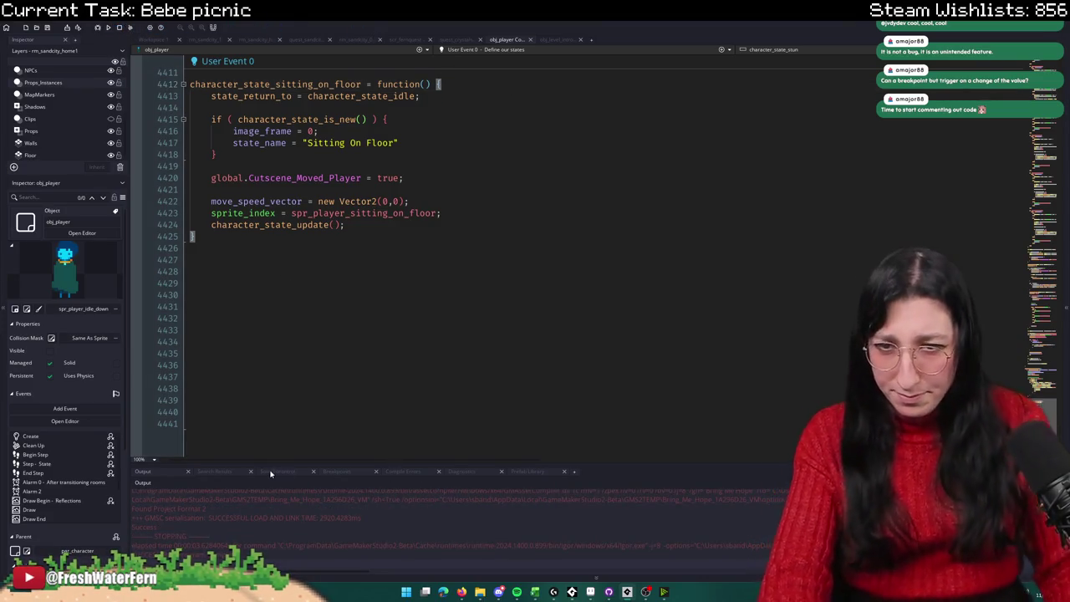
{"action": "left_click", "coordinate": [241, 471]}
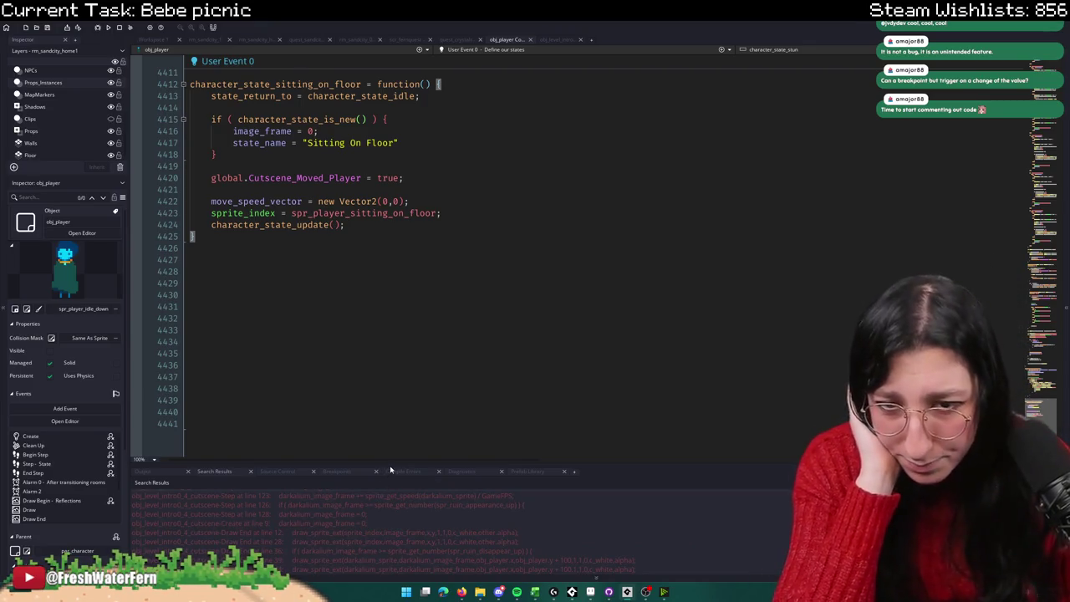
{"action": "left_click_drag", "start_coordinate": [391, 465], "coordinate": [402, 399]}
{"action": "scroll", "coordinate": [239, 545], "scroll_direction": "down", "scroll_amount": 3}
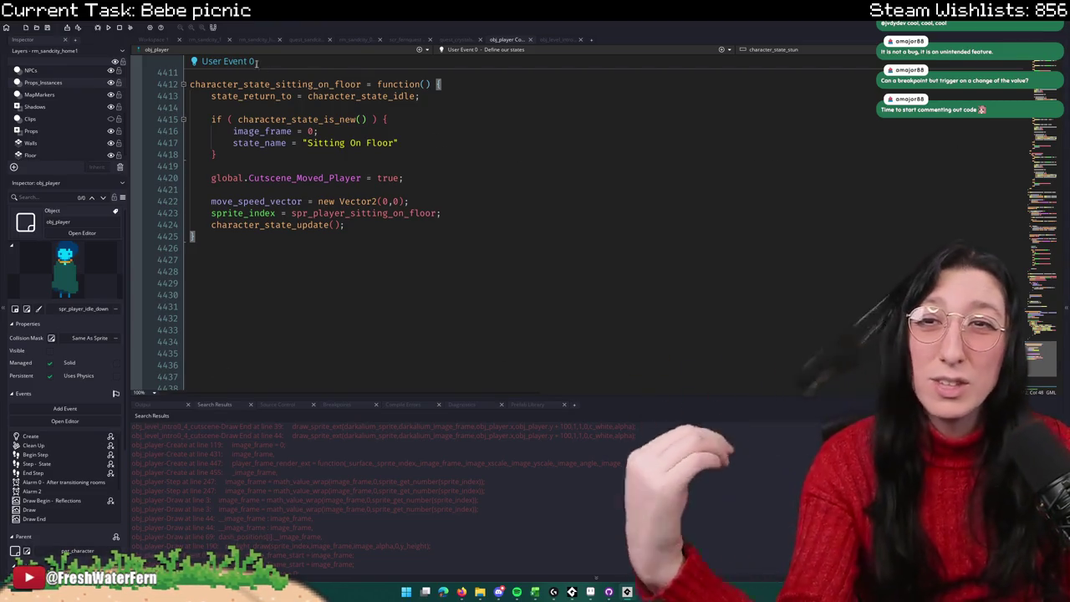
{"action": "left_click", "coordinate": [154, 39]}
Step: Reopen obj_player with Ctrl+T and find the character_state_idle function
{"action": "key", "text": "ctrl+t"}
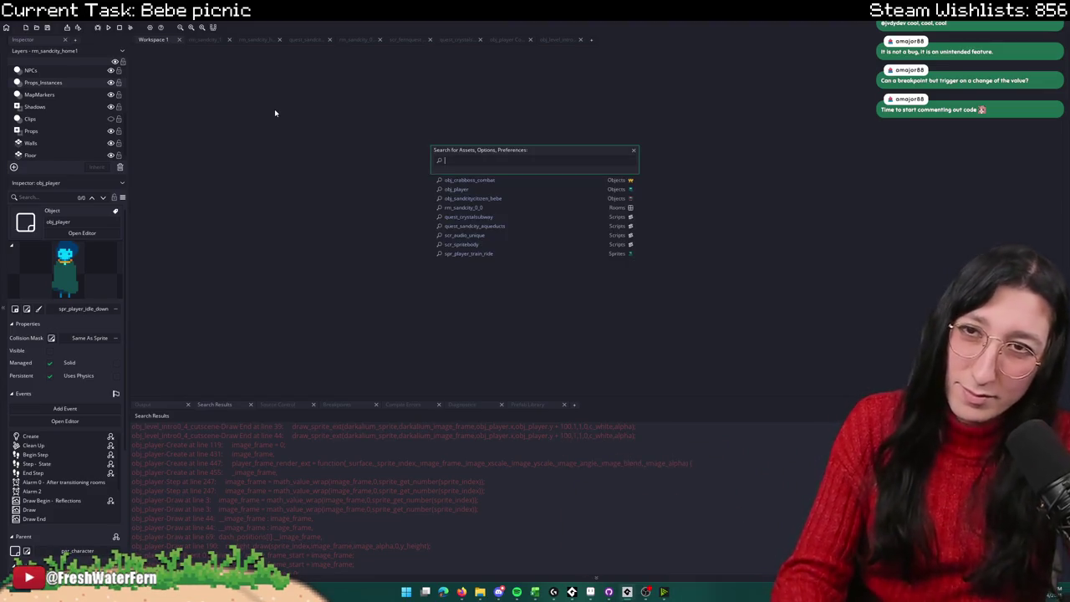
{"action": "type", "text": "obj_p"}
{"action": "key", "text": "Down"}
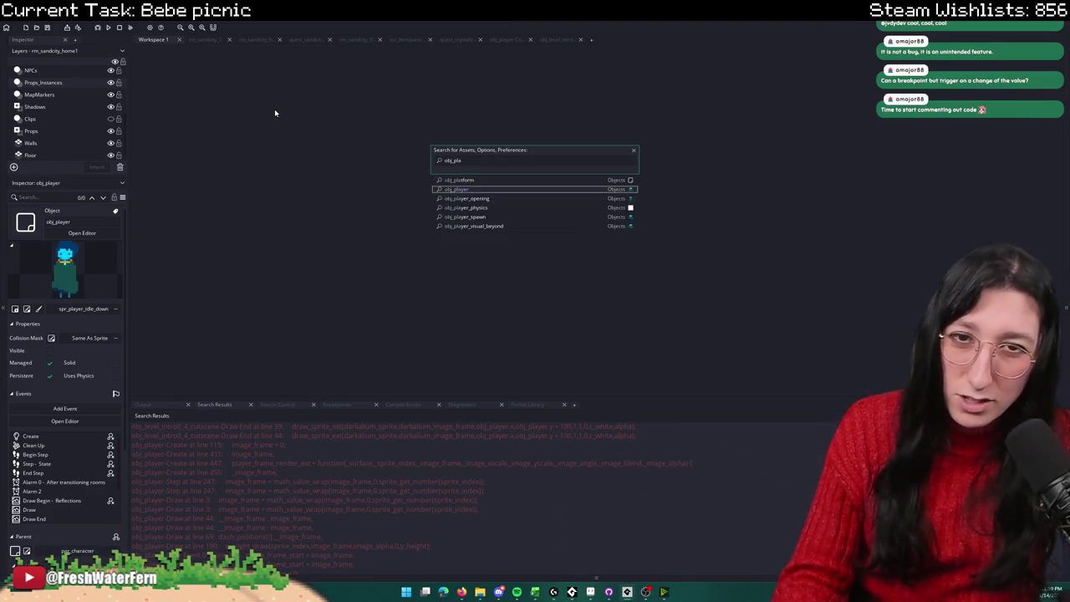
{"action": "key", "text": "Return"}
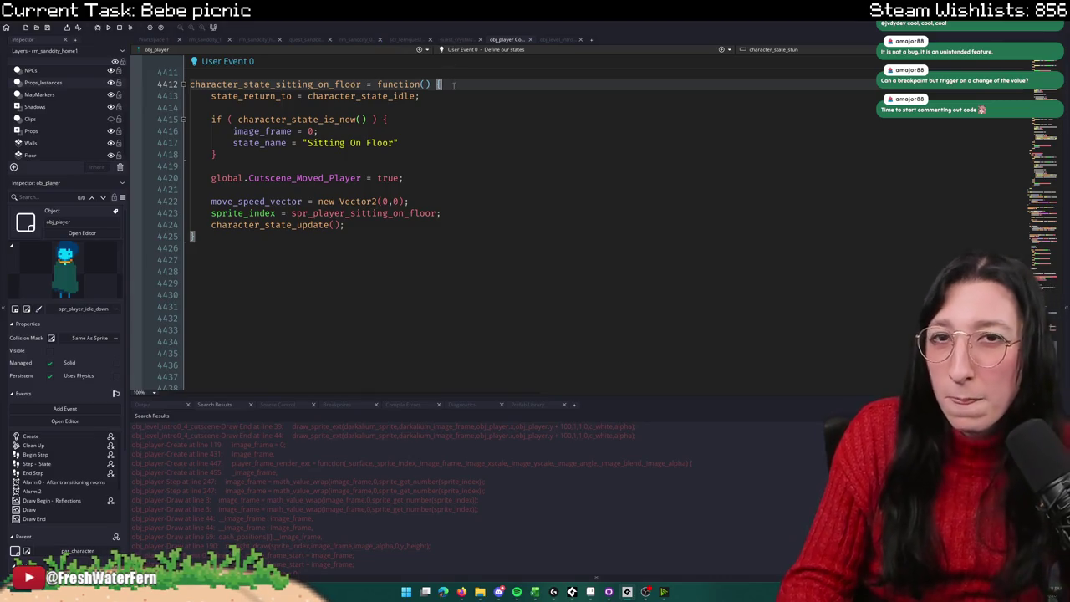
{"action": "key", "text": "ctrl+f"}
{"action": "key", "text": "Return"}
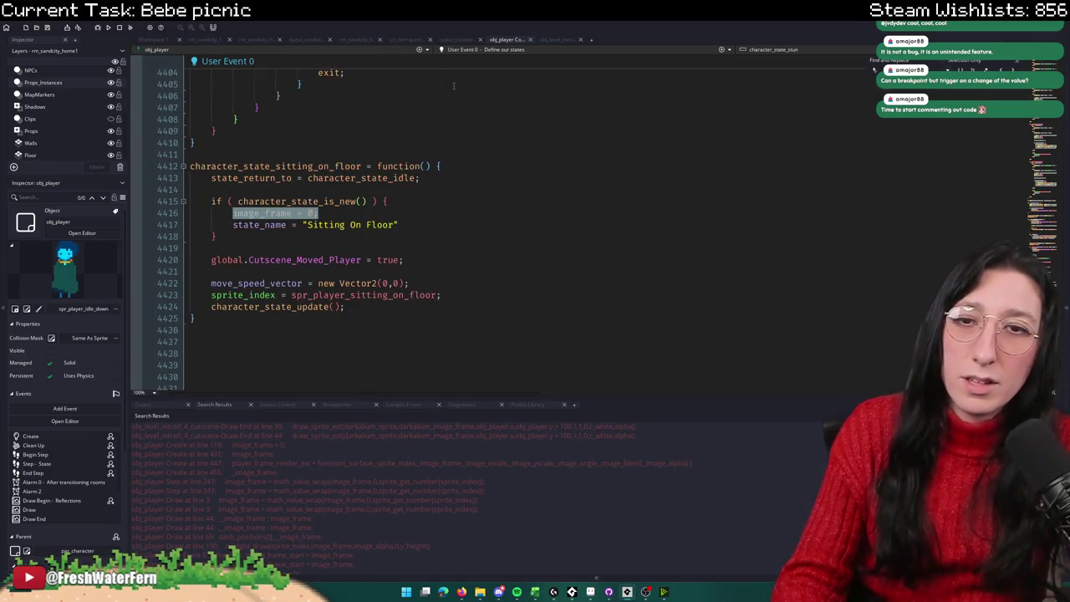
{"action": "type", "text": "character_state_idle"}
{"action": "key", "text": "Return"}
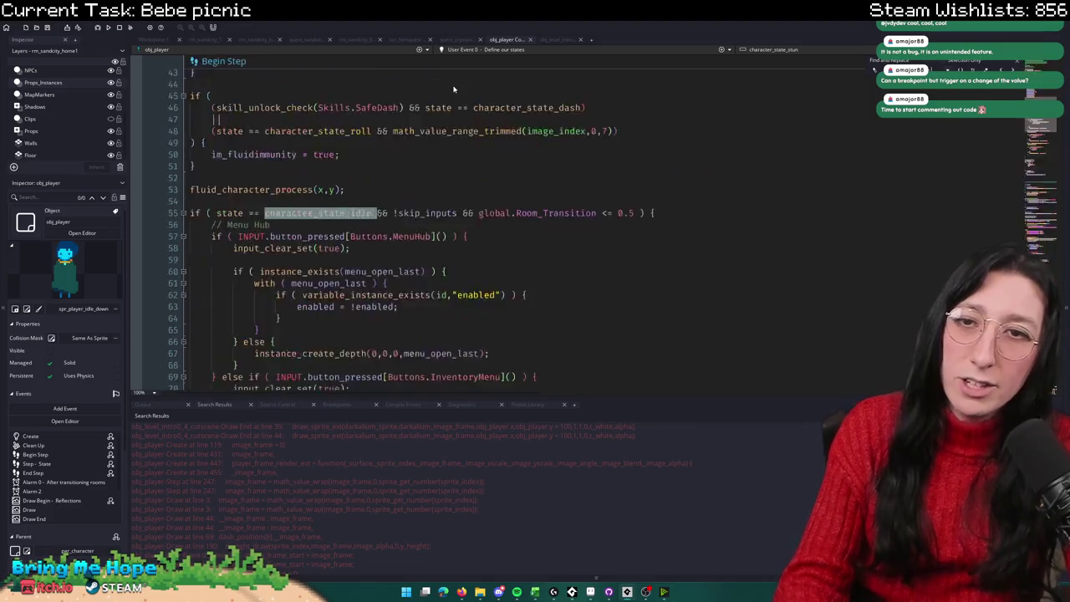
{"action": "key", "text": "Return"}
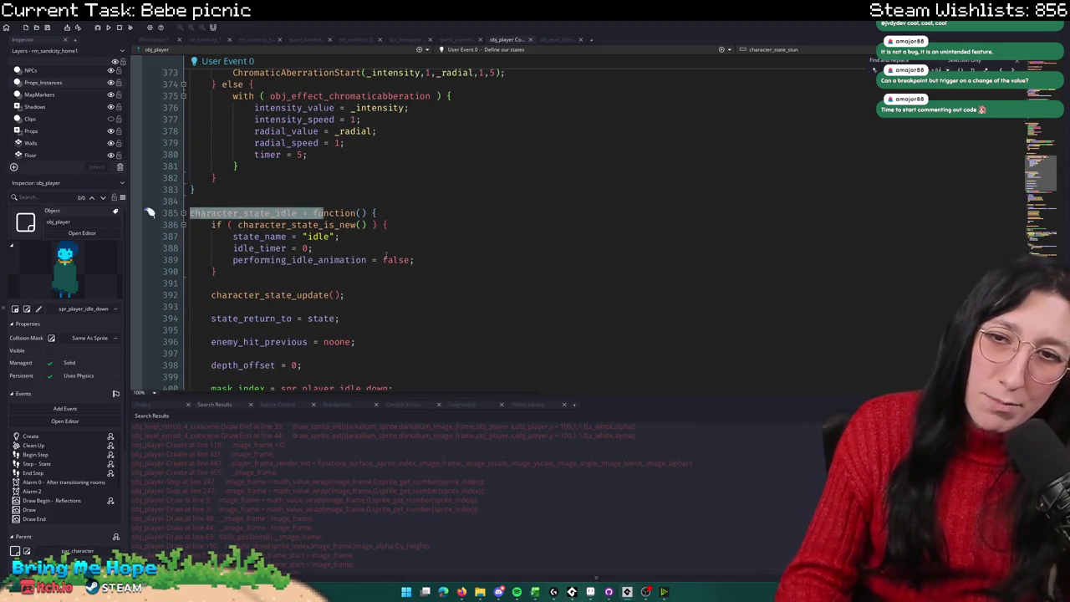
Step: Add log("Are we here?") on line 392 and run the game with F5
{"action": "left_click", "coordinate": [386, 255], "text": "shift"}
{"action": "scroll", "coordinate": [288, 232], "scroll_direction": "down", "scroll_amount": 6}
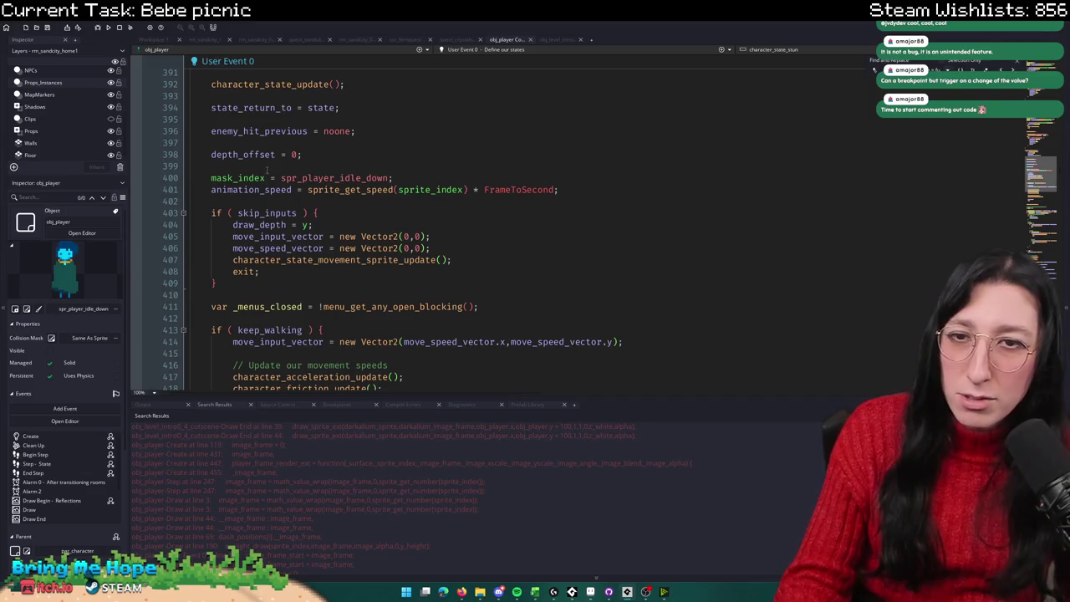
{"action": "scroll", "coordinate": [267, 171], "scroll_direction": "up", "scroll_amount": 4}
{"action": "left_click", "coordinate": [278, 201]}
{"action": "key", "text": "Return"}
{"action": "key", "text": "Return"}
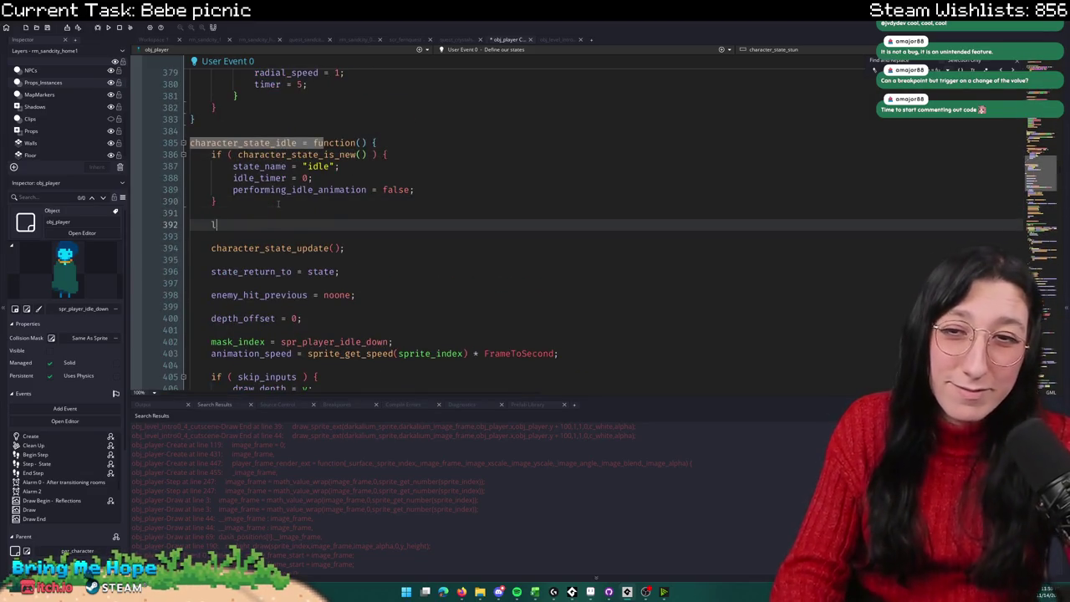
{"action": "type", "text": "log"}
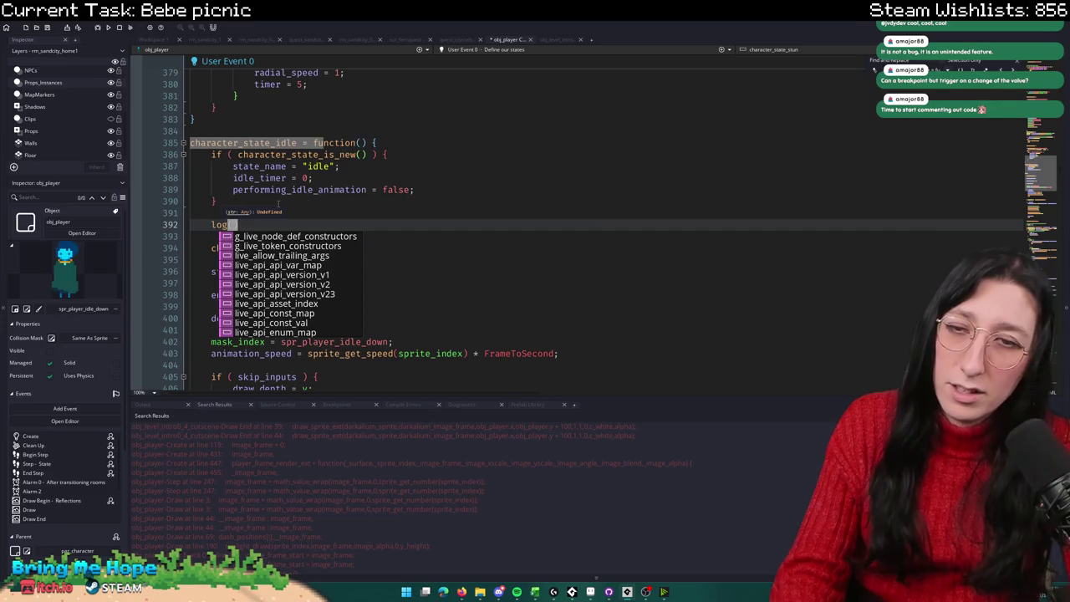
{"action": "type", "text": "(\"Are we here?"}
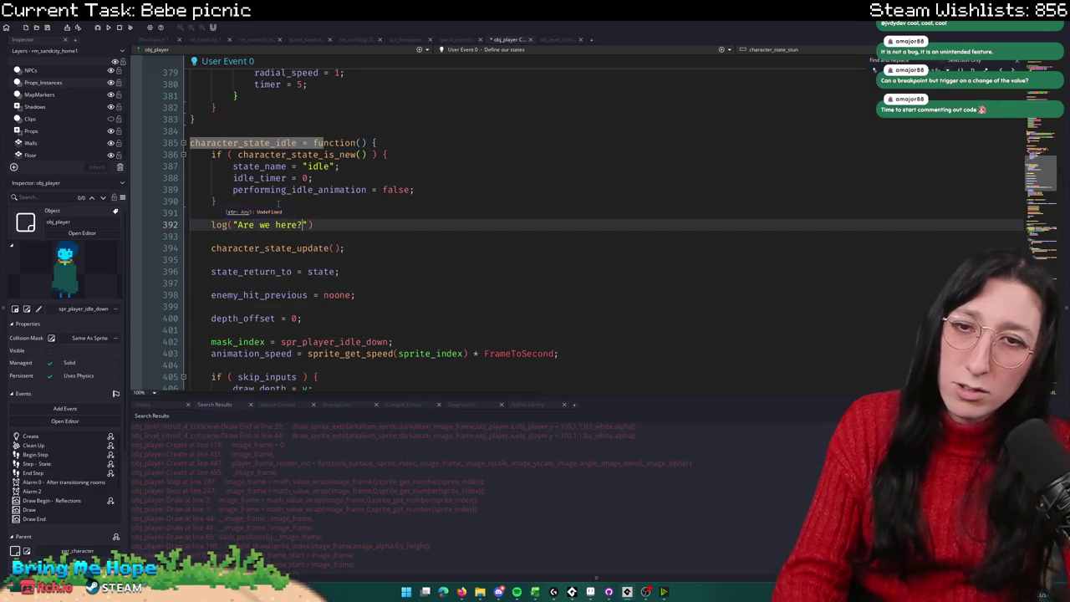
{"action": "key", "text": "F5"}
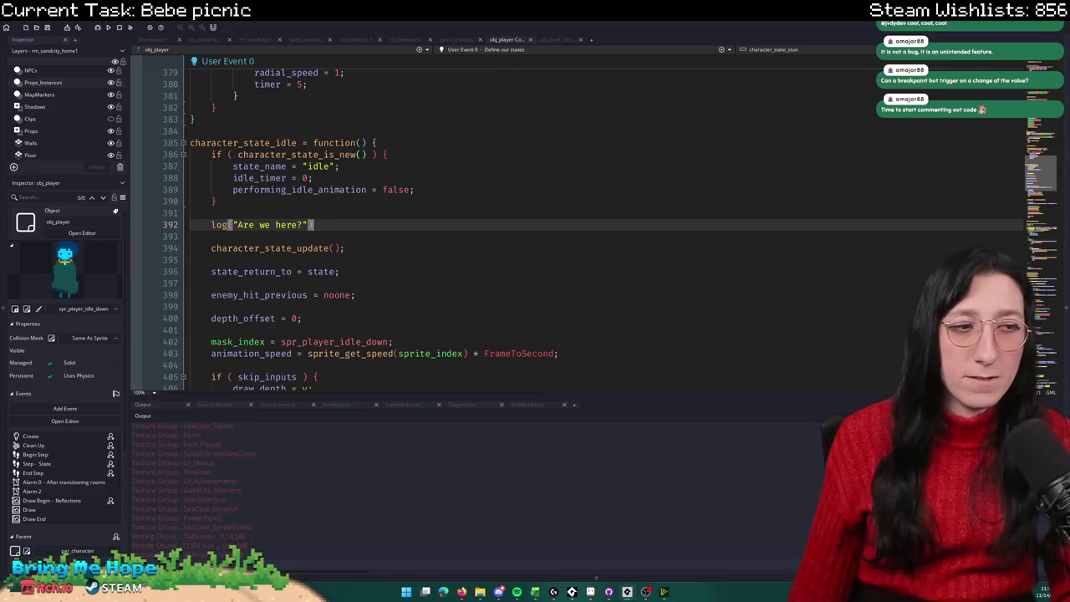
Step: Start Story, enter the house, talk to the guitarist, and reach the picnic scene
{"action": "scroll", "coordinate": [536, 263], "scroll_direction": "down", "scroll_amount": 4}
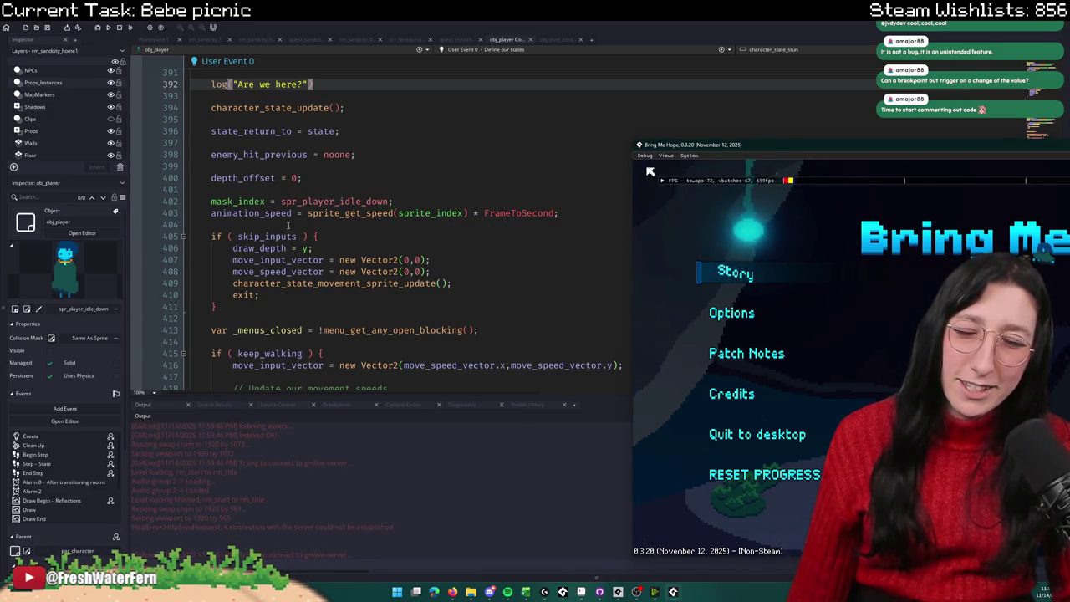
{"action": "left_click", "coordinate": [736, 276]}
{"action": "left_click_drag", "start_coordinate": [746, 148], "coordinate": [554, 75]}
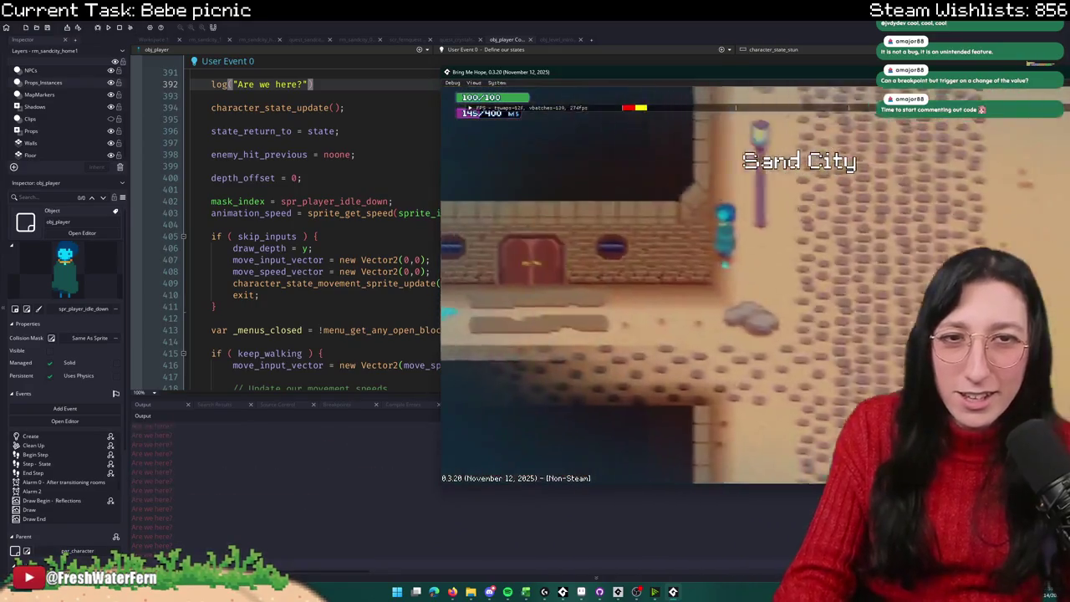
{"action": "key", "text": "e"}
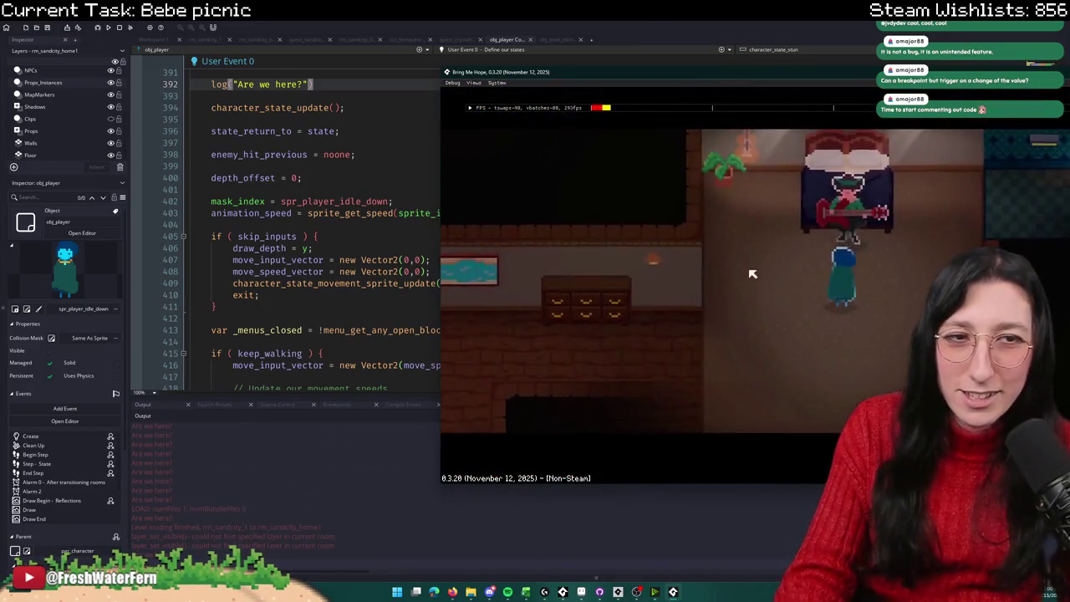
{"action": "key", "text": "e"}
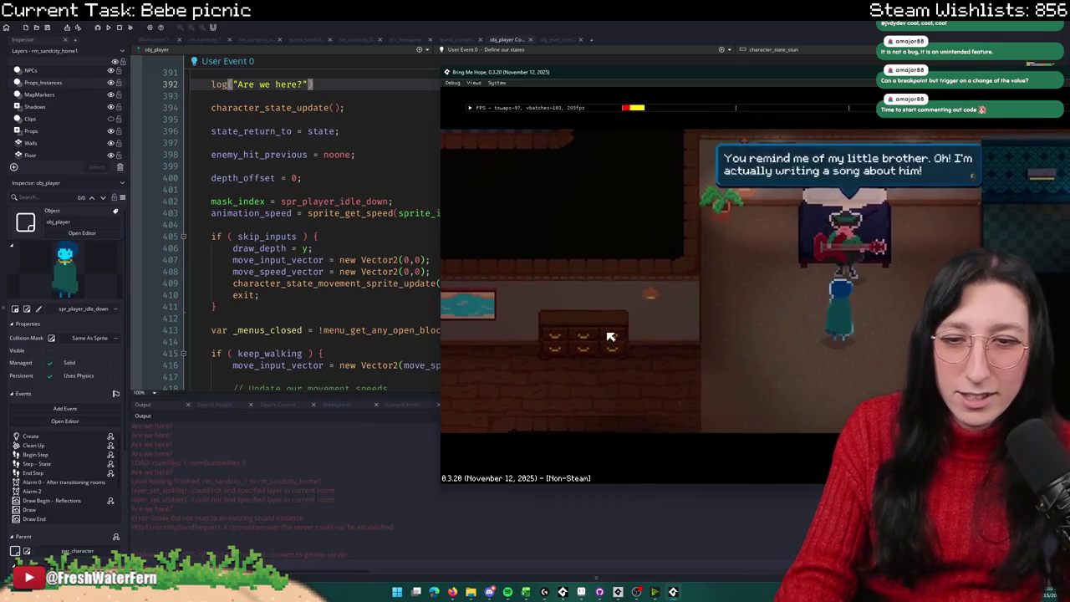
{"action": "key", "text": "e"}
{"action": "key", "text": "e"}
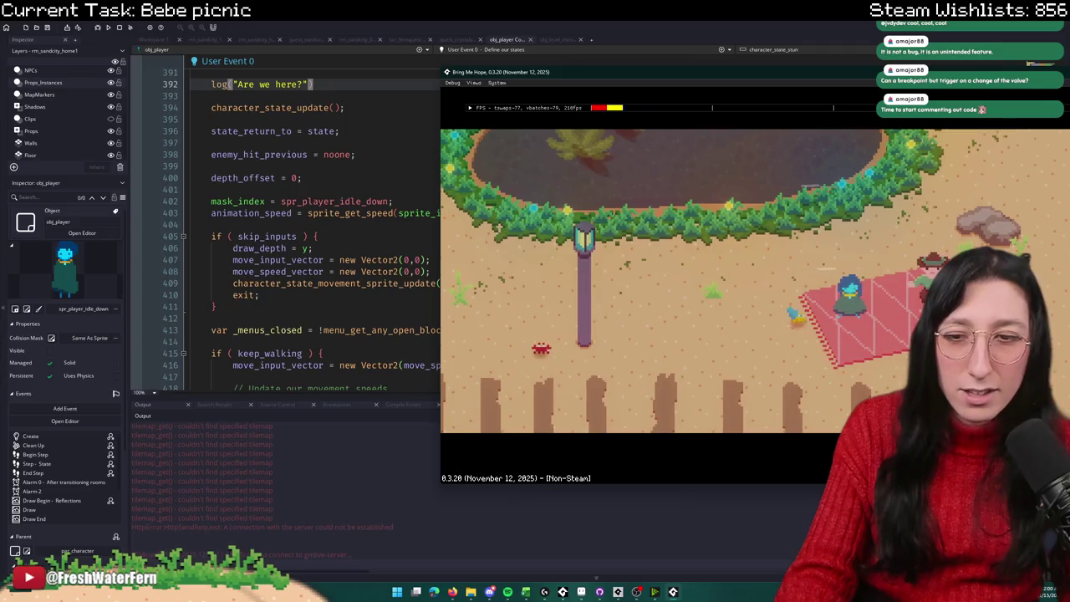
{"action": "scroll", "coordinate": [320, 224], "scroll_direction": "up", "scroll_amount": 4}
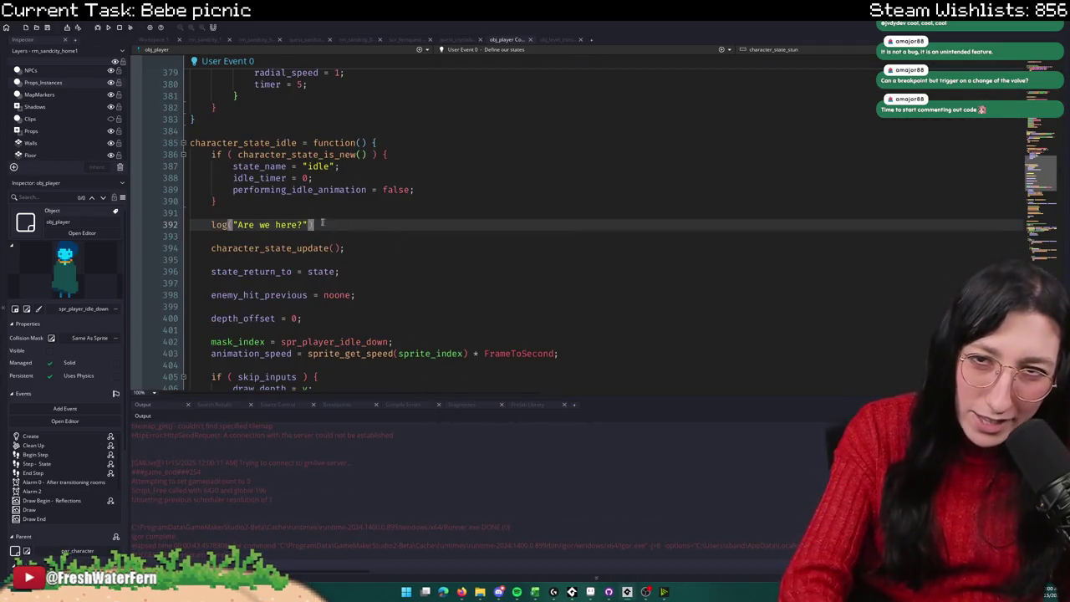
Step: Delete the debug log line from character_state_idle and save obj_player
{"action": "triple_click", "coordinate": [320, 223]}
{"action": "key", "text": "BackSpace"}
{"action": "key", "text": "BackSpace"}
{"action": "key", "text": "BackSpace"}
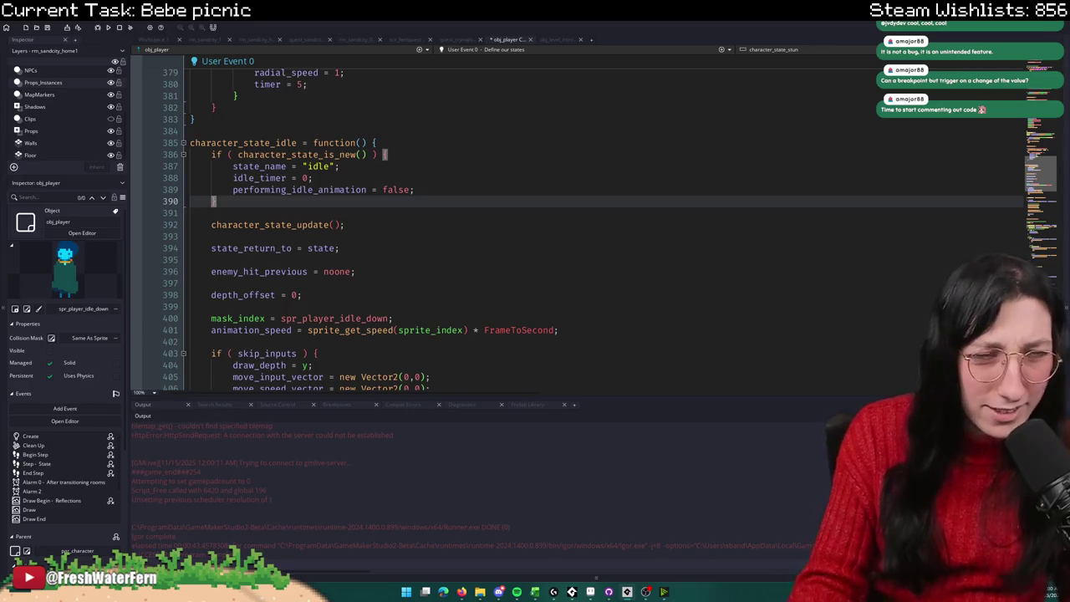
{"action": "key", "text": "ctrl+s"}
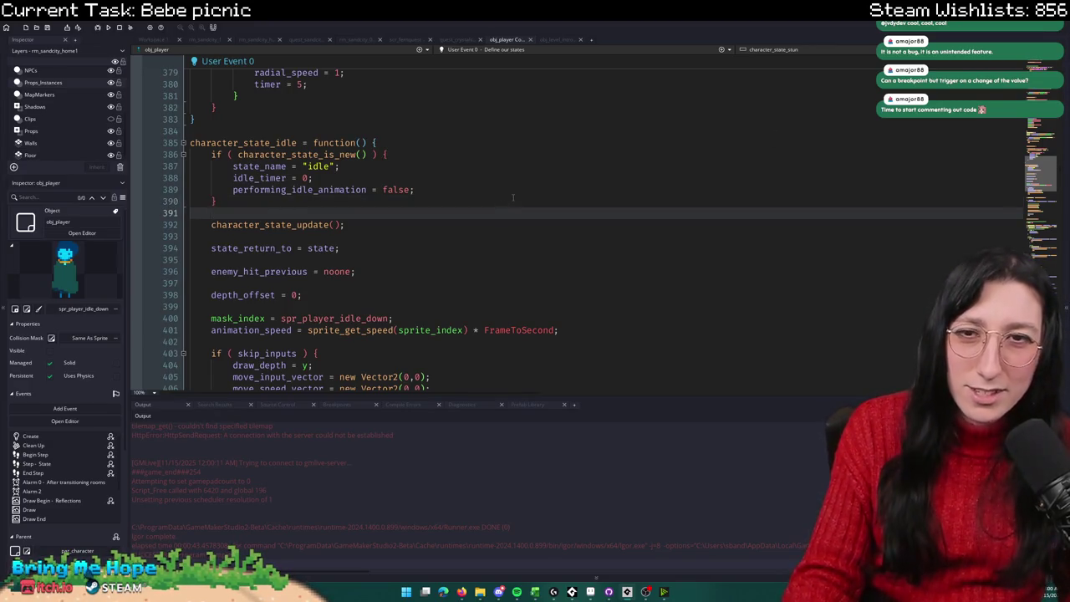
{"action": "key", "text": "Up"}
Step: Switch obj_player's code to Begin Step, then to the Step - State event
{"action": "left_click", "coordinate": [493, 51]}
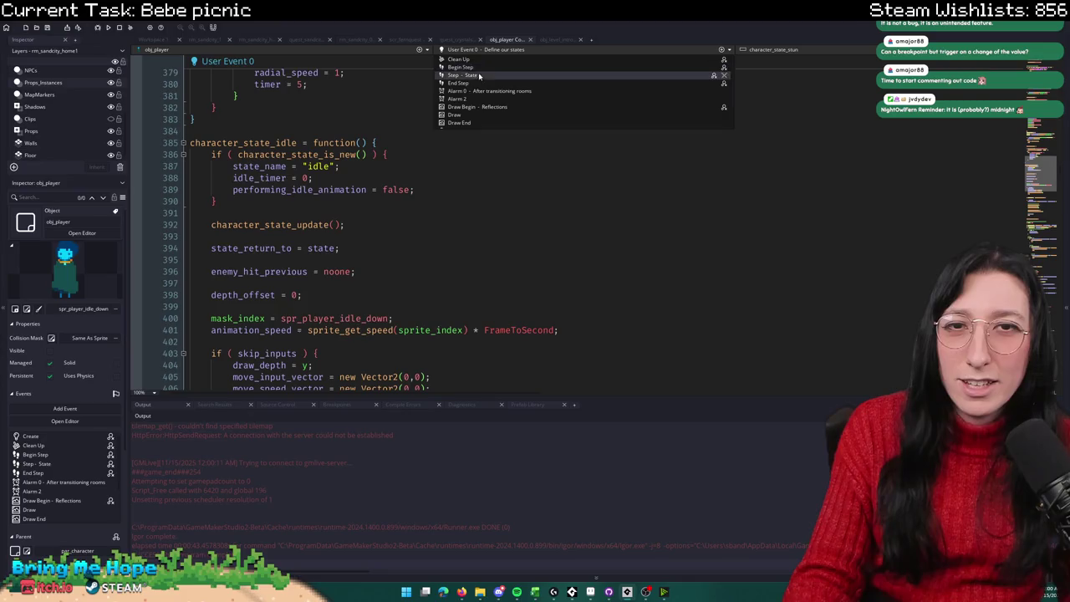
{"action": "left_click", "coordinate": [490, 68]}
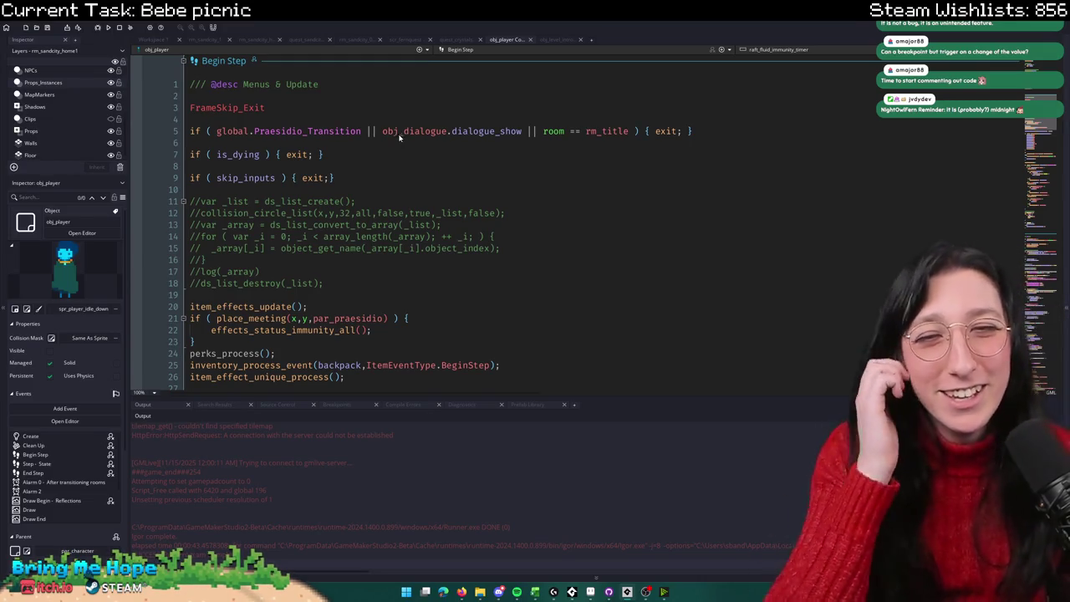
{"action": "left_click", "coordinate": [460, 49]}
{"action": "left_click", "coordinate": [520, 77]}
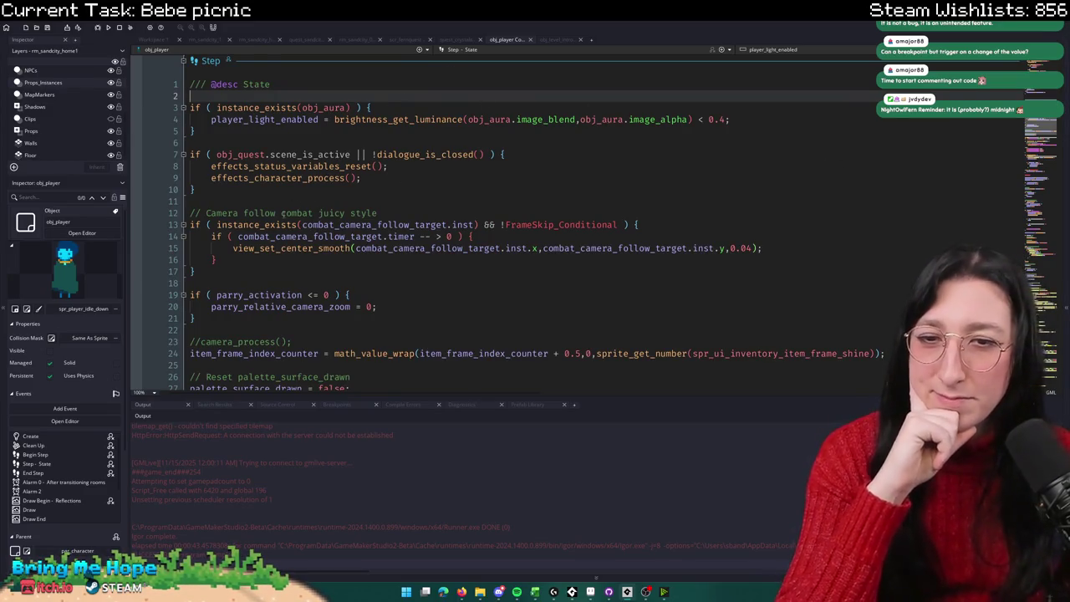
{"action": "scroll", "coordinate": [535, 225], "scroll_direction": "down", "scroll_amount": 4}
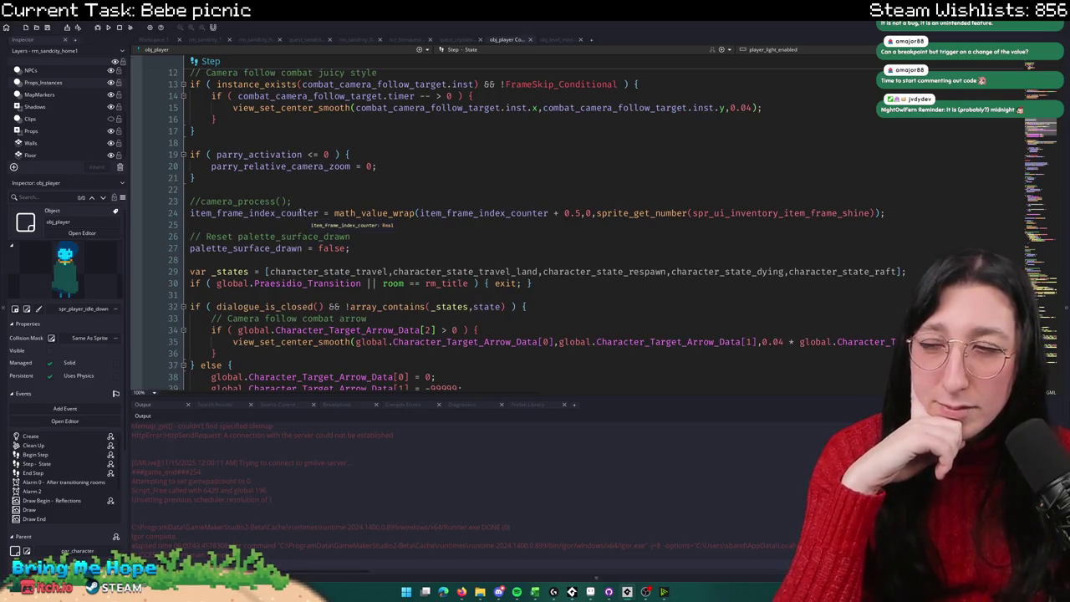
{"action": "scroll", "coordinate": [298, 193], "scroll_direction": "up", "scroll_amount": 4}
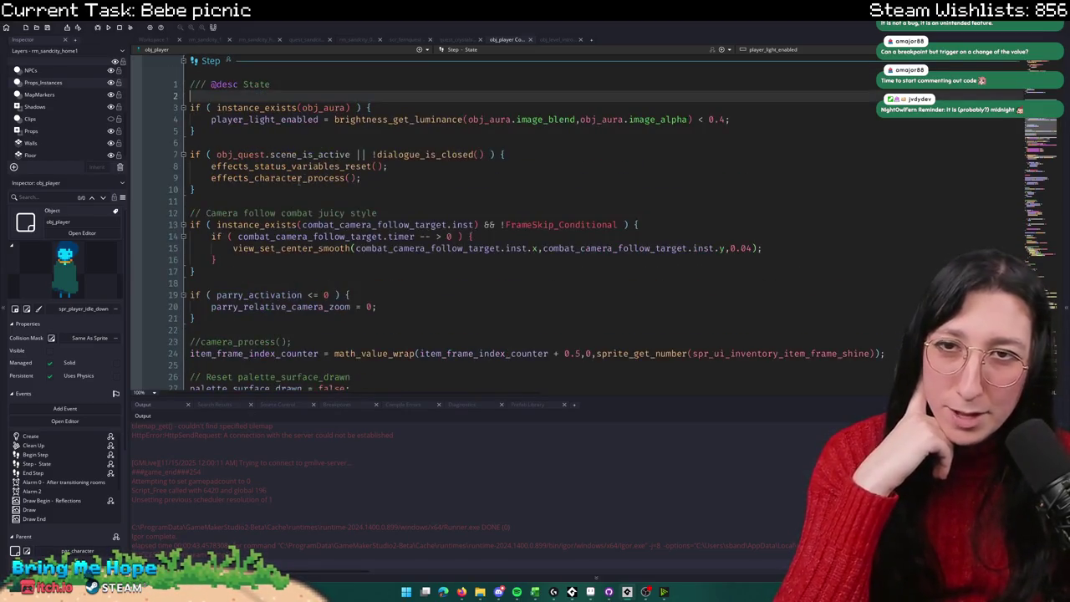
{"action": "scroll", "coordinate": [302, 165], "scroll_direction": "down", "scroll_amount": 4}
{"action": "scroll", "coordinate": [303, 154], "scroll_direction": "up", "scroll_amount": 2}
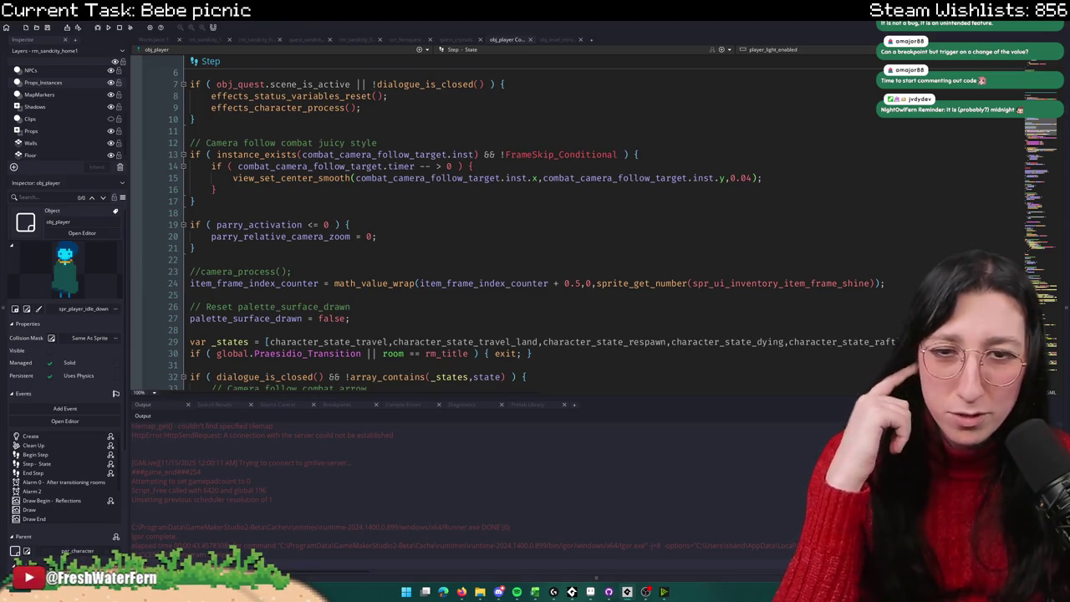
{"action": "scroll", "coordinate": [664, 286], "scroll_direction": "down", "scroll_amount": 2}
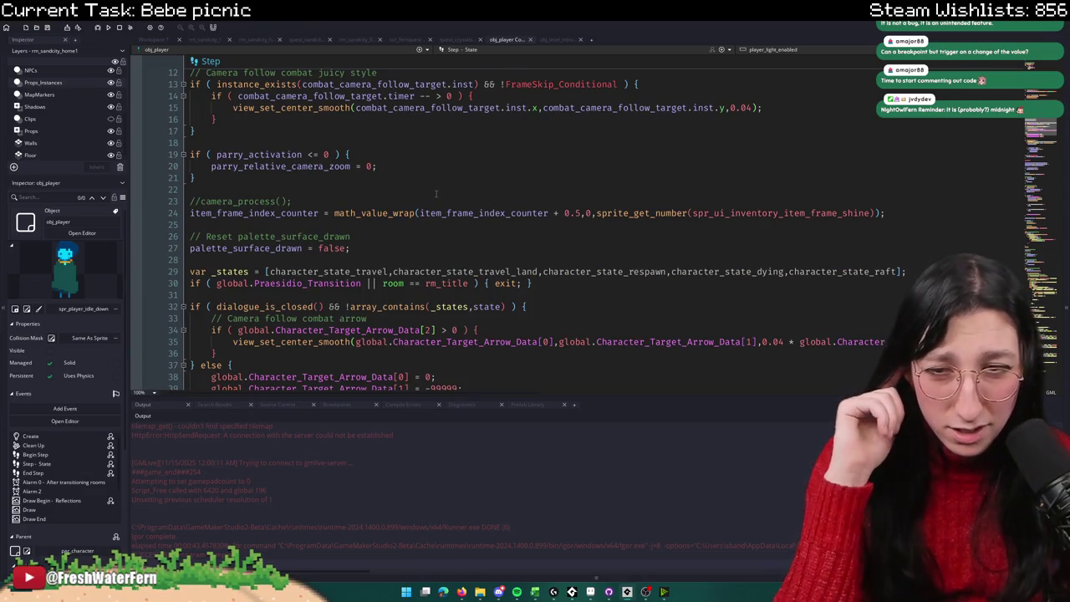
{"action": "scroll", "coordinate": [436, 194], "scroll_direction": "down", "scroll_amount": 4}
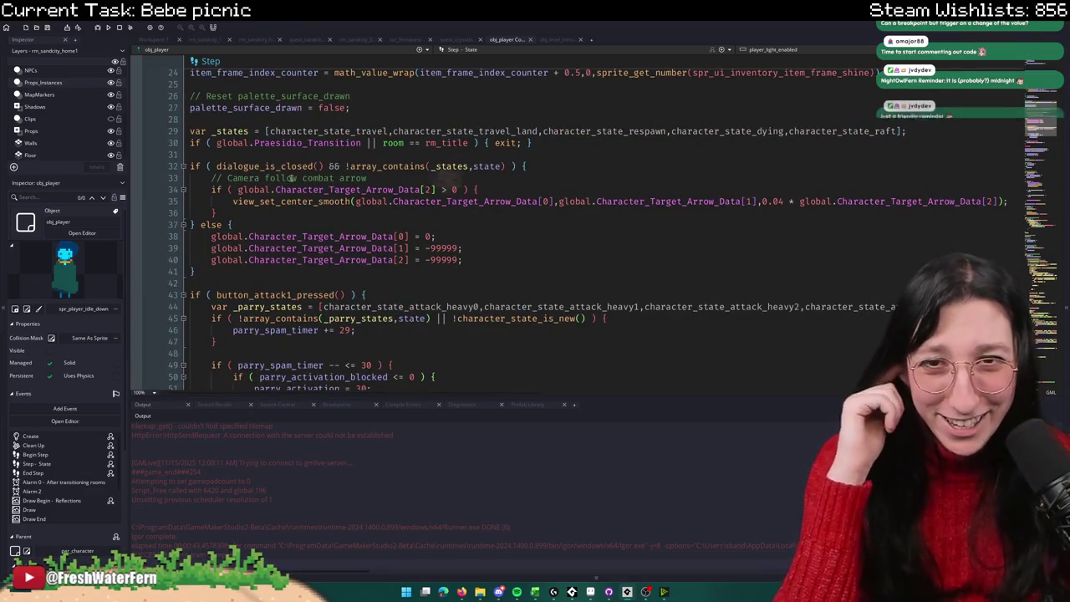
{"action": "scroll", "coordinate": [311, 202], "scroll_direction": "down", "scroll_amount": 4}
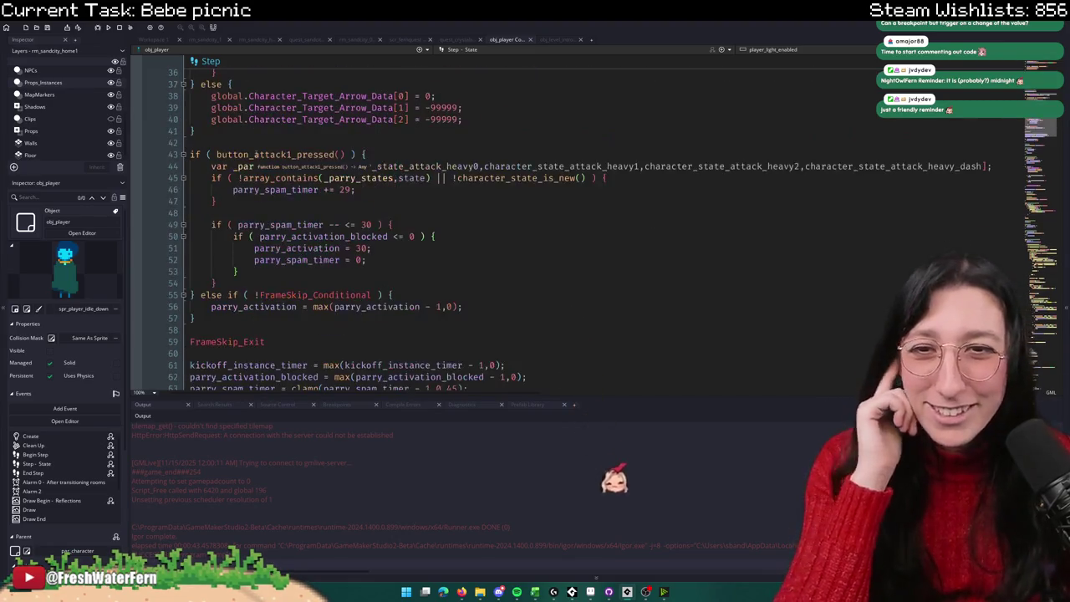
{"action": "scroll", "coordinate": [311, 202], "scroll_direction": "down", "scroll_amount": 4}
{"action": "left_click", "coordinate": [311, 202]}
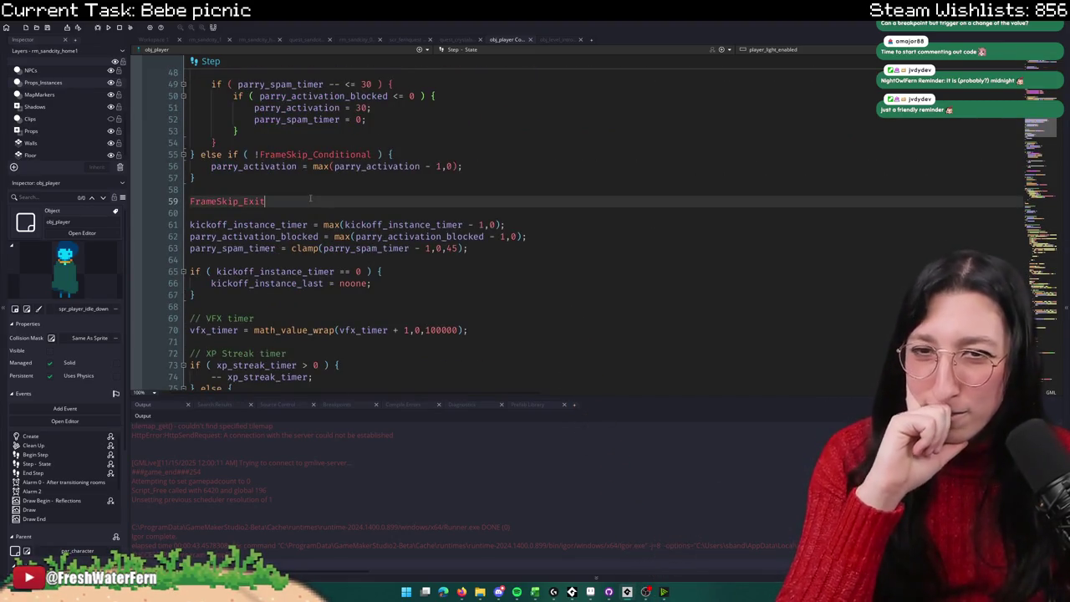
{"action": "scroll", "coordinate": [306, 198], "scroll_direction": "down", "scroll_amount": 6}
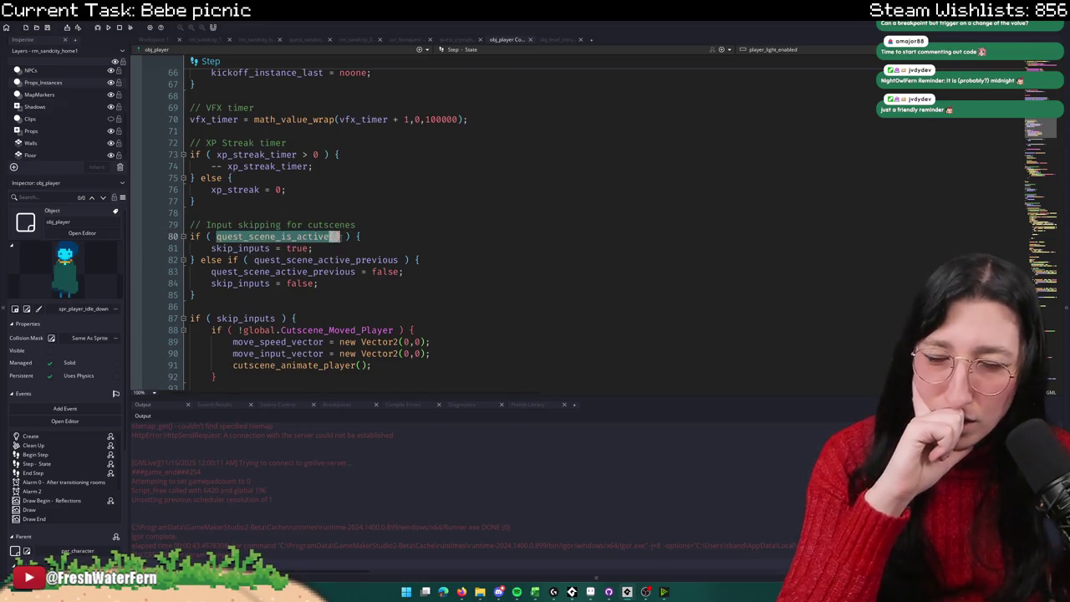
{"action": "scroll", "coordinate": [318, 250], "scroll_direction": "down", "scroll_amount": 6}
{"action": "scroll", "coordinate": [303, 166], "scroll_direction": "up", "scroll_amount": 2}
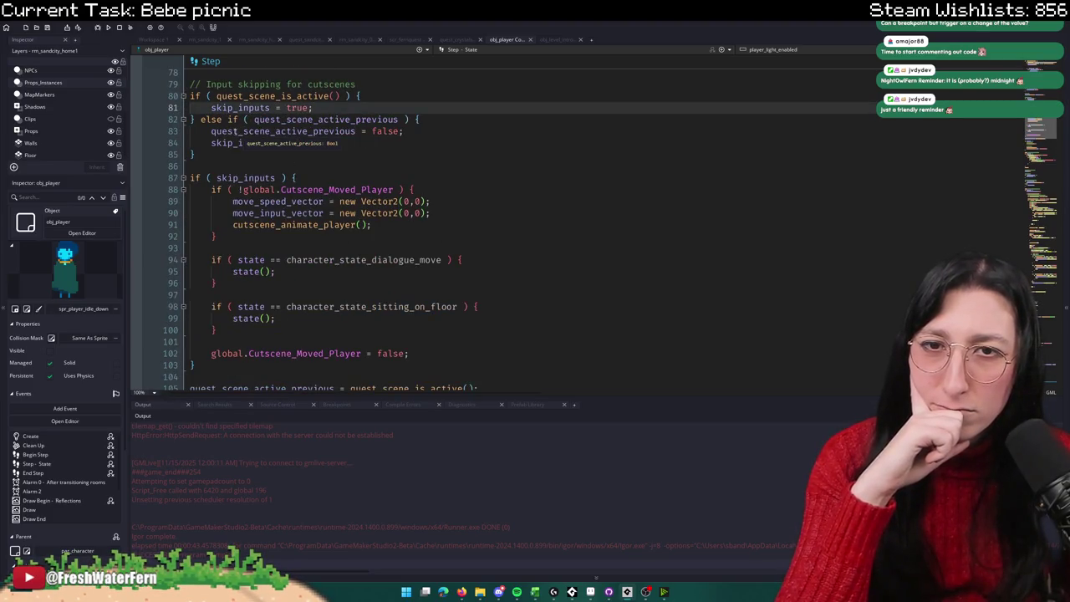
{"action": "left_click_drag", "start_coordinate": [318, 143], "coordinate": [190, 143]}
{"action": "double_click", "coordinate": [250, 131]}
{"action": "double_click", "coordinate": [231, 143]}
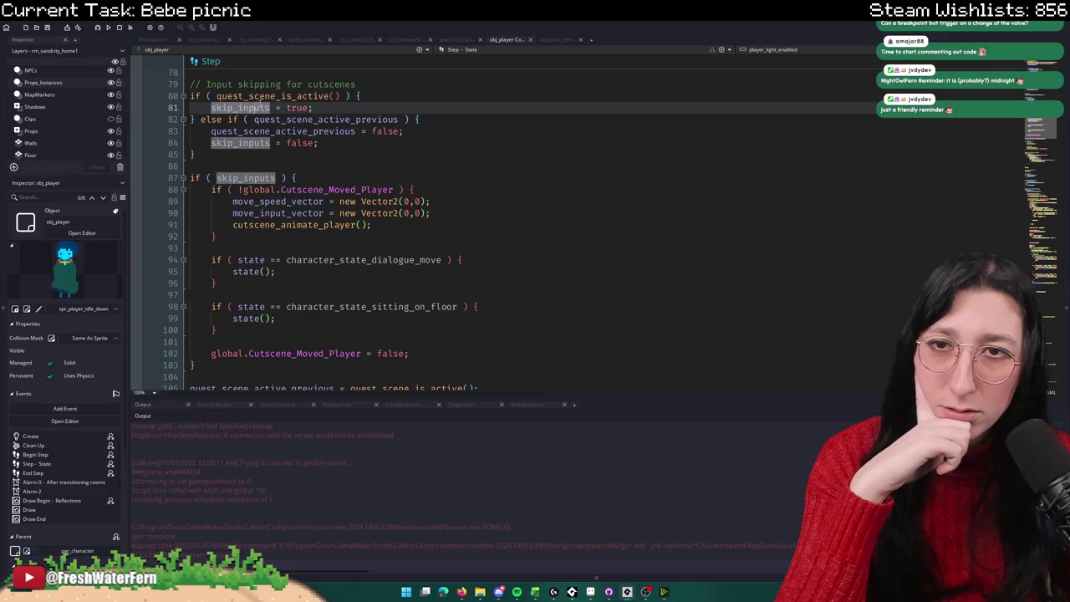
{"action": "left_click", "coordinate": [265, 96]}
{"action": "scroll", "coordinate": [268, 108], "scroll_direction": "down", "scroll_amount": 2}
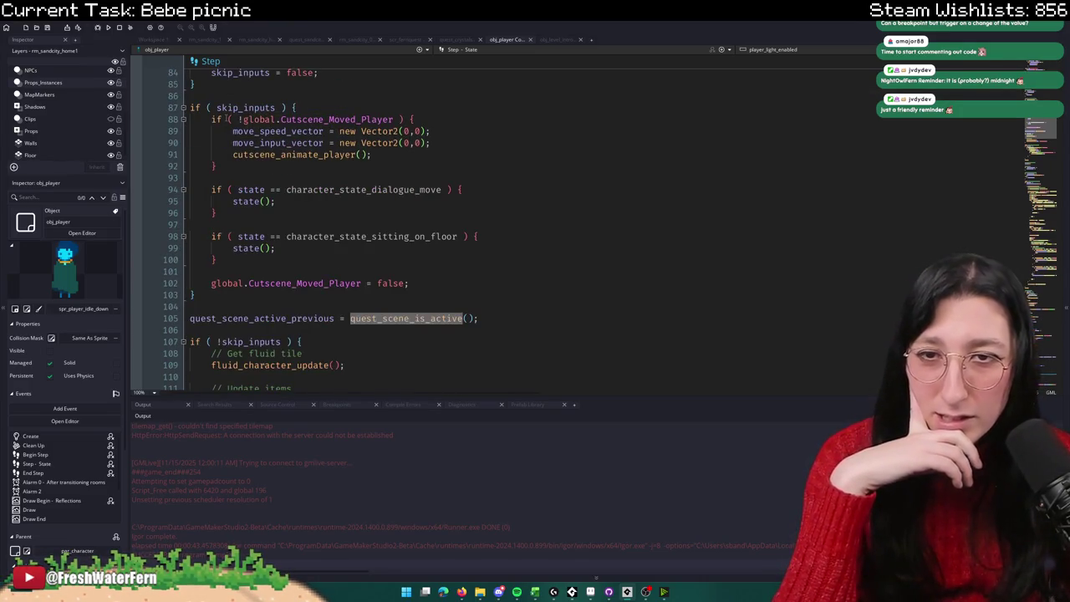
{"action": "left_click_drag", "start_coordinate": [226, 119], "coordinate": [340, 189]}
{"action": "left_click", "coordinate": [508, 191]}
{"action": "left_click", "coordinate": [251, 237]}
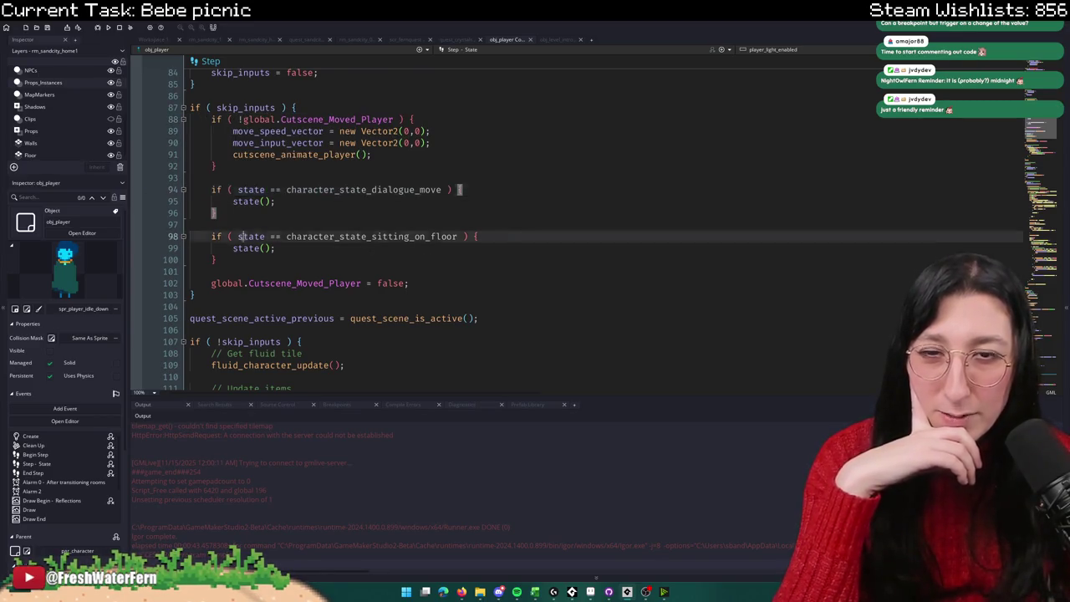
{"action": "left_click_drag", "start_coordinate": [275, 248], "coordinate": [191, 240]}
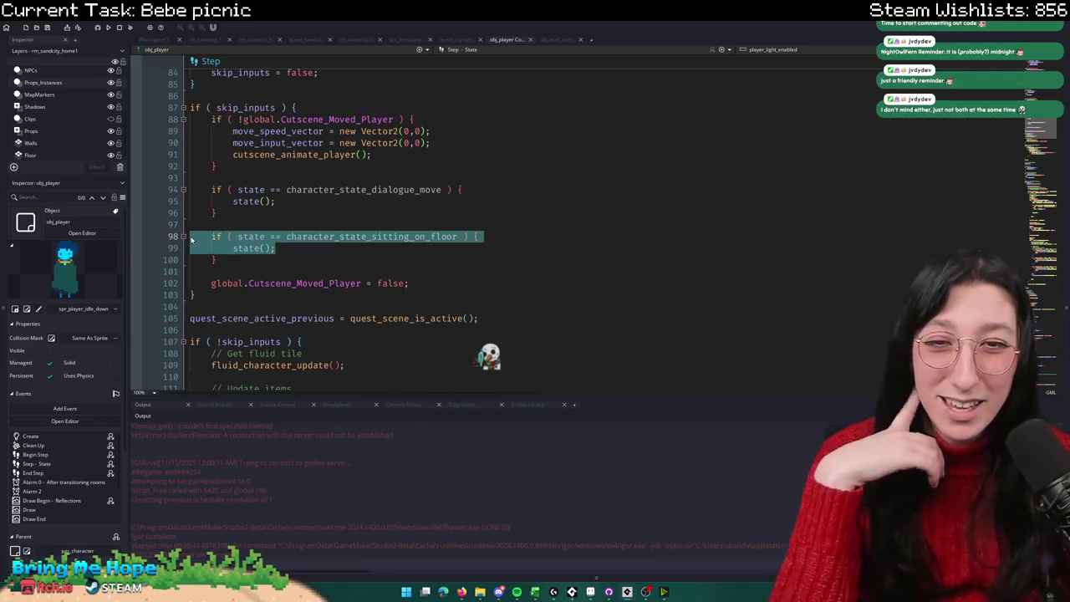
{"action": "left_click", "coordinate": [192, 240]}
{"action": "scroll", "coordinate": [193, 237], "scroll_direction": "down", "scroll_amount": 4}
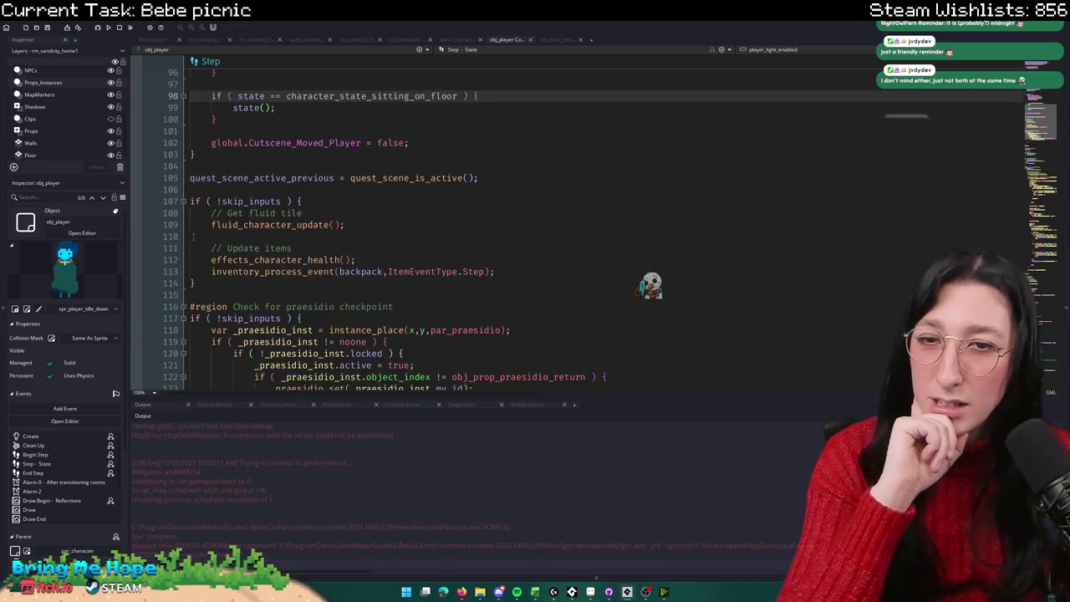
{"action": "scroll", "coordinate": [193, 236], "scroll_direction": "down", "scroll_amount": 8}
{"action": "scroll", "coordinate": [193, 237], "scroll_direction": "down", "scroll_amount": 2}
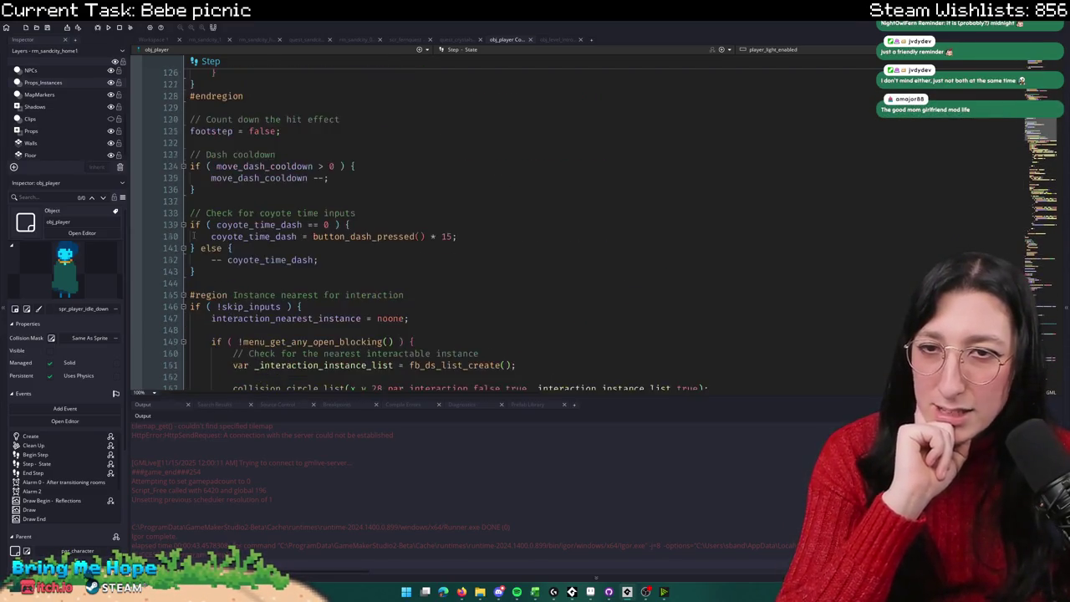
{"action": "scroll", "coordinate": [377, 100], "scroll_direction": "down", "scroll_amount": 20}
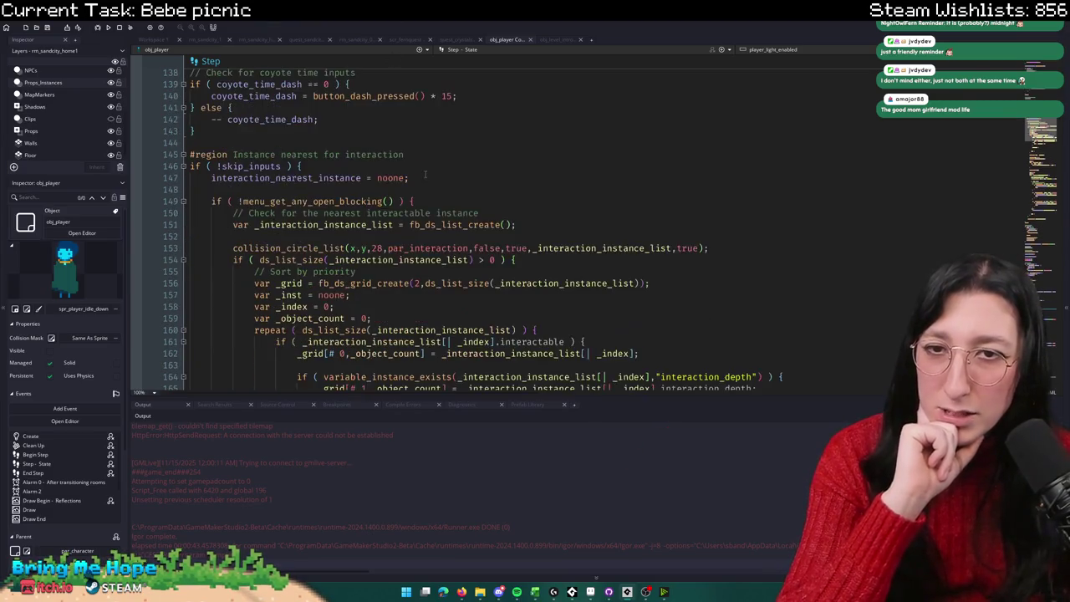
{"action": "scroll", "coordinate": [405, 181], "scroll_direction": "down", "scroll_amount": 14}
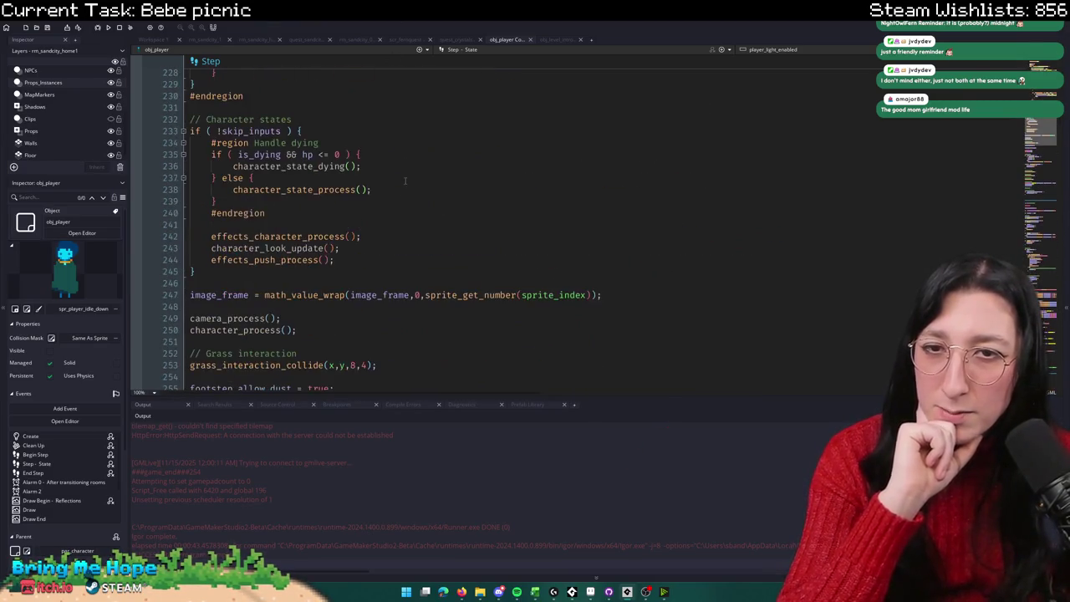
{"action": "scroll", "coordinate": [405, 180], "scroll_direction": "down", "scroll_amount": 2}
{"action": "left_click", "coordinate": [344, 214]}
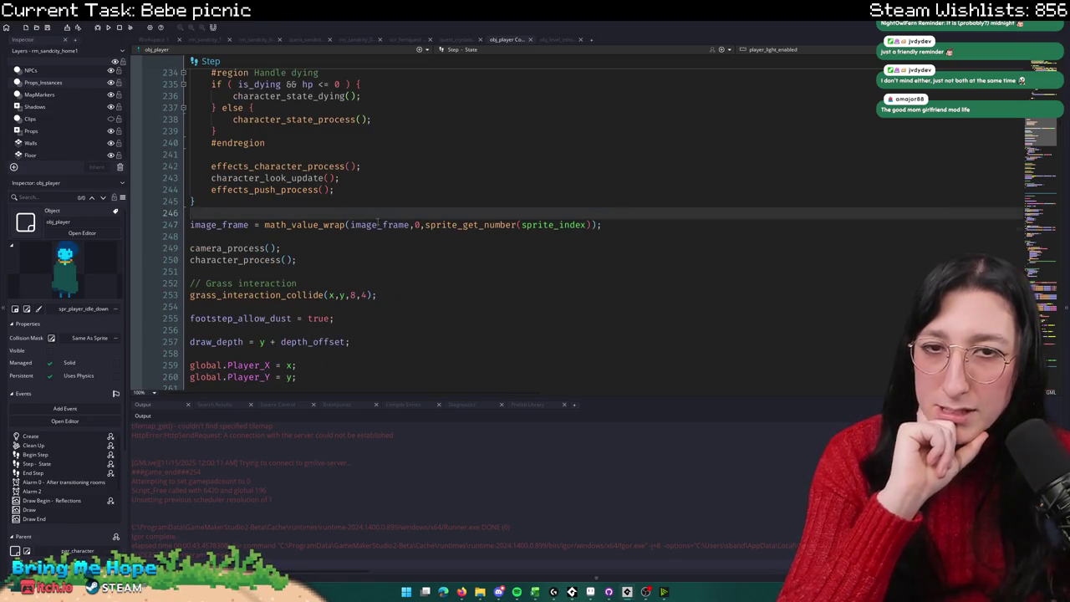
{"action": "double_click", "coordinate": [378, 224]}
{"action": "double_click", "coordinate": [487, 224]}
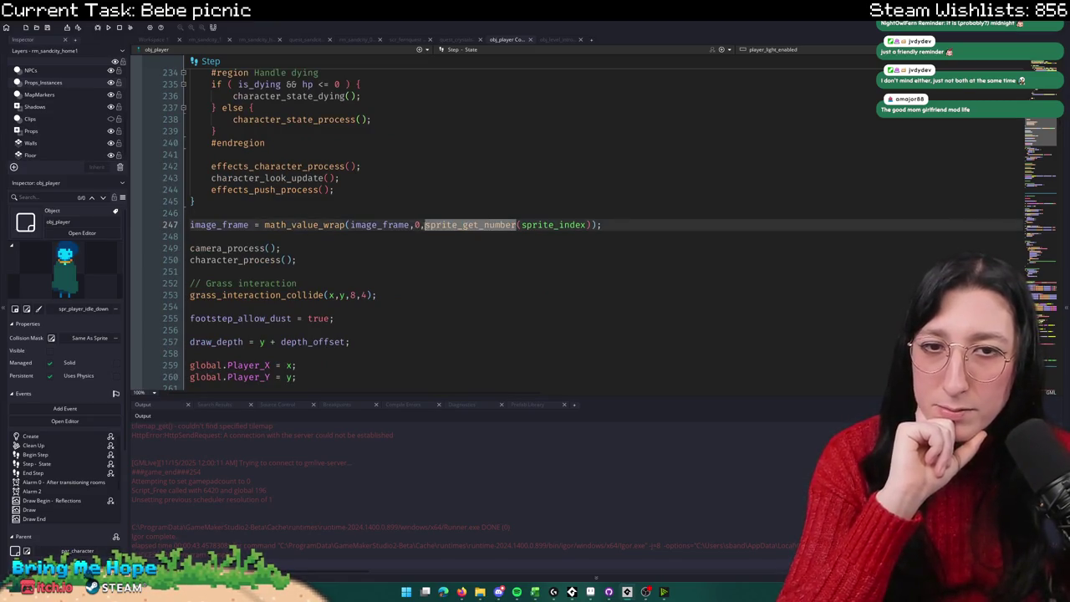
{"action": "left_click", "coordinate": [416, 225]}
{"action": "double_click", "coordinate": [397, 225]}
{"action": "double_click", "coordinate": [261, 259]}
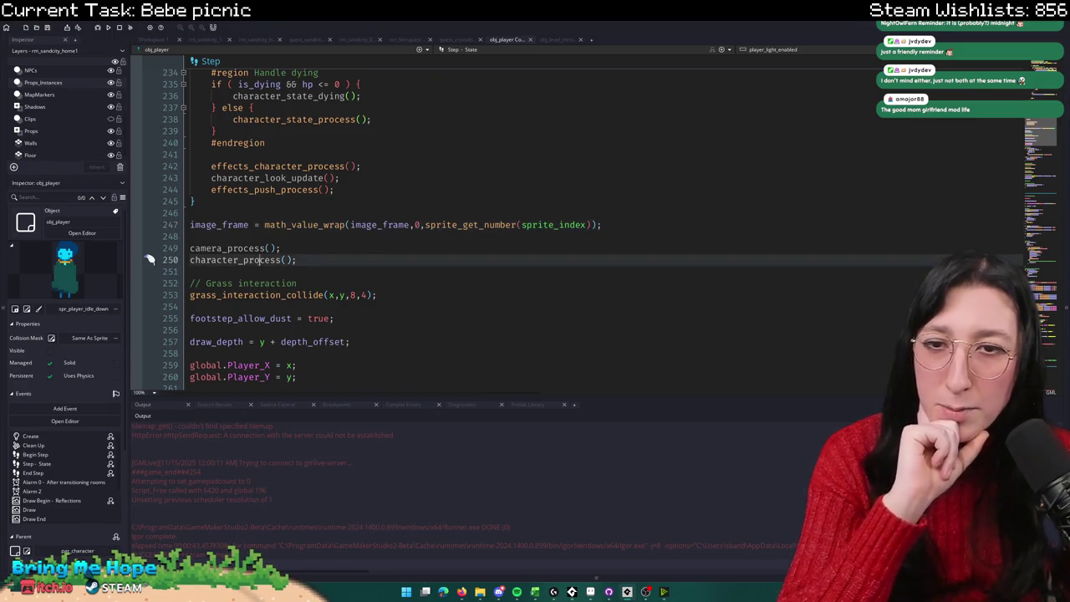
{"action": "scroll", "coordinate": [261, 263], "scroll_direction": "down", "scroll_amount": 2}
{"action": "scroll", "coordinate": [260, 263], "scroll_direction": "up", "scroll_amount": 2}
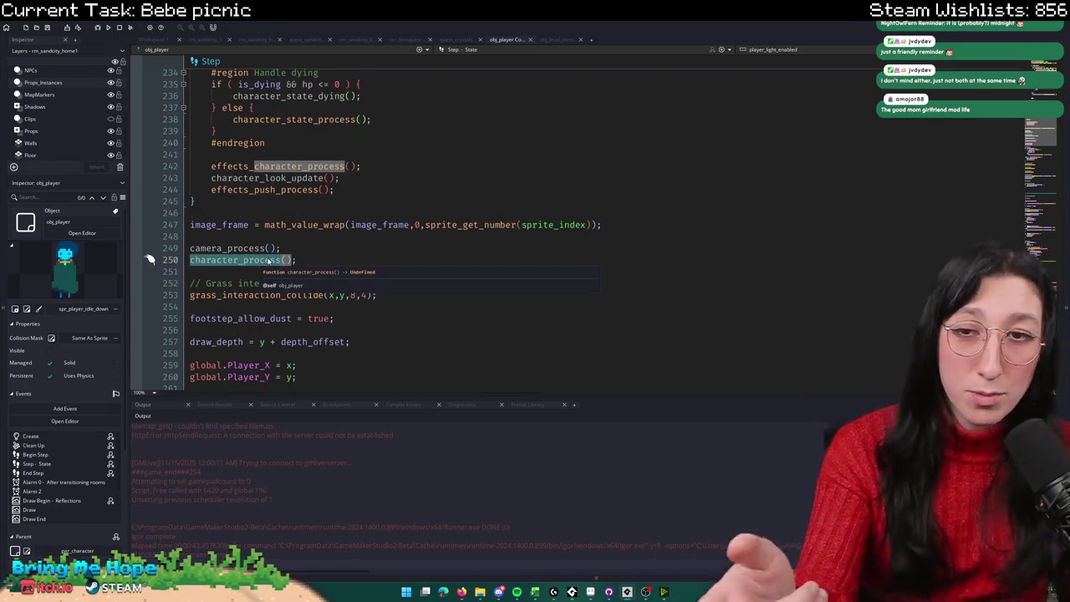
{"action": "scroll", "coordinate": [284, 255], "scroll_direction": "down", "scroll_amount": 4}
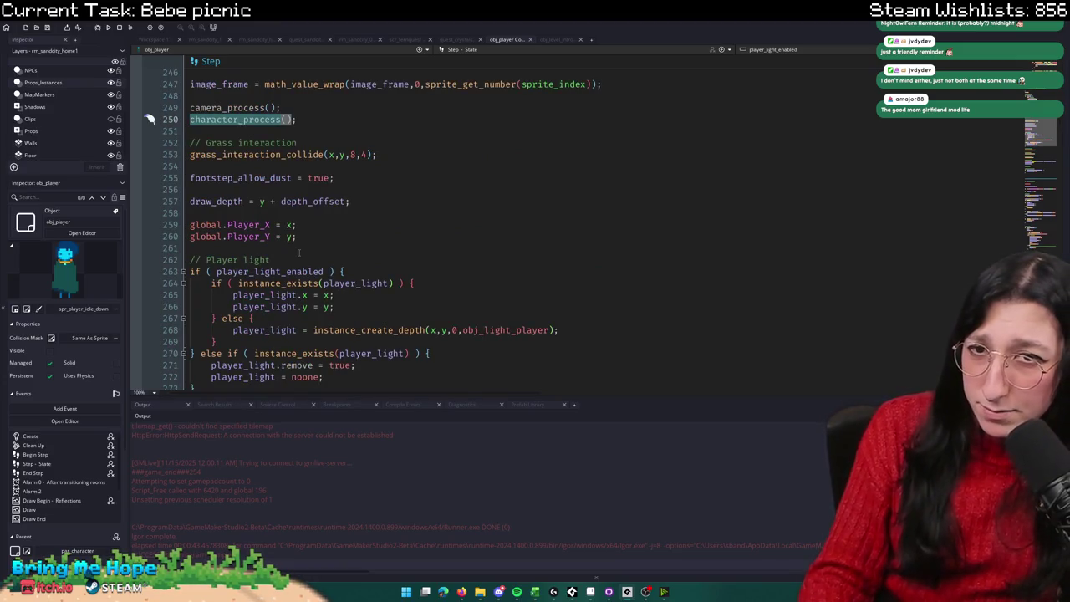
{"action": "scroll", "coordinate": [290, 214], "scroll_direction": "down", "scroll_amount": 6}
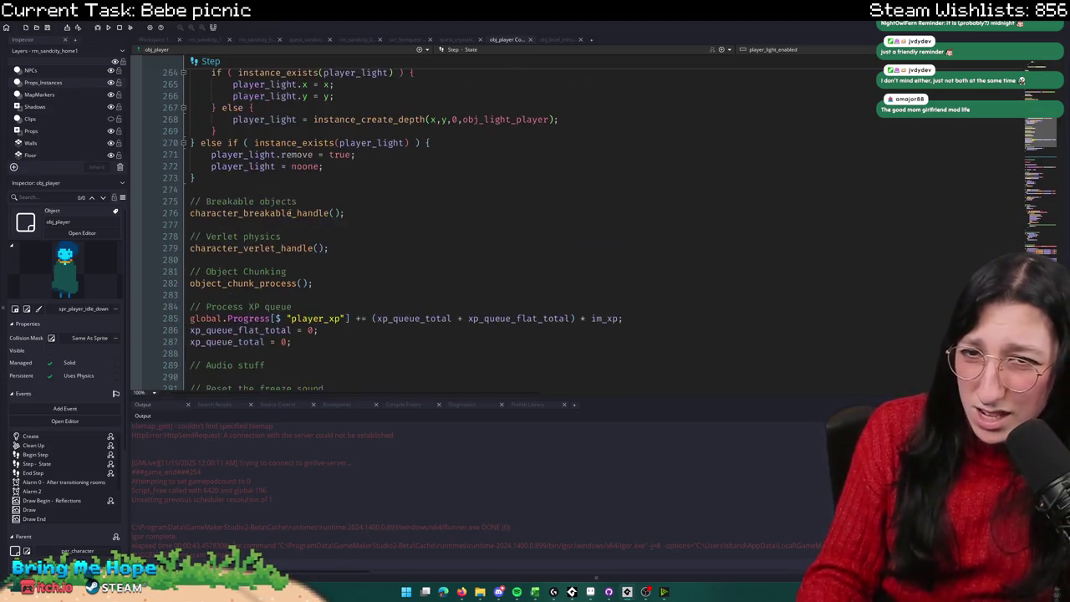
{"action": "scroll", "coordinate": [319, 224], "scroll_direction": "down", "scroll_amount": 10}
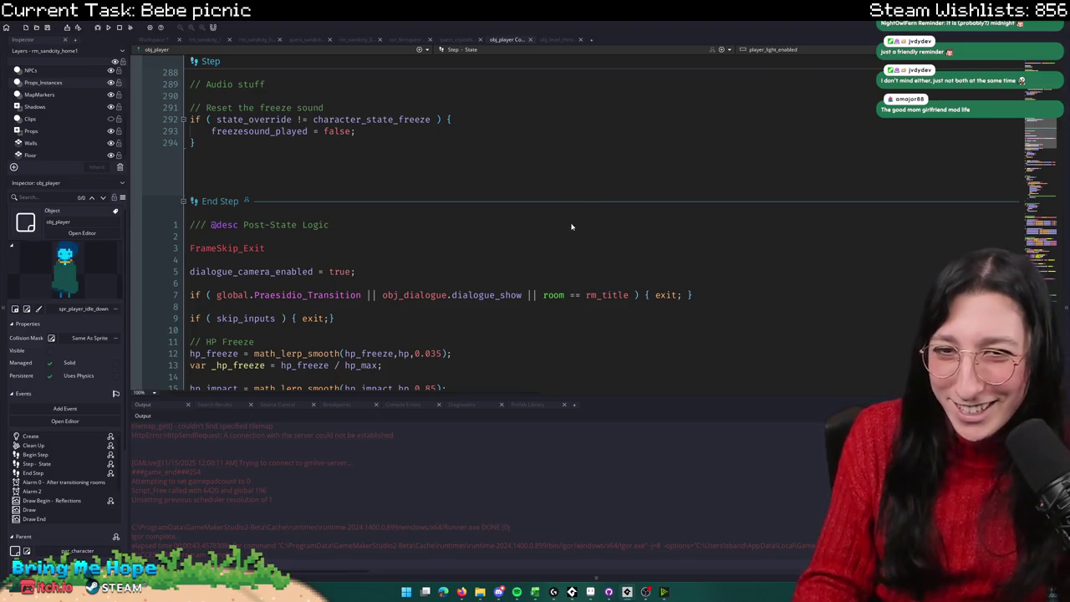
{"action": "left_click", "coordinate": [456, 190]}
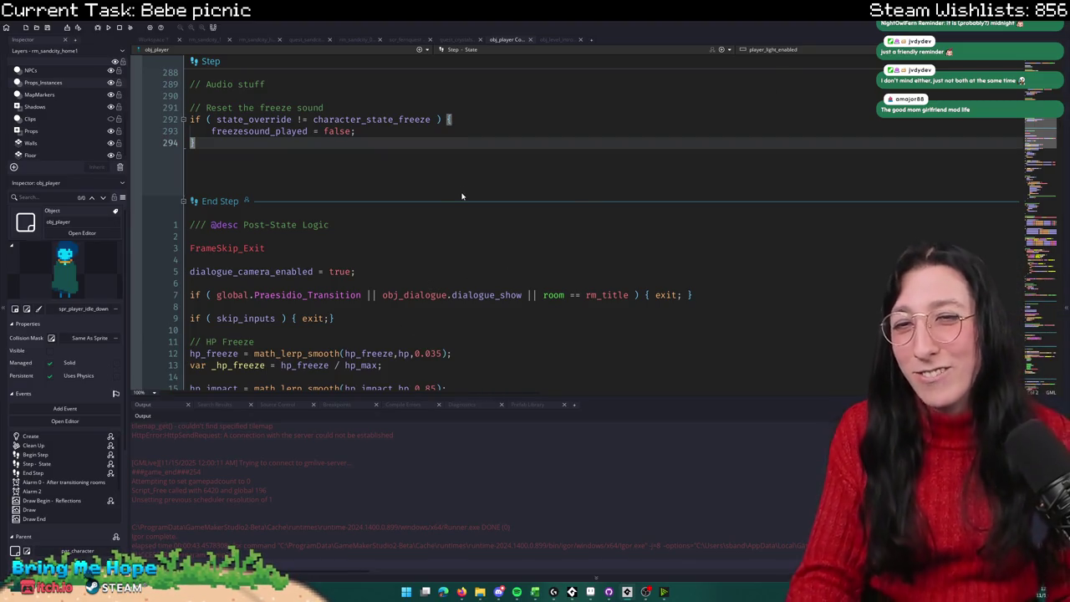
{"action": "key", "text": "ctrl+f"}
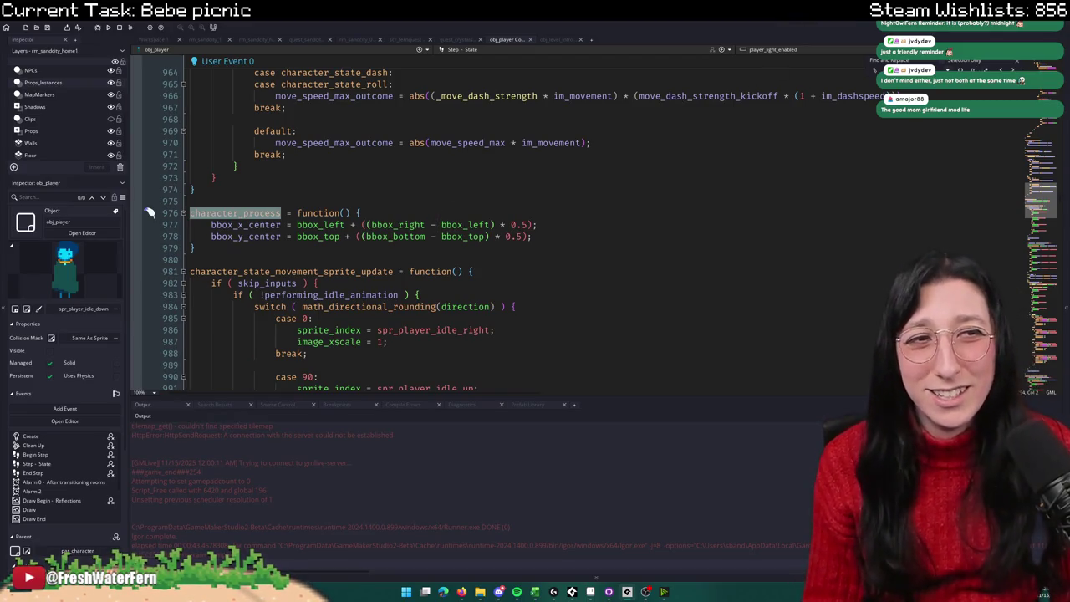
{"action": "key", "text": "Return"}
{"action": "key", "text": "Escape"}
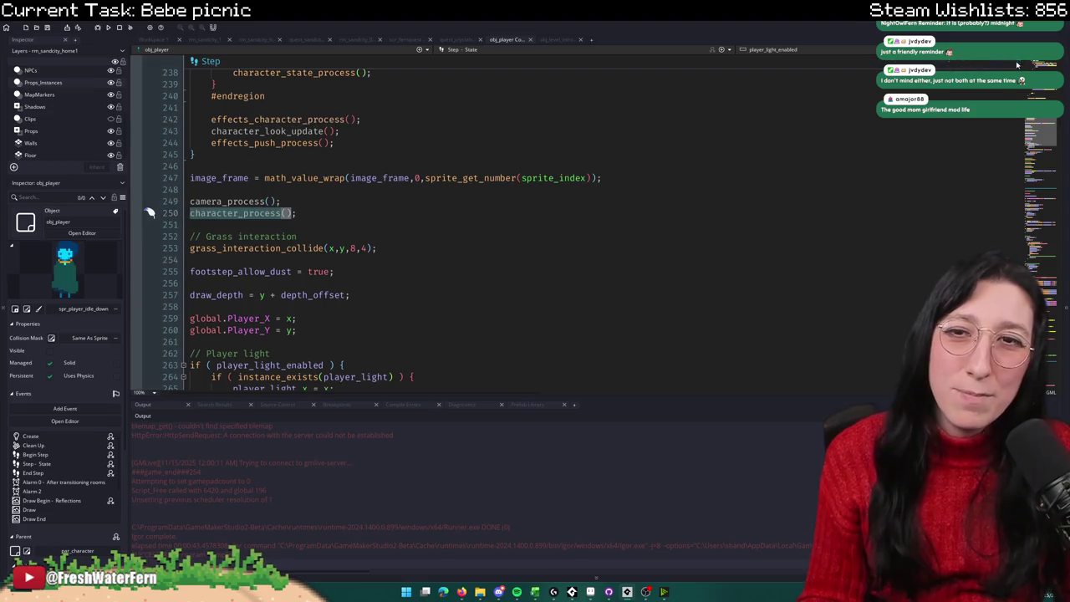
{"action": "left_click", "coordinate": [556, 167]}
{"action": "left_click", "coordinate": [351, 177]}
{"action": "scroll", "coordinate": [351, 209], "scroll_direction": "up", "scroll_amount": 9}
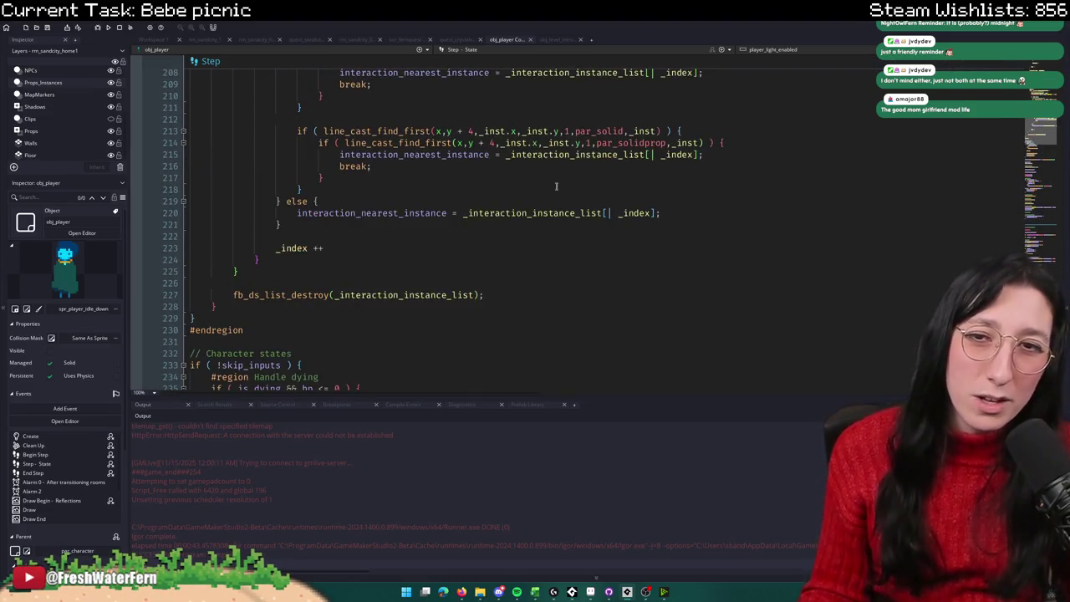
Step: Scroll up through obj_player's code from the image_frame use on line 247
{"action": "scroll", "coordinate": [351, 240], "scroll_direction": "down", "scroll_amount": 9}
{"action": "double_click", "coordinate": [220, 249]}
{"action": "scroll", "coordinate": [223, 243], "scroll_direction": "up", "scroll_amount": 18}
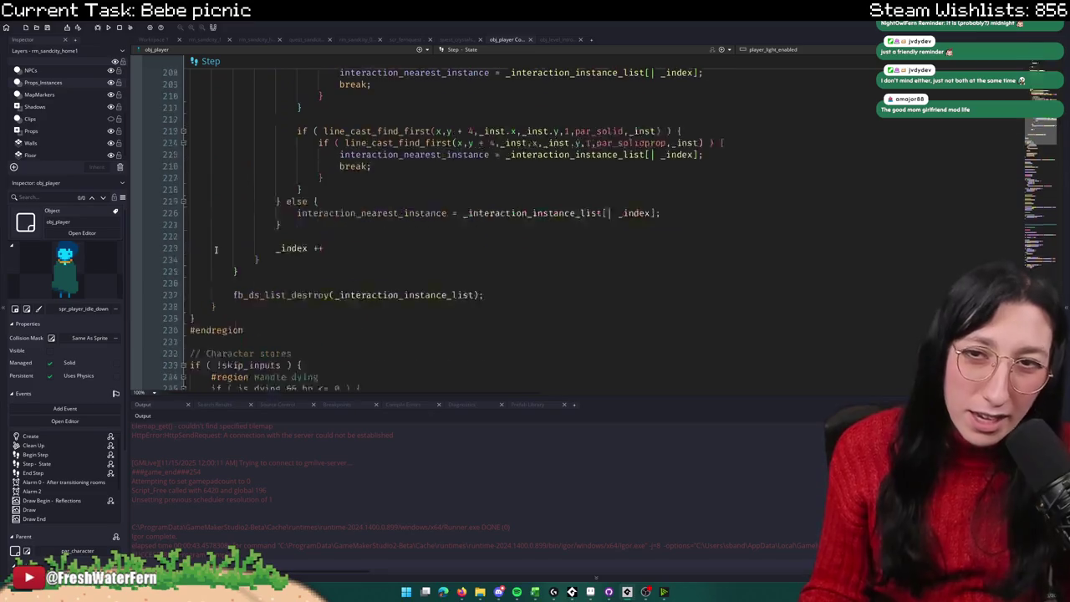
{"action": "scroll", "coordinate": [224, 229], "scroll_direction": "up", "scroll_amount": 20}
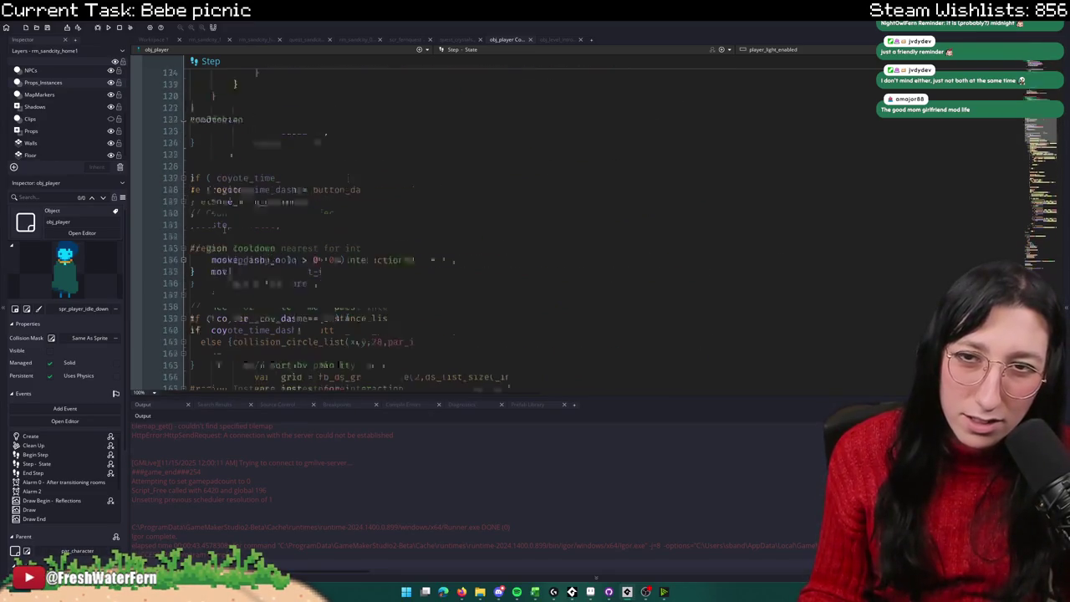
{"action": "scroll", "coordinate": [226, 227], "scroll_direction": "up", "scroll_amount": 8}
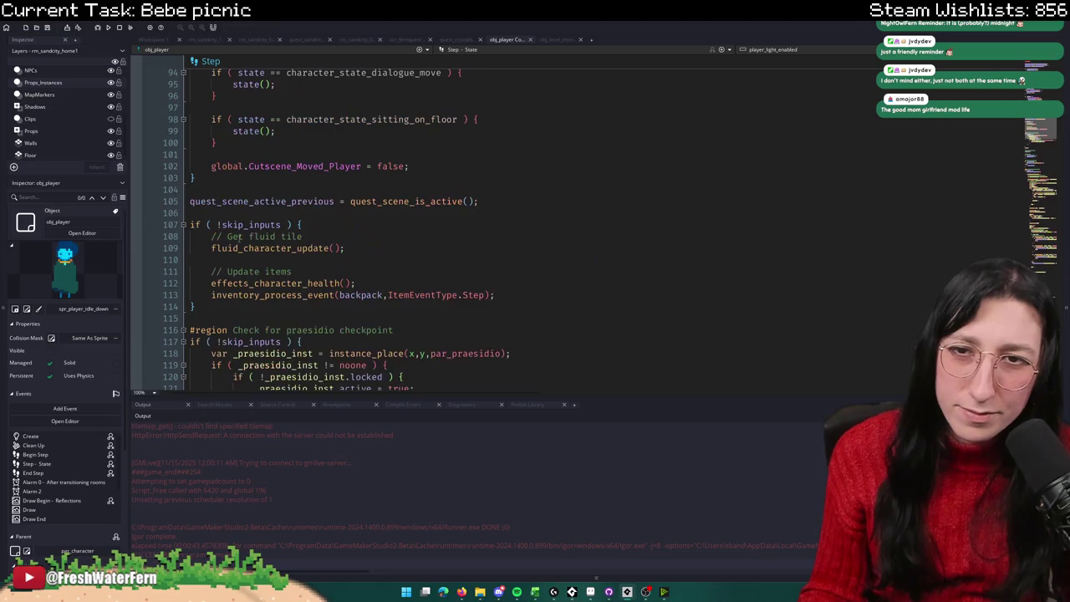
{"action": "scroll", "coordinate": [239, 237], "scroll_direction": "up", "scroll_amount": 4}
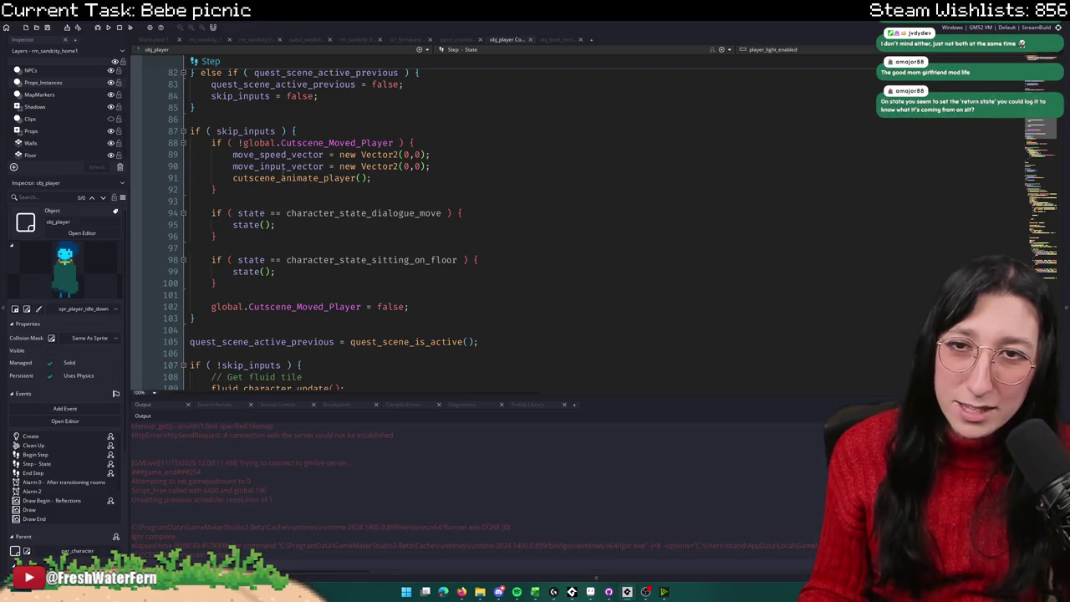
{"action": "scroll", "coordinate": [243, 201], "scroll_direction": "up", "scroll_amount": 4}
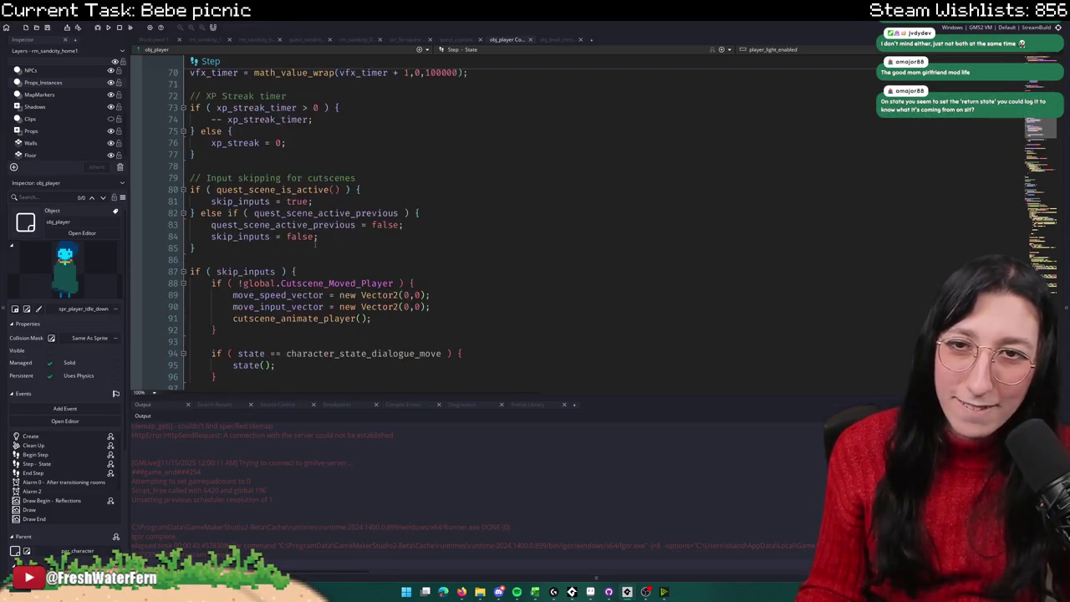
{"action": "scroll", "coordinate": [282, 227], "scroll_direction": "up", "scroll_amount": 4}
{"action": "scroll", "coordinate": [282, 227], "scroll_direction": "up", "scroll_amount": 6}
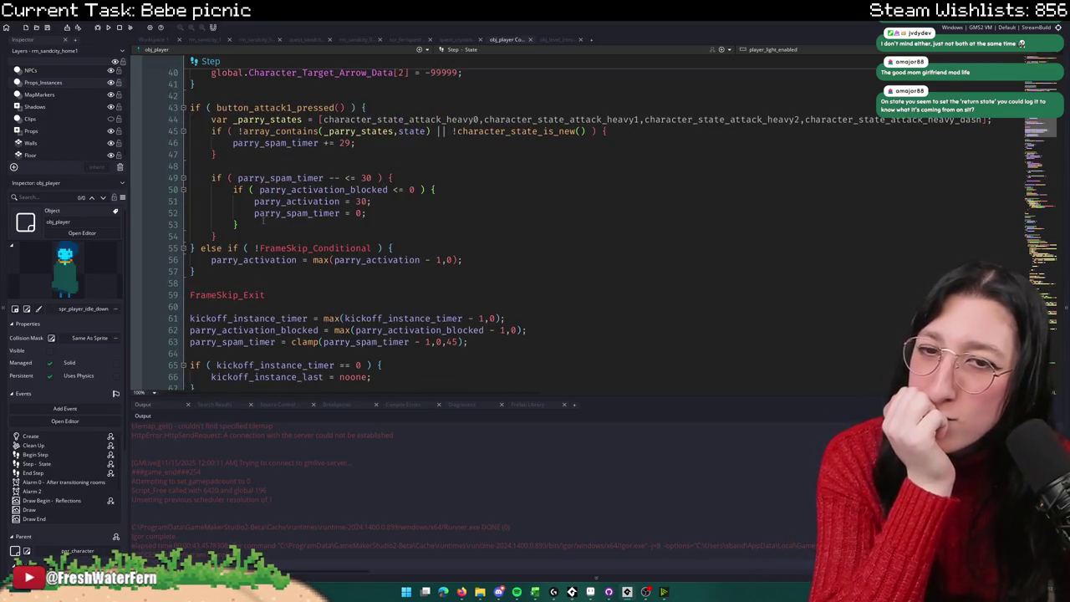
{"action": "scroll", "coordinate": [262, 221], "scroll_direction": "up", "scroll_amount": 10}
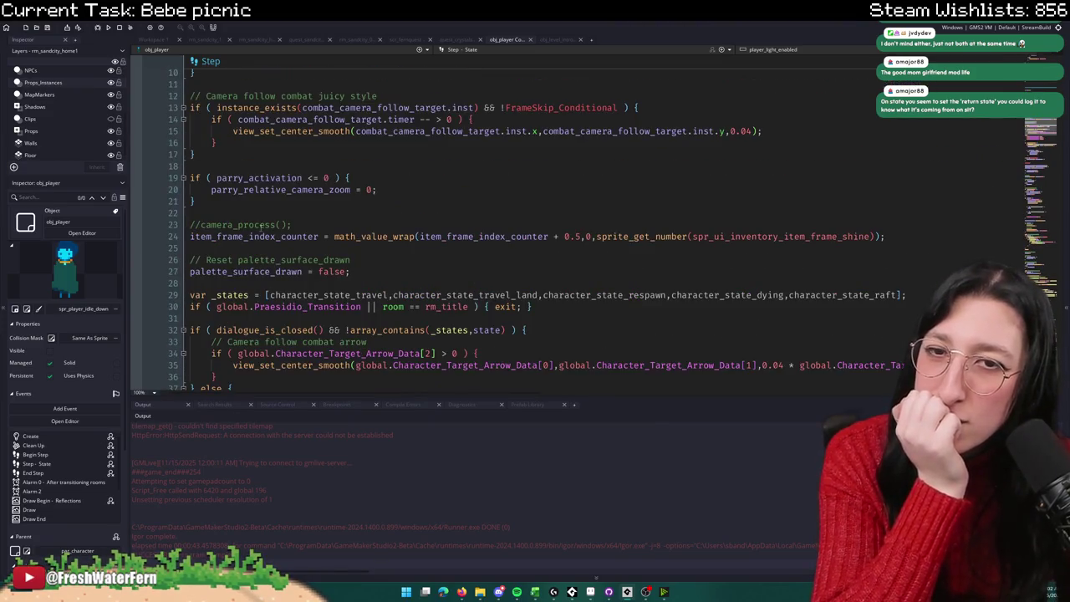
{"action": "scroll", "coordinate": [262, 224], "scroll_direction": "up", "scroll_amount": 3}
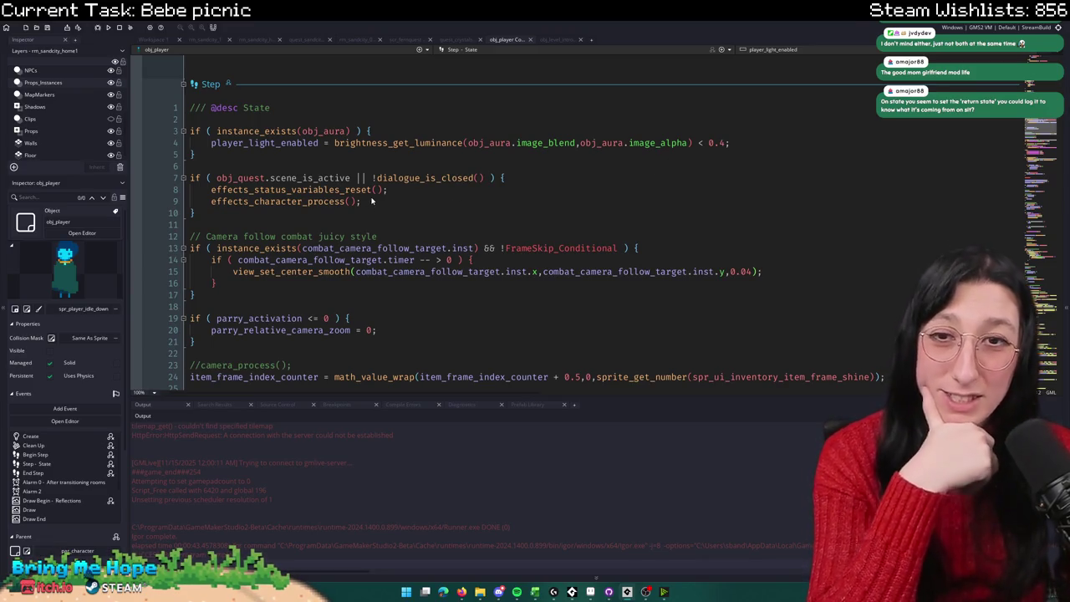
{"action": "scroll", "coordinate": [395, 204], "scroll_direction": "up", "scroll_amount": 2}
Step: Inspect the Step and Begin Step opening code, including the is_dying check
{"action": "left_click", "coordinate": [393, 272]}
{"action": "left_click", "coordinate": [450, 259]}
{"action": "left_click", "coordinate": [598, 229]}
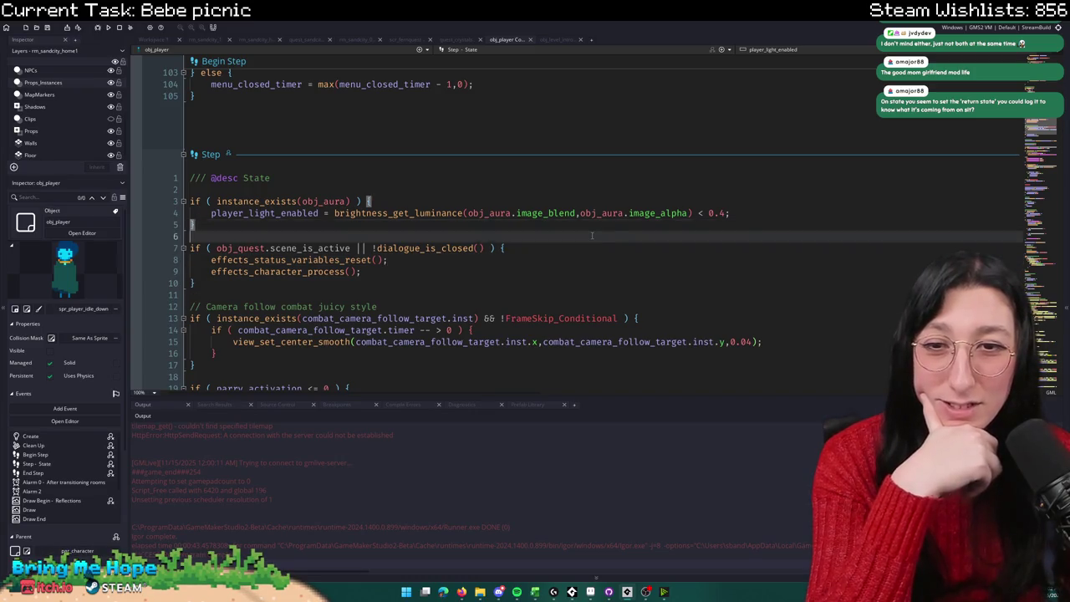
{"action": "scroll", "coordinate": [591, 239], "scroll_direction": "up", "scroll_amount": 6}
{"action": "scroll", "coordinate": [551, 221], "scroll_direction": "up", "scroll_amount": 4}
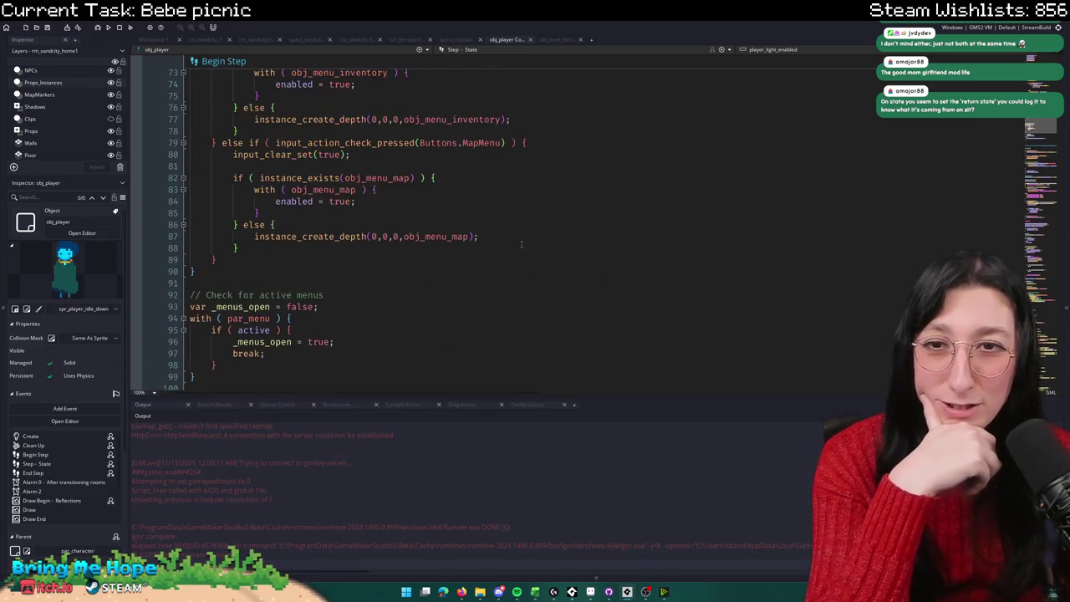
{"action": "scroll", "coordinate": [521, 244], "scroll_direction": "up", "scroll_amount": 8}
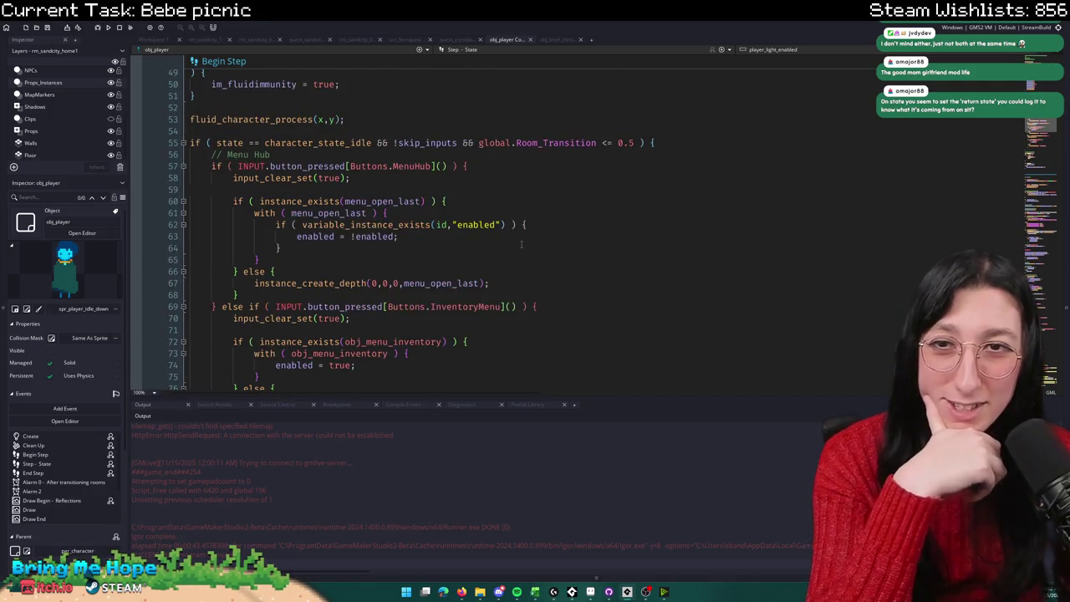
{"action": "scroll", "coordinate": [520, 244], "scroll_direction": "up", "scroll_amount": 12}
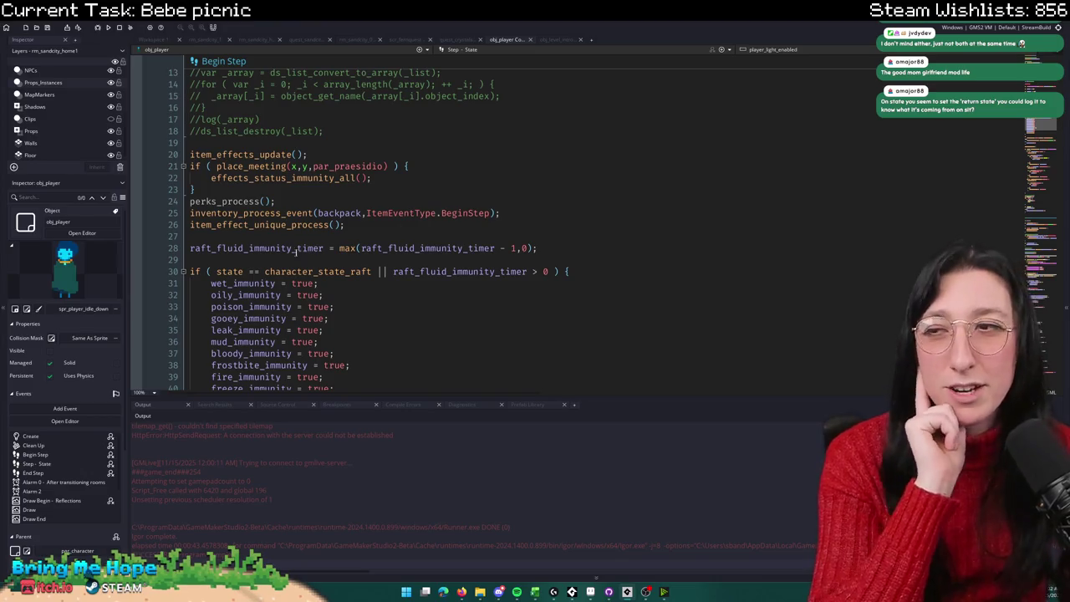
{"action": "scroll", "coordinate": [281, 260], "scroll_direction": "up", "scroll_amount": 6}
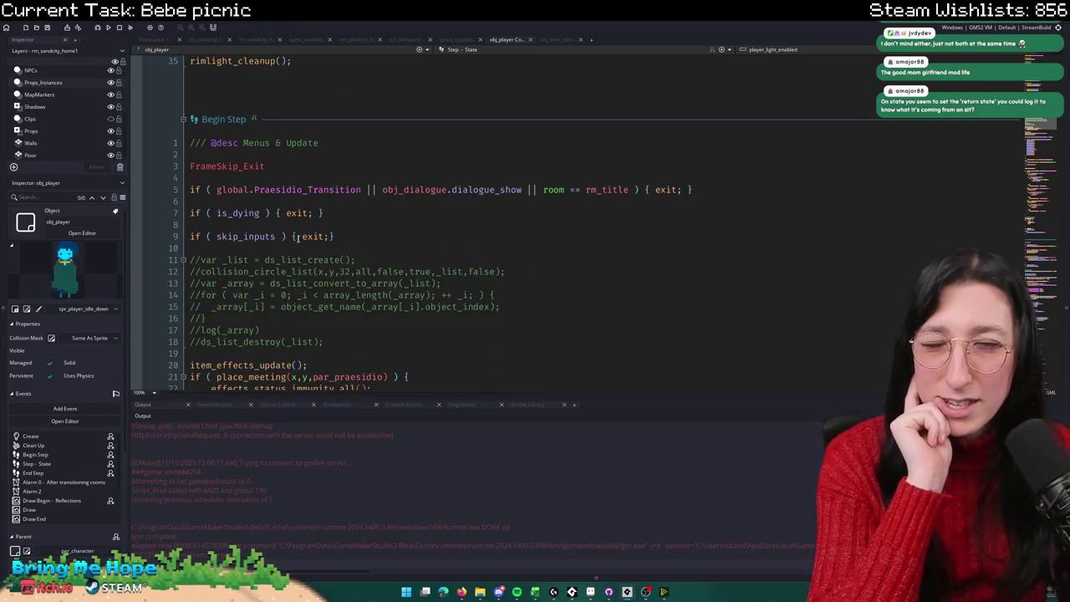
{"action": "left_click", "coordinate": [338, 203]}
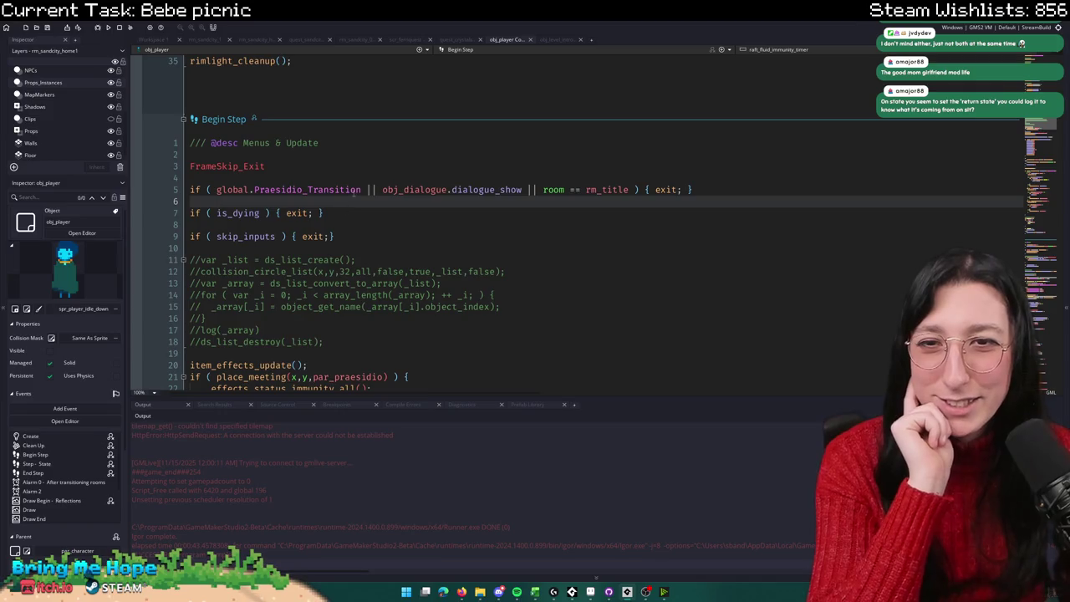
{"action": "left_click", "coordinate": [370, 213]}
Step: Browse to the Create event code and bring up the search panel
{"action": "scroll", "coordinate": [335, 205], "scroll_direction": "up", "scroll_amount": 10}
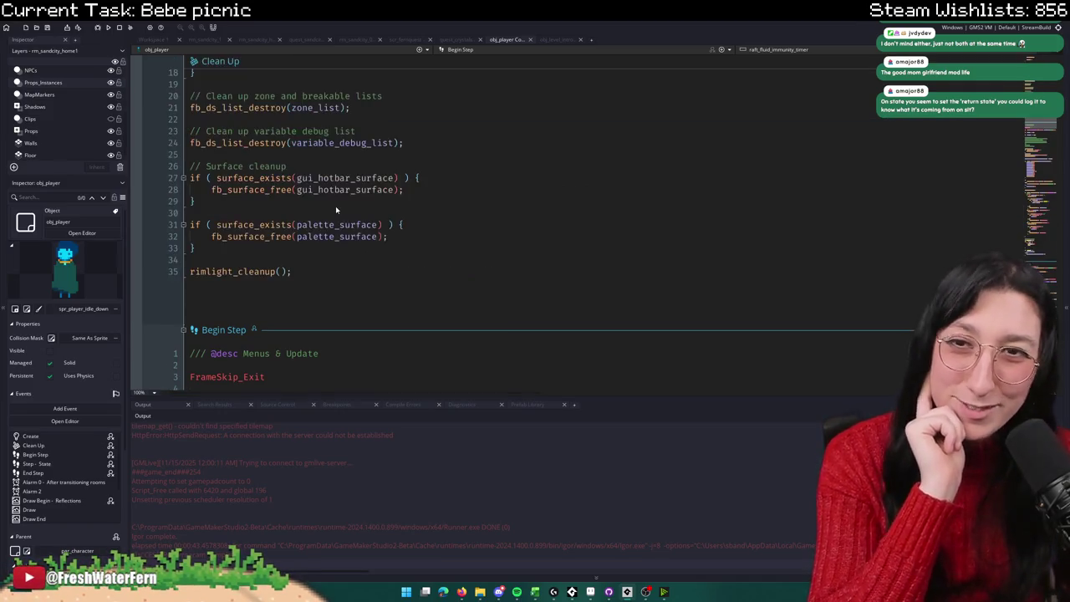
{"action": "scroll", "coordinate": [326, 202], "scroll_direction": "down", "scroll_amount": 3}
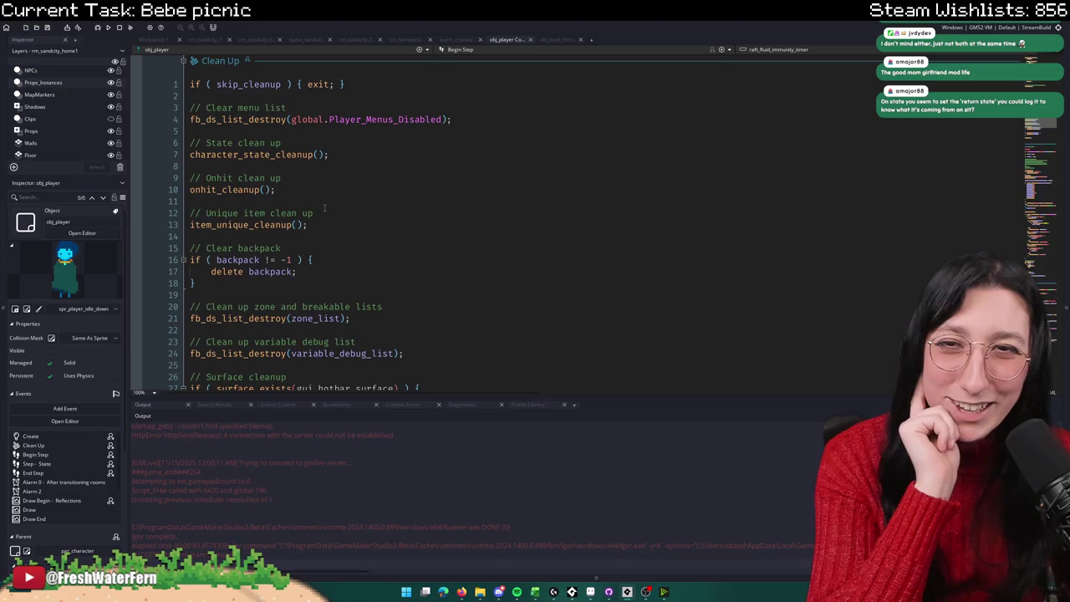
{"action": "scroll", "coordinate": [557, 252], "scroll_direction": "down", "scroll_amount": 2}
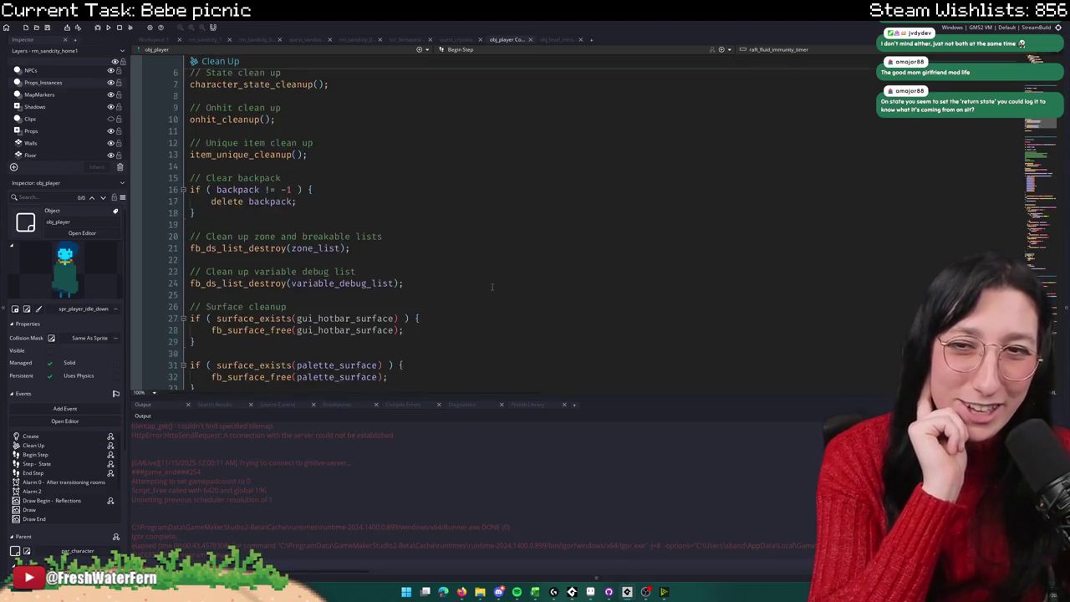
{"action": "scroll", "coordinate": [491, 290], "scroll_direction": "up", "scroll_amount": 5}
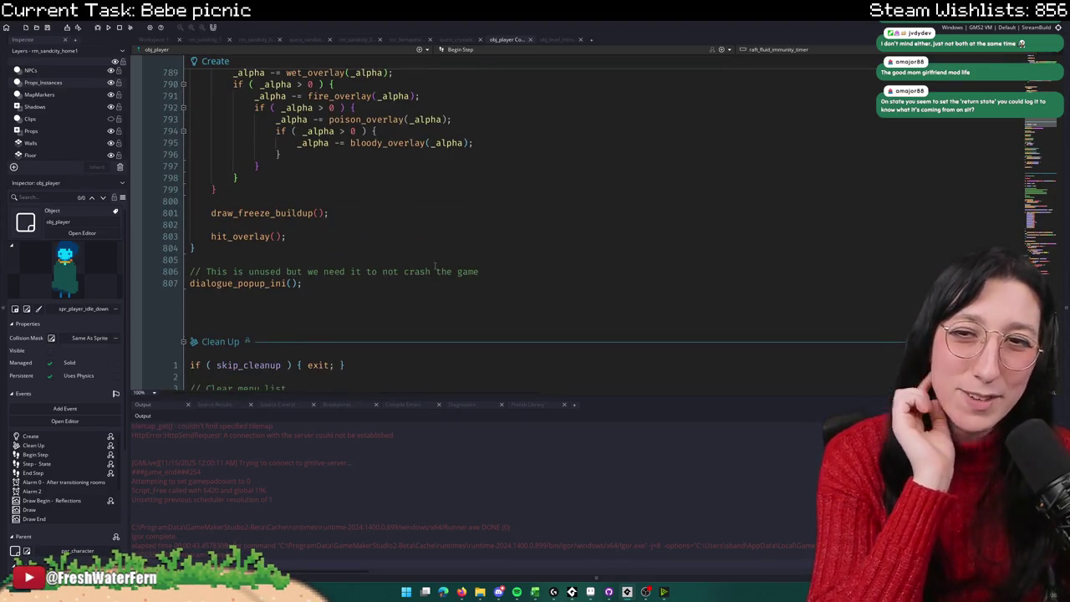
{"action": "scroll", "coordinate": [435, 266], "scroll_direction": "up", "scroll_amount": 20}
{"action": "scroll", "coordinate": [516, 218], "scroll_direction": "up", "scroll_amount": 20}
{"action": "key", "text": "ctrl+f"}
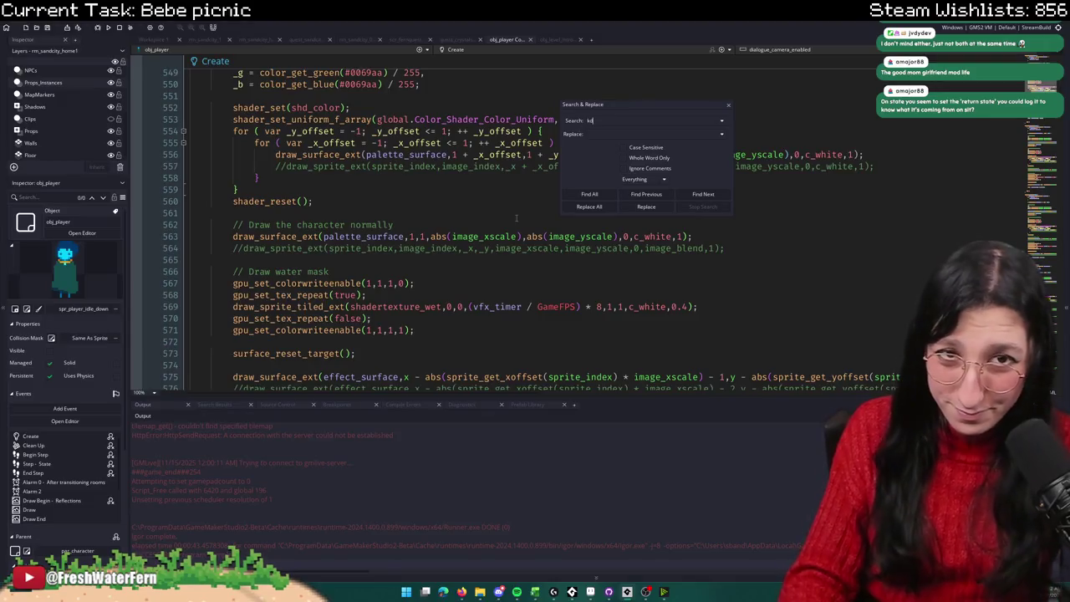
Step: Search for 'image_frame =', broaden it to plain image_frame, and enlarge the results
{"action": "type", "text": "mage_frame ="}
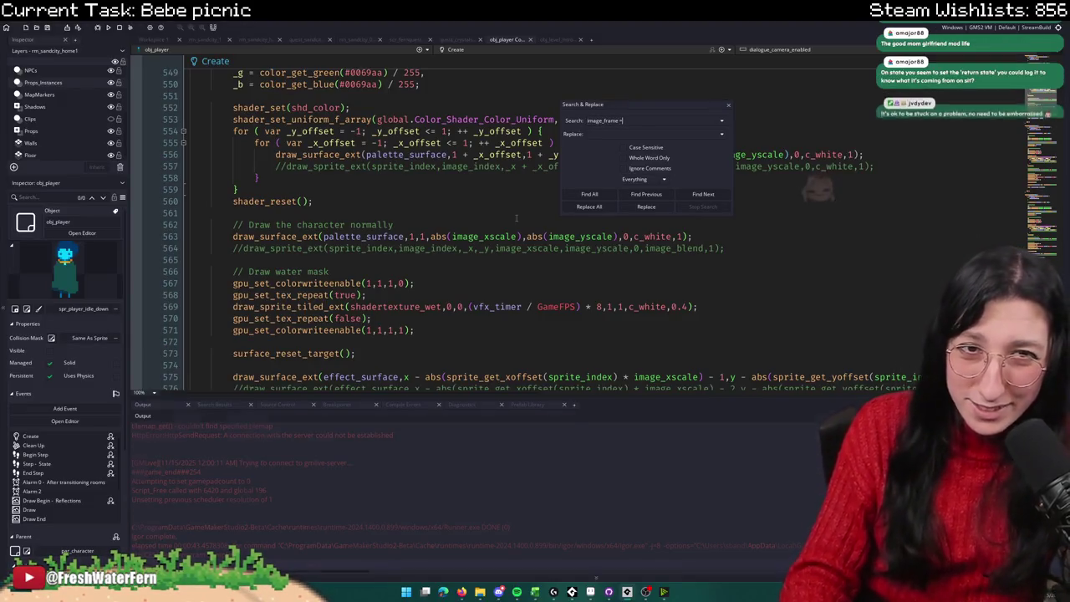
{"action": "key", "text": "Return"}
{"action": "key", "text": "BackSpace"}
{"action": "key", "text": "BackSpace"}
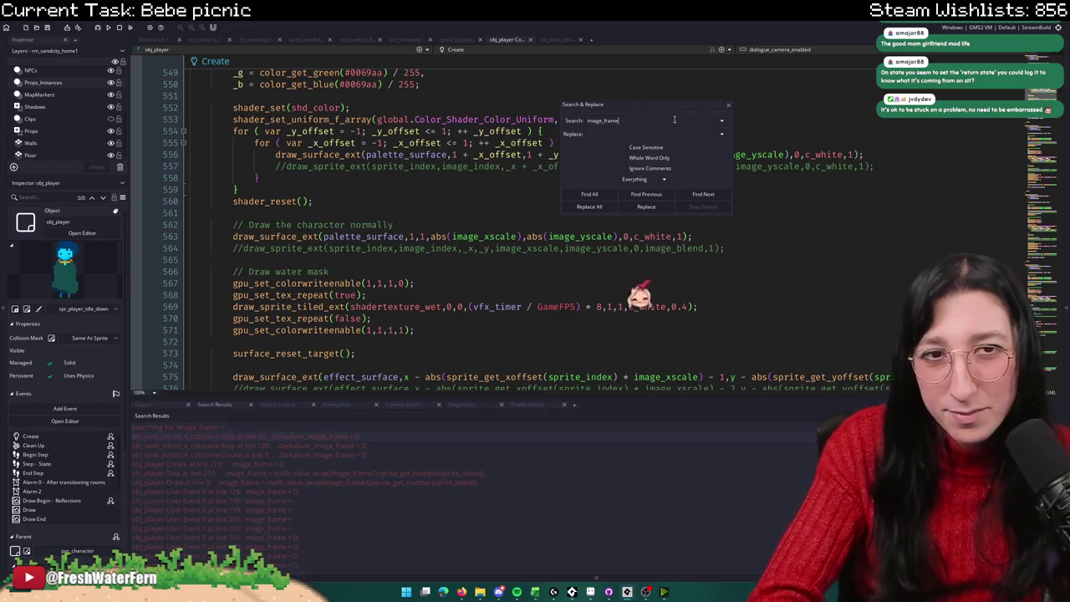
{"action": "key", "text": "Return"}
{"action": "left_click_drag", "start_coordinate": [411, 397], "coordinate": [410, 335]}
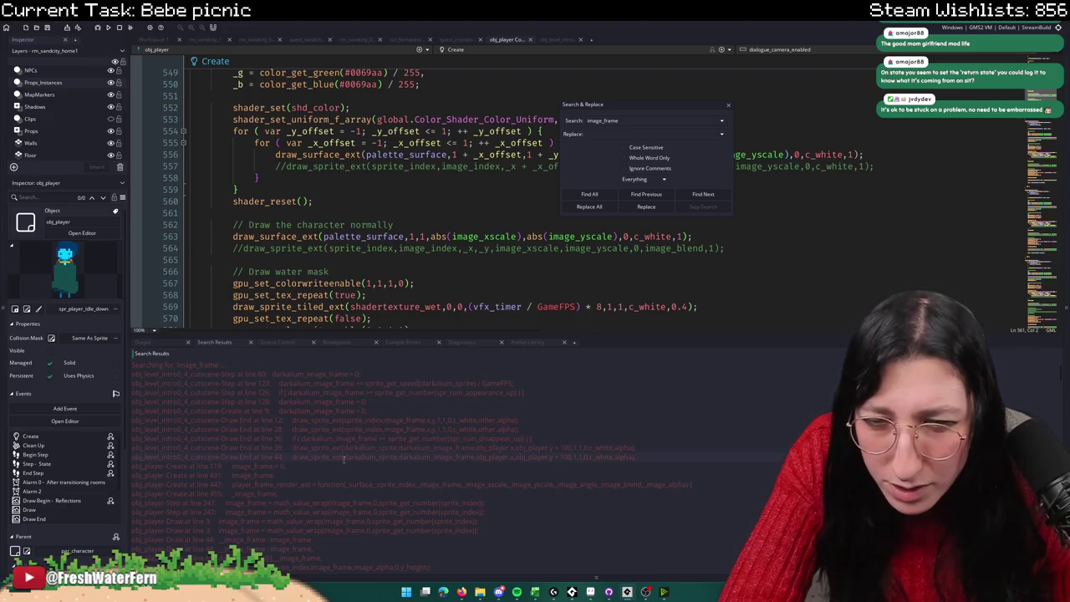
Step: Jump to the obj_player User Event 0 image_frame matches at lines 124 and 126
{"action": "scroll", "coordinate": [305, 475], "scroll_direction": "down", "scroll_amount": 1}
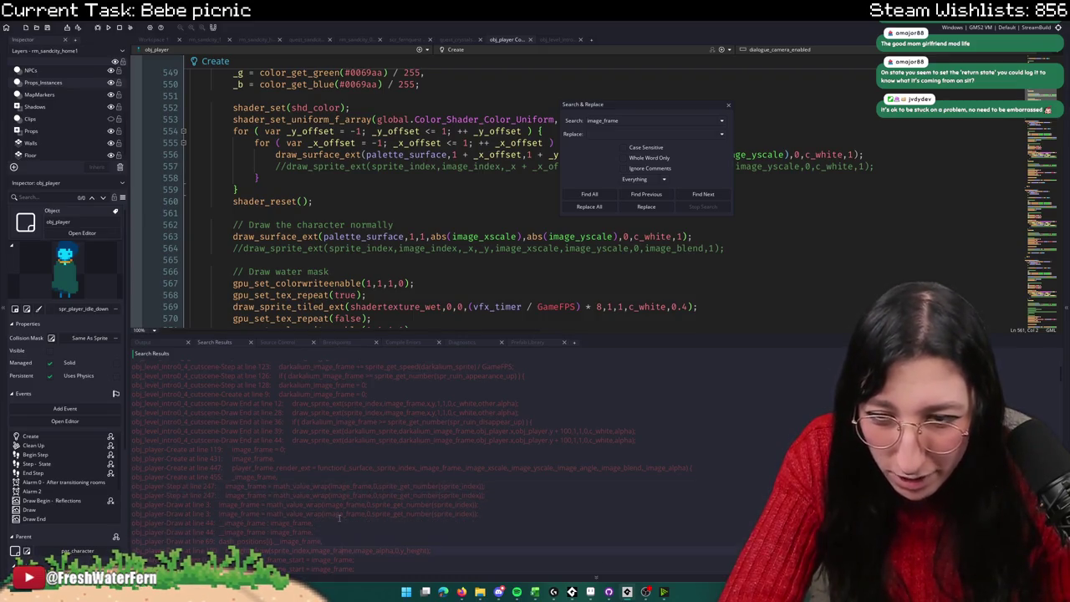
{"action": "scroll", "coordinate": [377, 540], "scroll_direction": "down", "scroll_amount": 1}
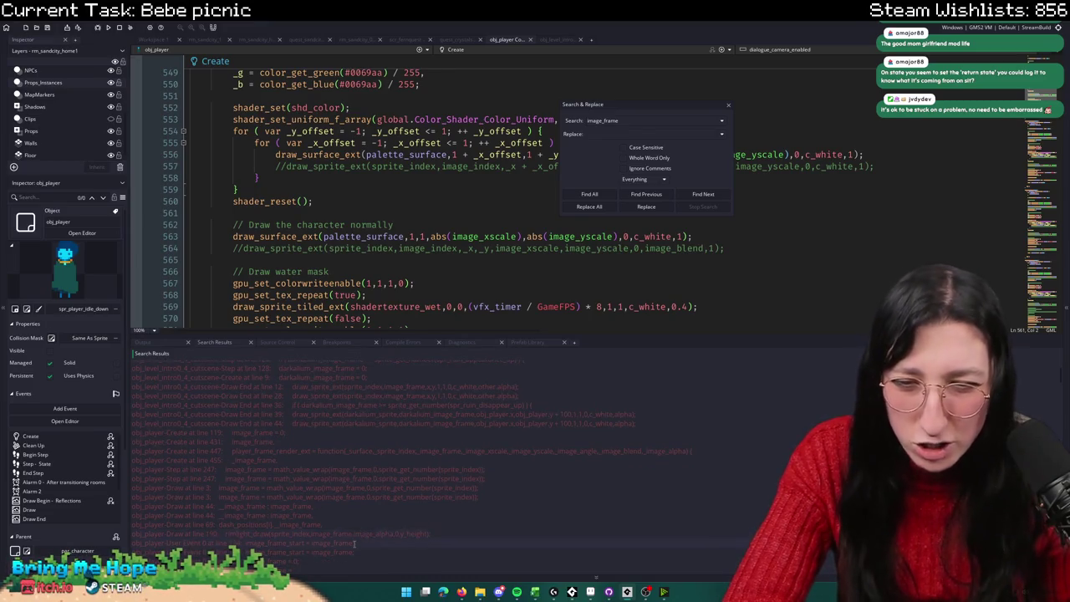
{"action": "double_click", "coordinate": [357, 541]}
{"action": "scroll", "coordinate": [355, 544], "scroll_direction": "down", "scroll_amount": 1}
{"action": "scroll", "coordinate": [332, 518], "scroll_direction": "down", "scroll_amount": 1}
{"action": "double_click", "coordinate": [307, 528]}
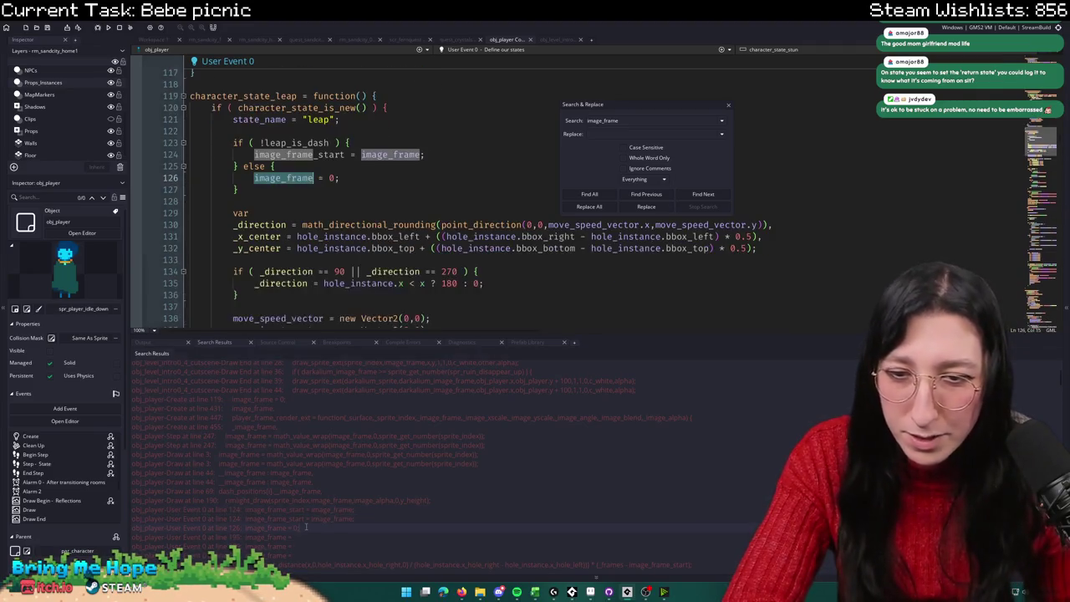
Step: Review the image_frame search matches at lines 195, 205, 206, 213 and 257
{"action": "double_click", "coordinate": [300, 536]}
{"action": "scroll", "coordinate": [301, 518], "scroll_direction": "down", "scroll_amount": 2}
{"action": "double_click", "coordinate": [303, 504]}
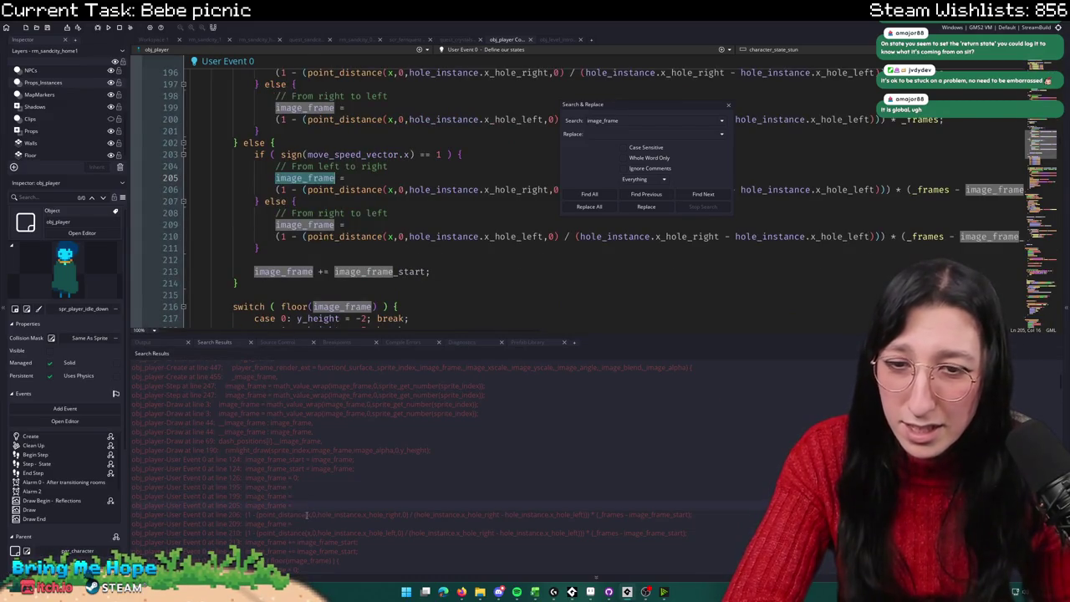
{"action": "double_click", "coordinate": [306, 515]}
{"action": "scroll", "coordinate": [299, 523], "scroll_direction": "down", "scroll_amount": 1}
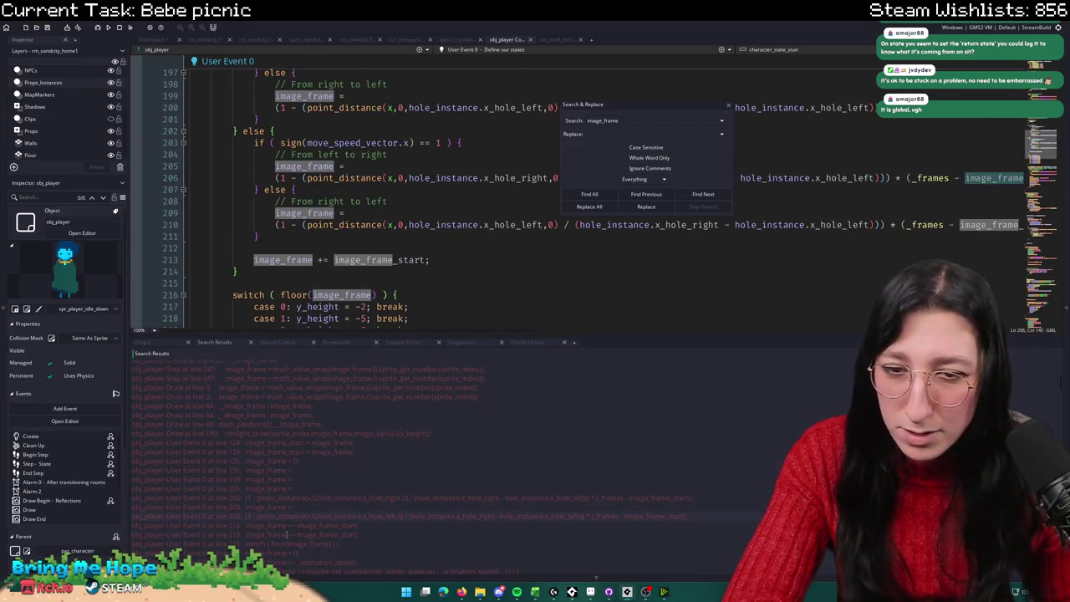
{"action": "double_click", "coordinate": [305, 525]}
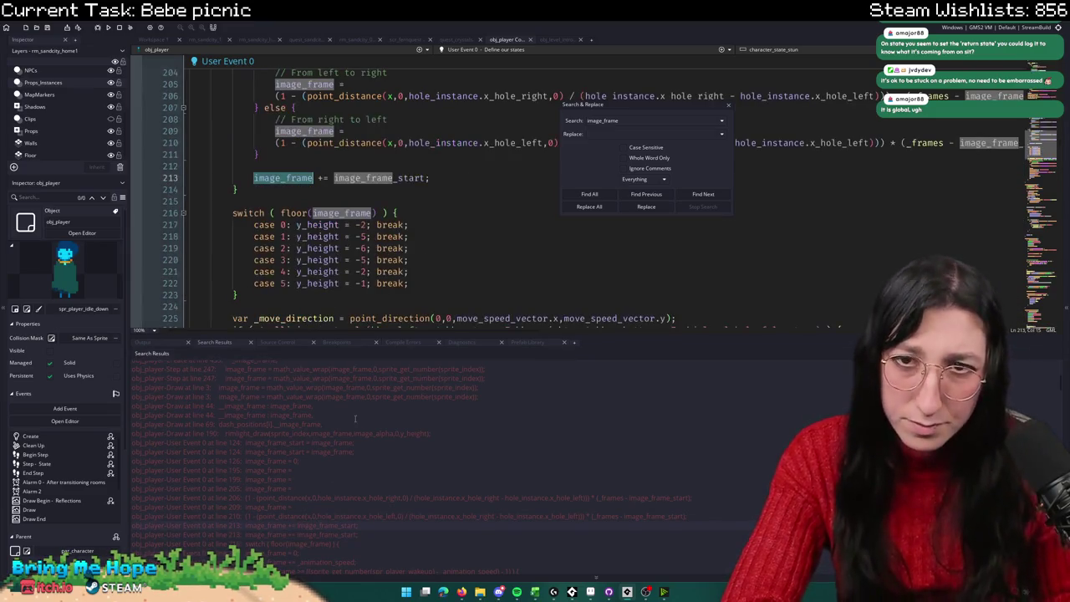
{"action": "scroll", "coordinate": [381, 192], "scroll_direction": "up", "scroll_amount": 10}
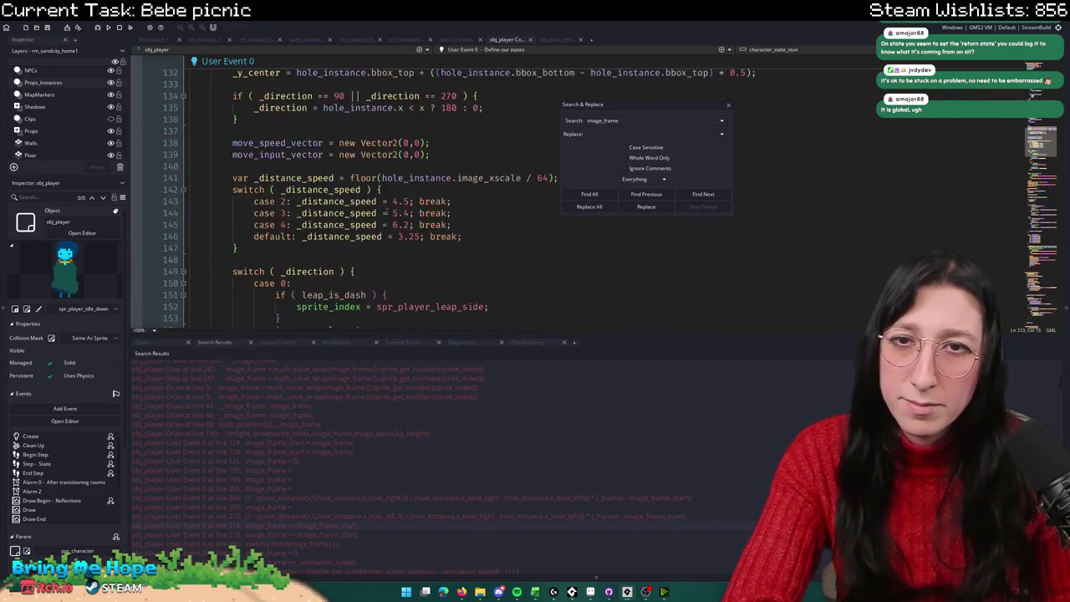
{"action": "scroll", "coordinate": [314, 408], "scroll_direction": "down", "scroll_amount": 3}
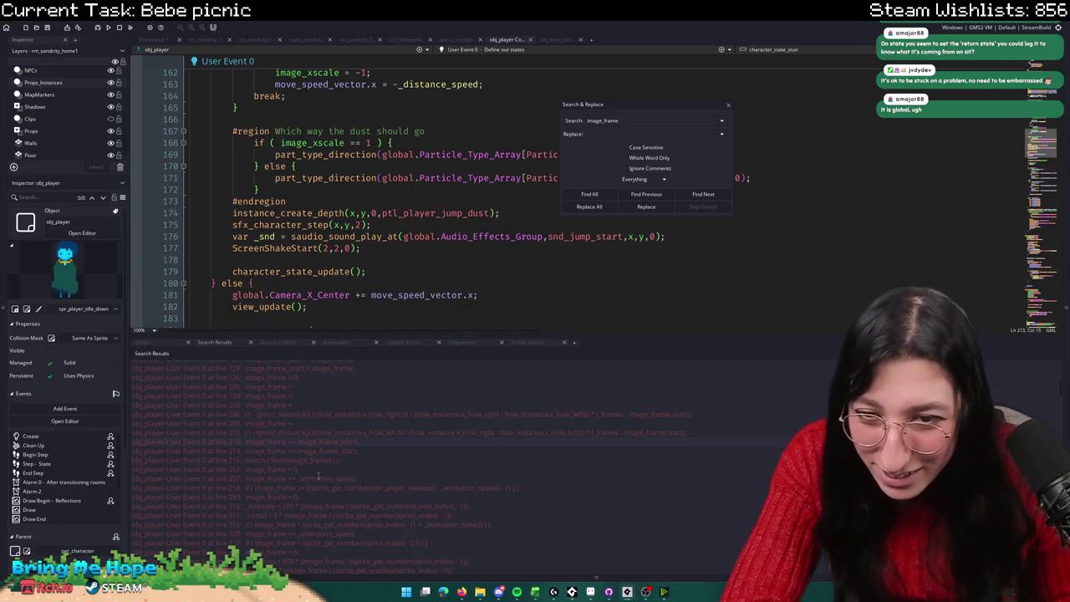
{"action": "double_click", "coordinate": [318, 478]}
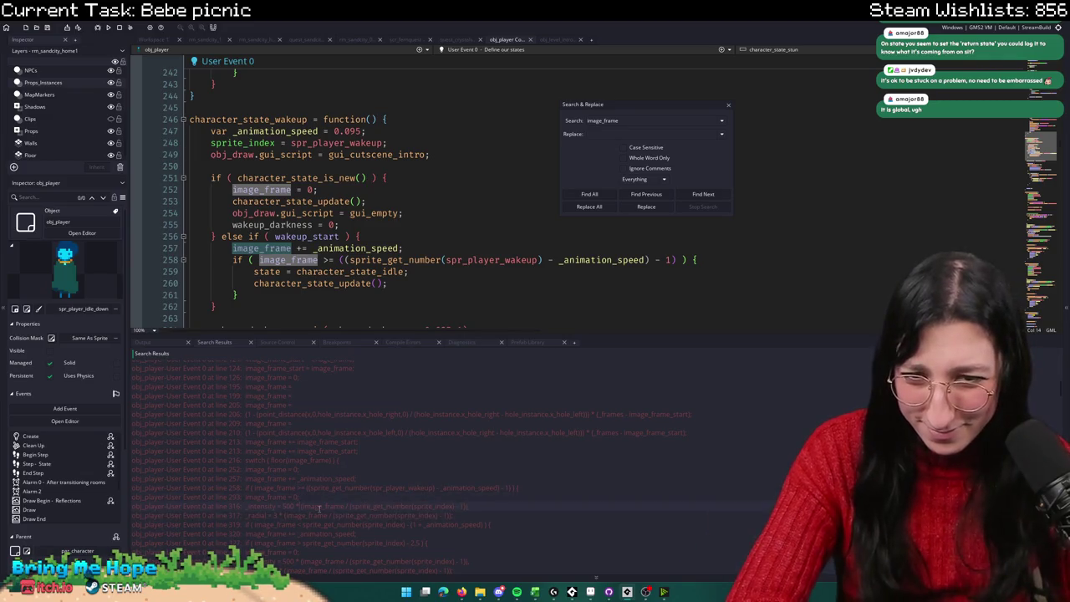
Step: Check the further image_frame matches at lines 320, 293, 505 and 1007
{"action": "scroll", "coordinate": [317, 501], "scroll_direction": "down", "scroll_amount": 2}
{"action": "scroll", "coordinate": [315, 484], "scroll_direction": "down", "scroll_amount": 2}
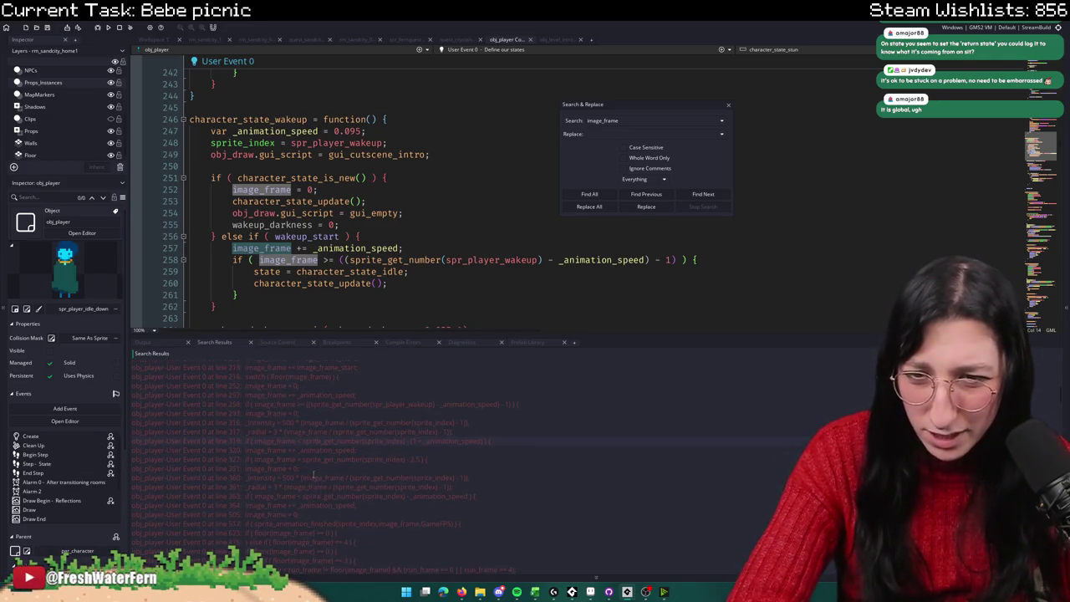
{"action": "left_click", "coordinate": [334, 452]}
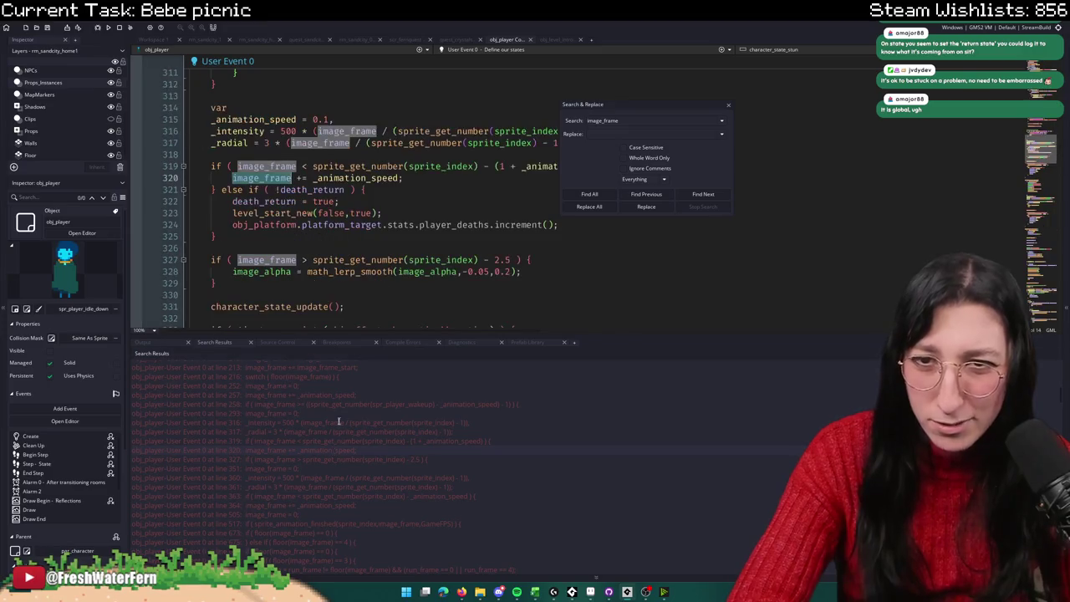
{"action": "left_click", "coordinate": [320, 413]}
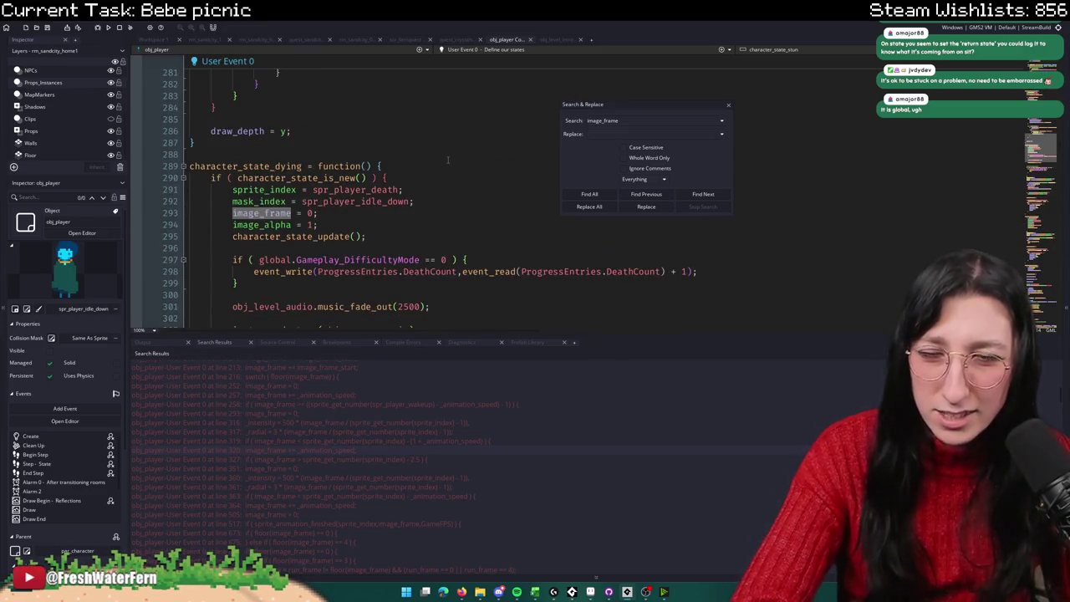
{"action": "scroll", "coordinate": [284, 468], "scroll_direction": "down", "scroll_amount": 8}
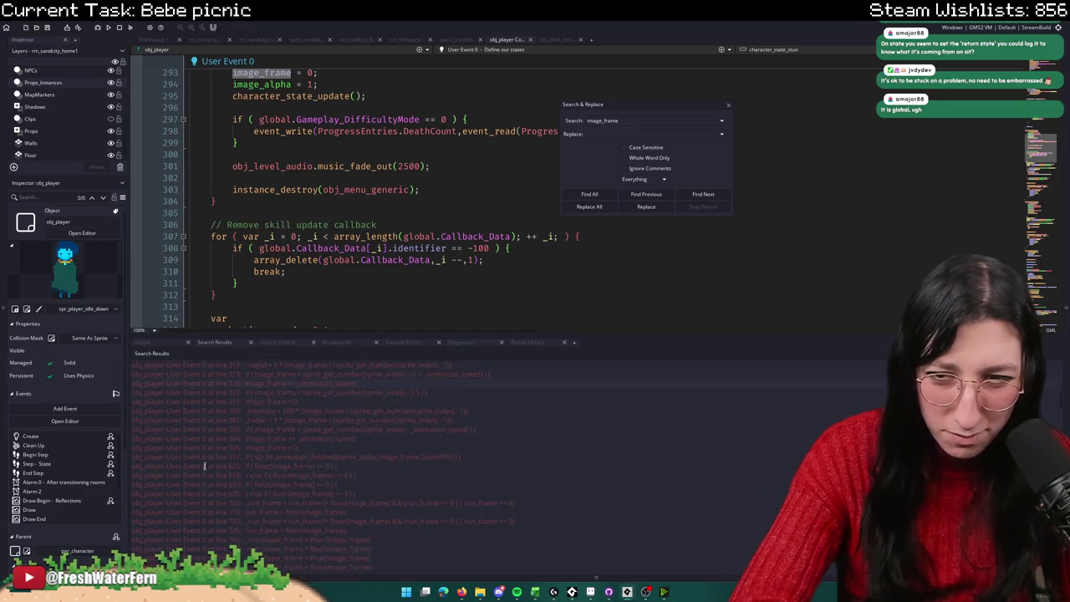
{"action": "scroll", "coordinate": [299, 400], "scroll_direction": "up", "scroll_amount": 1}
{"action": "scroll", "coordinate": [312, 380], "scroll_direction": "up", "scroll_amount": 3}
{"action": "left_click", "coordinate": [251, 364]}
{"action": "left_click", "coordinate": [250, 429]}
{"action": "scroll", "coordinate": [351, 144], "scroll_direction": "up", "scroll_amount": 10}
{"action": "scroll", "coordinate": [351, 142], "scroll_direction": "up", "scroll_amount": 13}
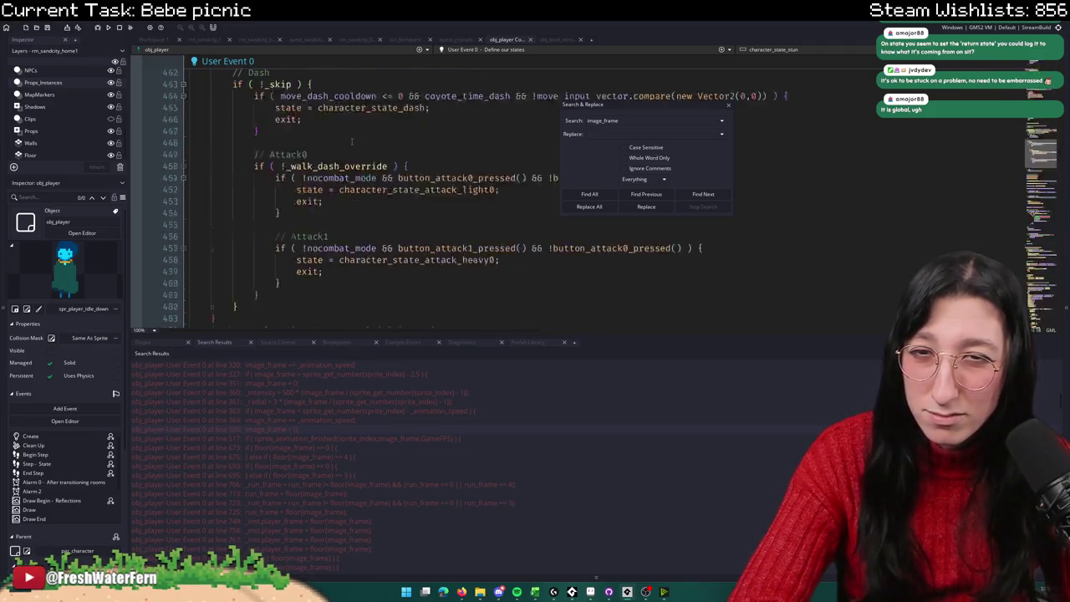
{"action": "scroll", "coordinate": [351, 142], "scroll_direction": "up", "scroll_amount": 8}
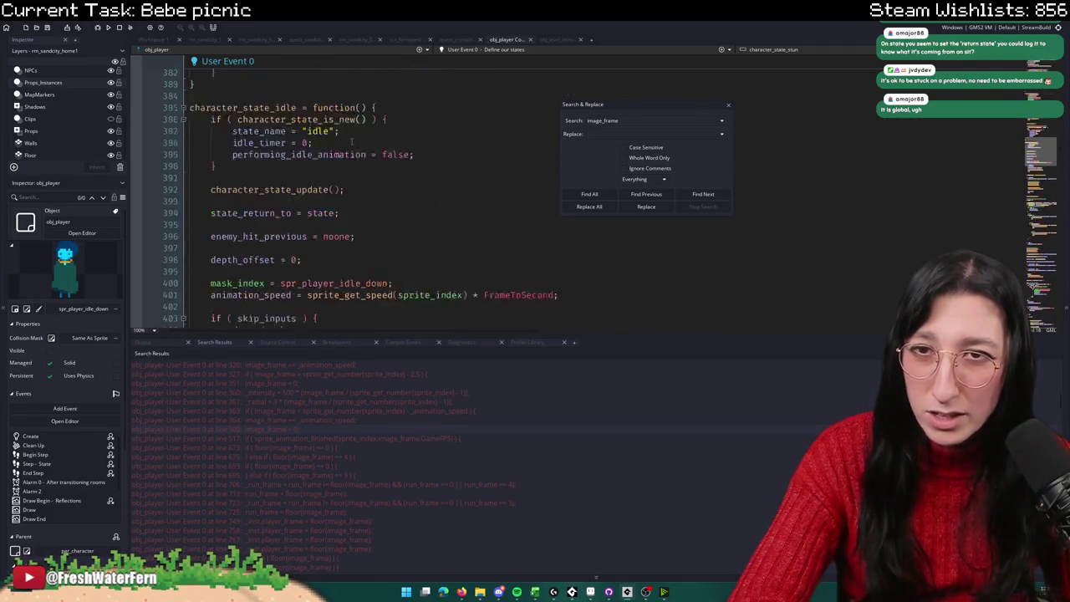
{"action": "scroll", "coordinate": [295, 525], "scroll_direction": "down", "scroll_amount": 1}
{"action": "scroll", "coordinate": [295, 525], "scroll_direction": "down", "scroll_amount": 5}
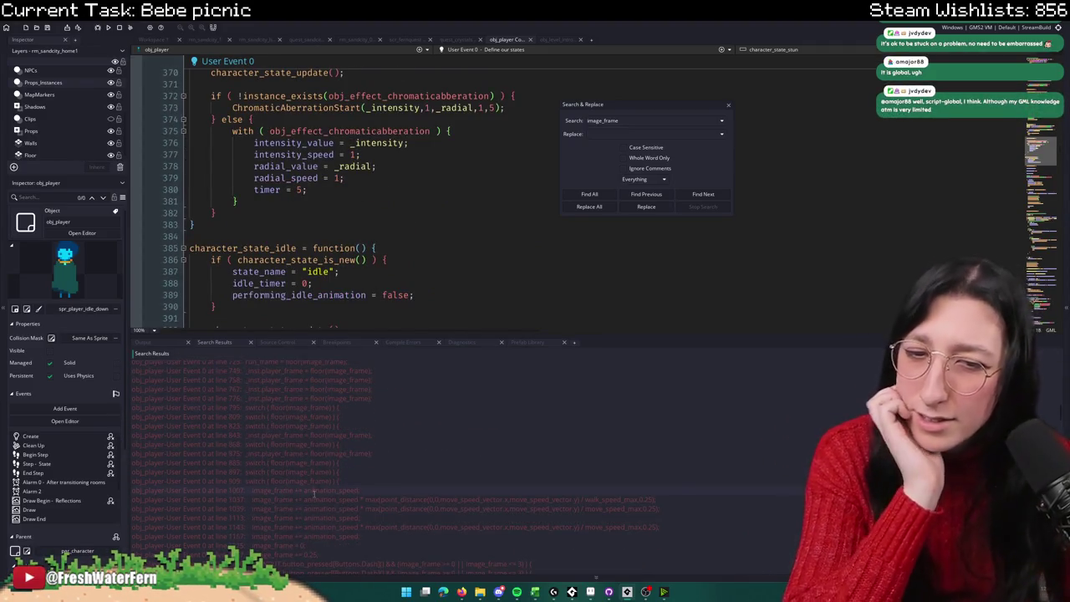
{"action": "double_click", "coordinate": [313, 491]}
Step: Insert an empty line at 1006, directly above image_frame += animation_speed
{"action": "scroll", "coordinate": [364, 308], "scroll_direction": "up", "scroll_amount": 10}
{"action": "scroll", "coordinate": [364, 308], "scroll_direction": "down", "scroll_amount": 6}
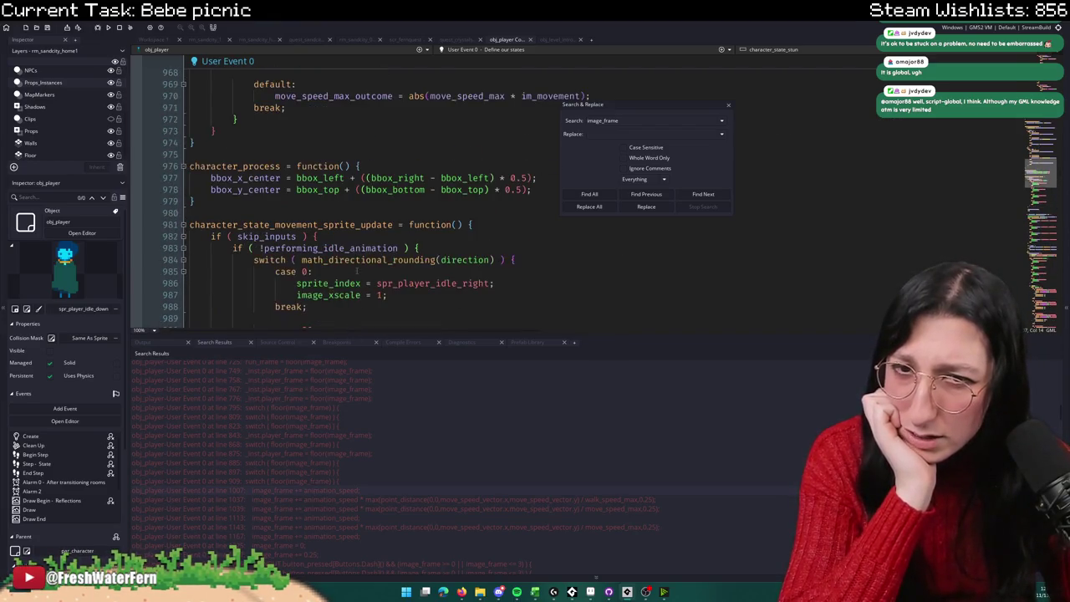
{"action": "scroll", "coordinate": [427, 170], "scroll_direction": "down", "scroll_amount": 6}
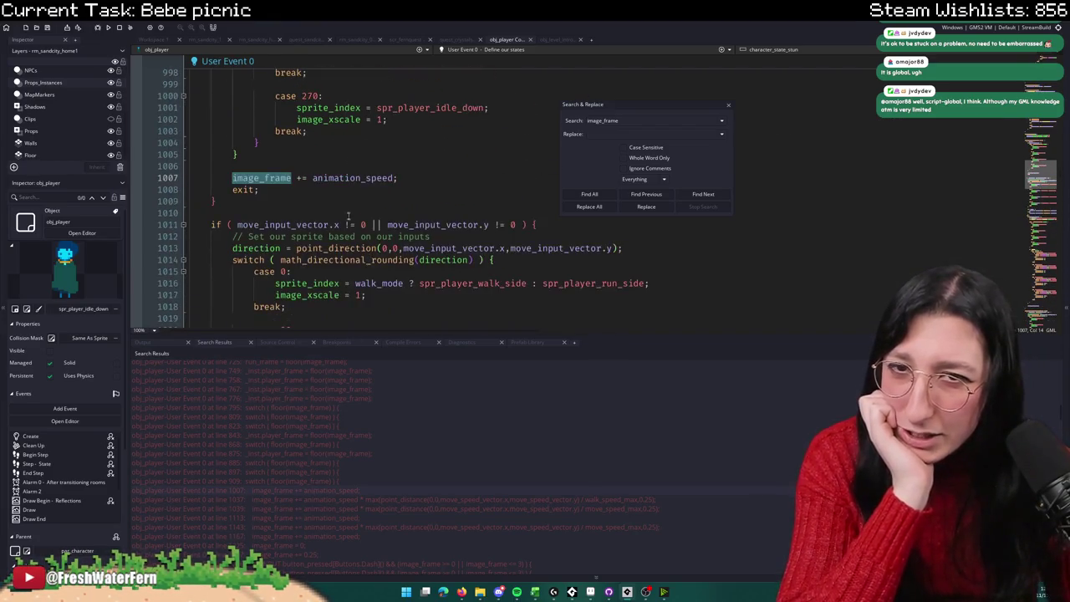
{"action": "left_click", "coordinate": [427, 168]}
{"action": "scroll", "coordinate": [427, 171], "scroll_direction": "up", "scroll_amount": 2}
{"action": "key", "text": "Return"}
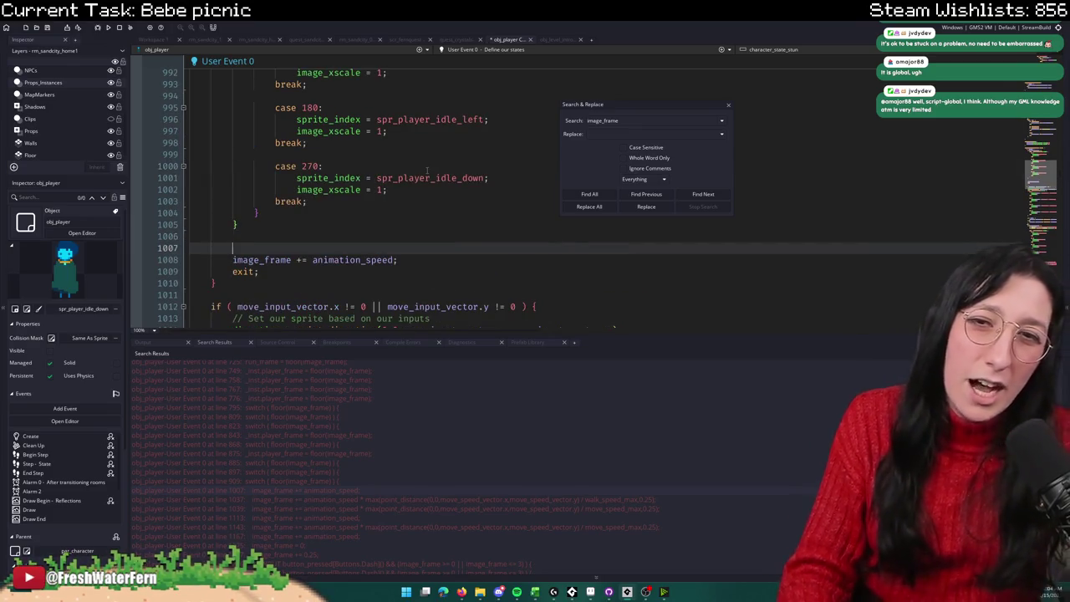
Step: Enter log(debug_get_callstack() on the new line and close the find-and-replace box
{"action": "type", "text": "log(debug_get_call"}
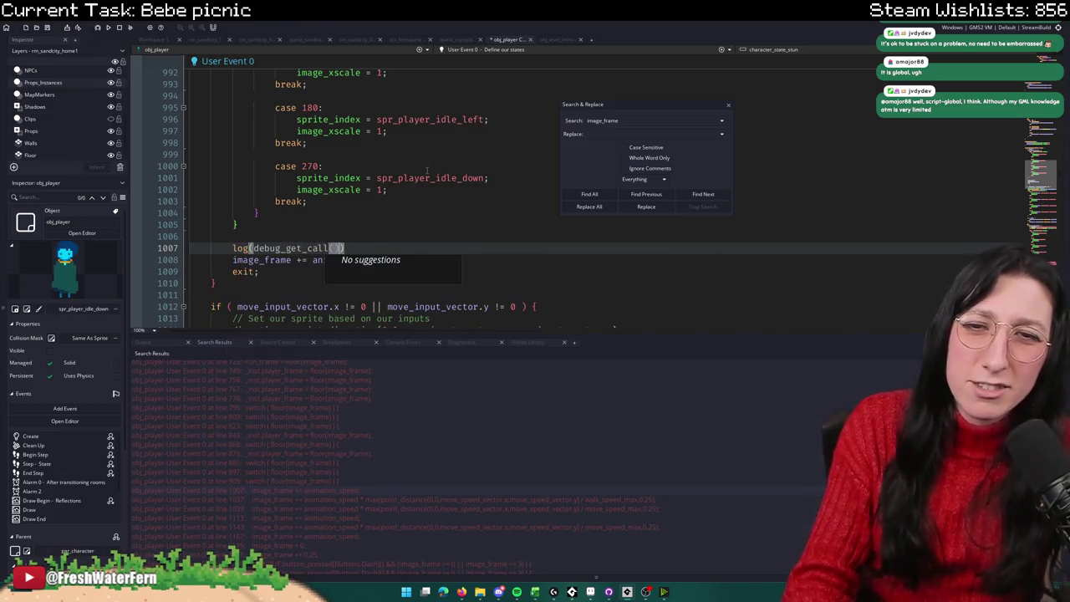
{"action": "type", "text": "stack()"}
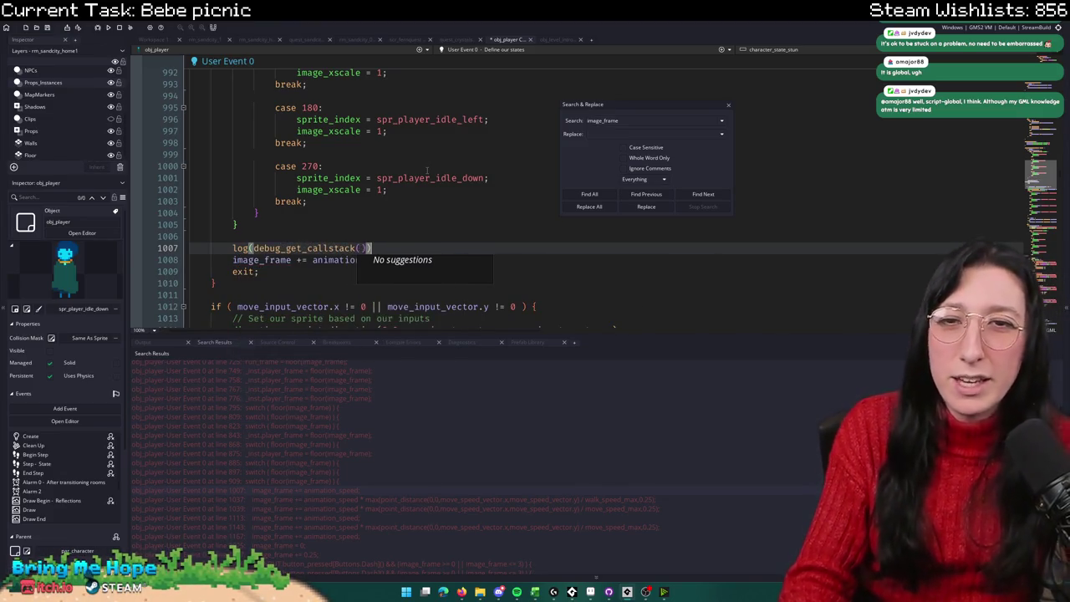
{"action": "scroll", "coordinate": [351, 178], "scroll_direction": "up", "scroll_amount": 6}
{"action": "double_click", "coordinate": [362, 178]}
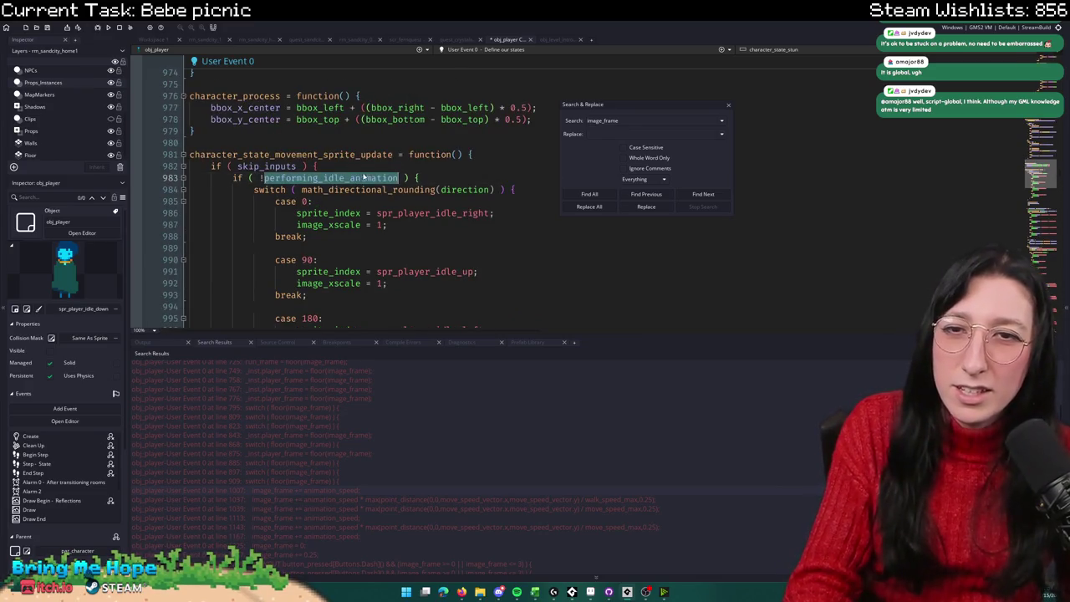
{"action": "left_click", "coordinate": [726, 107]}
Step: Rewrite line 1007 as log(["peepee",debug_get_callstack()]); with a closing semicolon
{"action": "scroll", "coordinate": [425, 250], "scroll_direction": "down", "scroll_amount": 2}
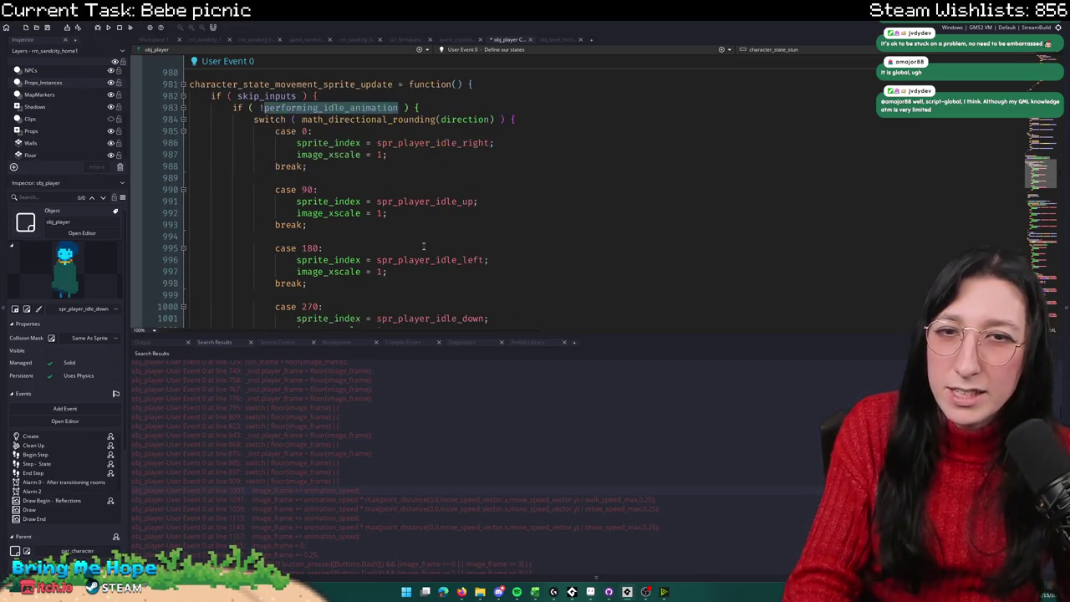
{"action": "scroll", "coordinate": [410, 146], "scroll_direction": "down", "scroll_amount": 4}
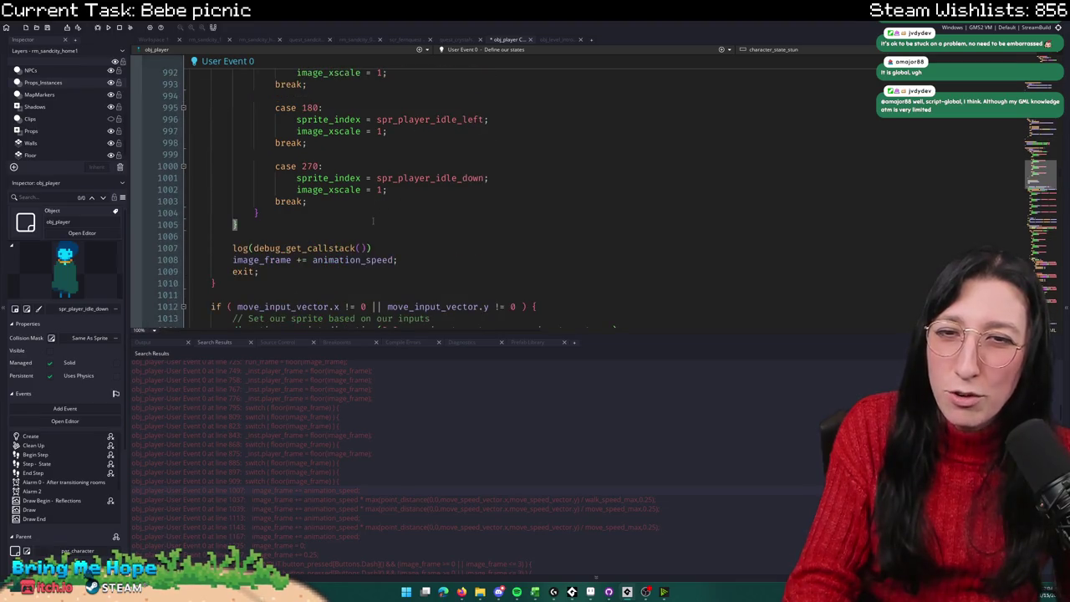
{"action": "scroll", "coordinate": [374, 220], "scroll_direction": "down", "scroll_amount": 2}
{"action": "scroll", "coordinate": [402, 171], "scroll_direction": "down", "scroll_amount": 2}
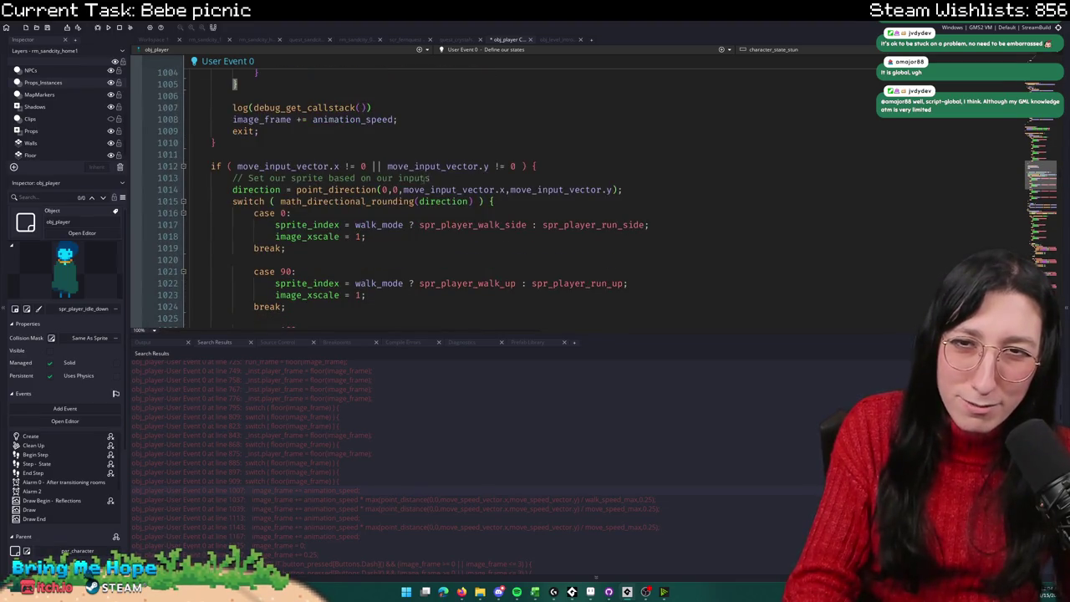
{"action": "scroll", "coordinate": [413, 120], "scroll_direction": "up", "scroll_amount": 8}
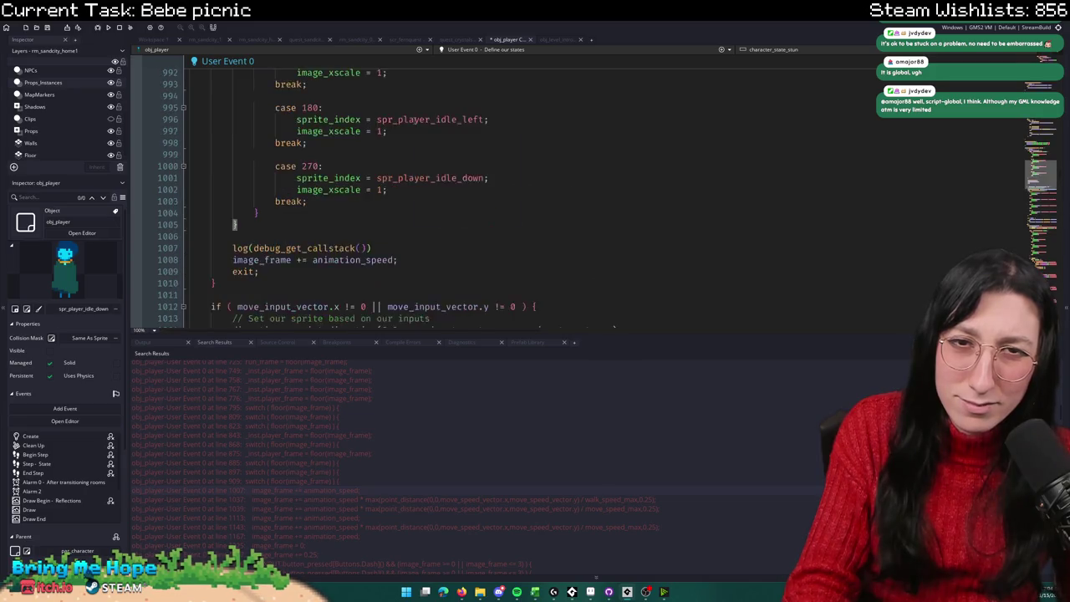
{"action": "scroll", "coordinate": [369, 202], "scroll_direction": "down", "scroll_amount": 2}
{"action": "scroll", "coordinate": [368, 202], "scroll_direction": "up", "scroll_amount": 2}
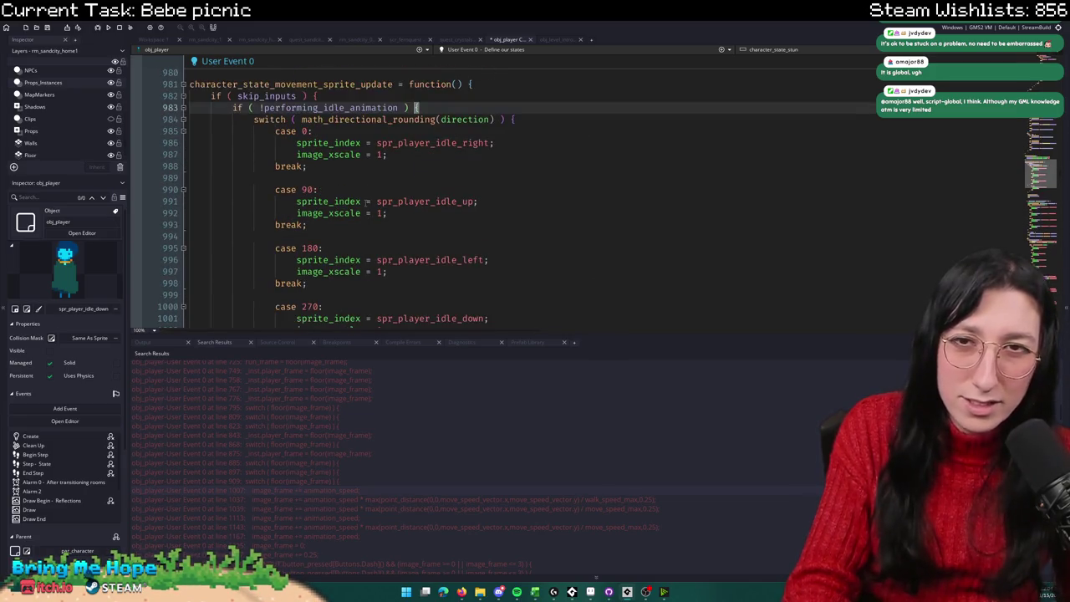
{"action": "scroll", "coordinate": [383, 165], "scroll_direction": "down", "scroll_amount": 8}
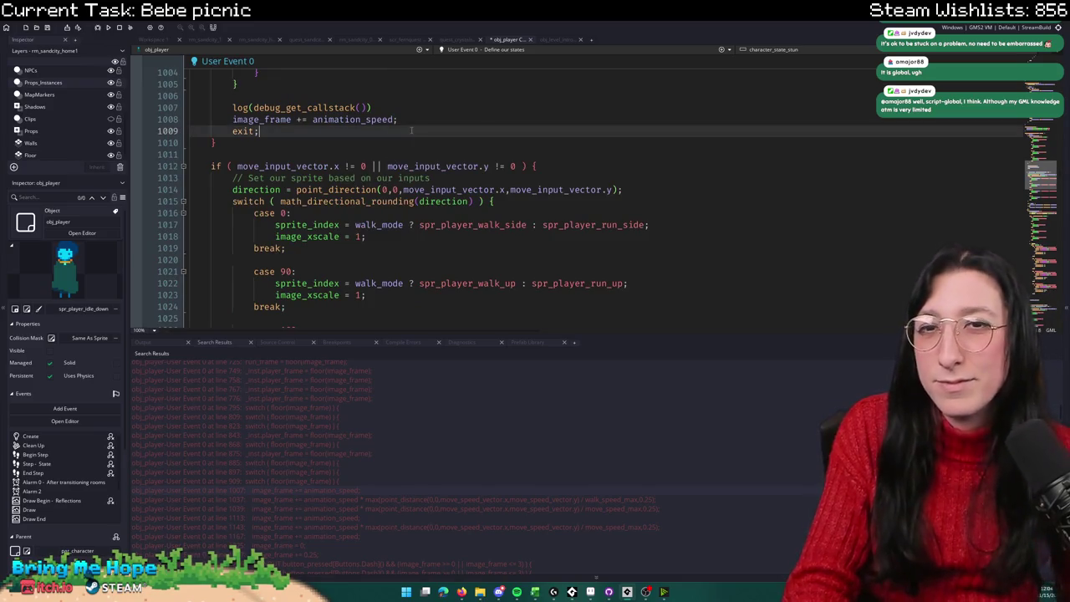
{"action": "left_click_drag", "start_coordinate": [371, 107], "coordinate": [232, 107]}
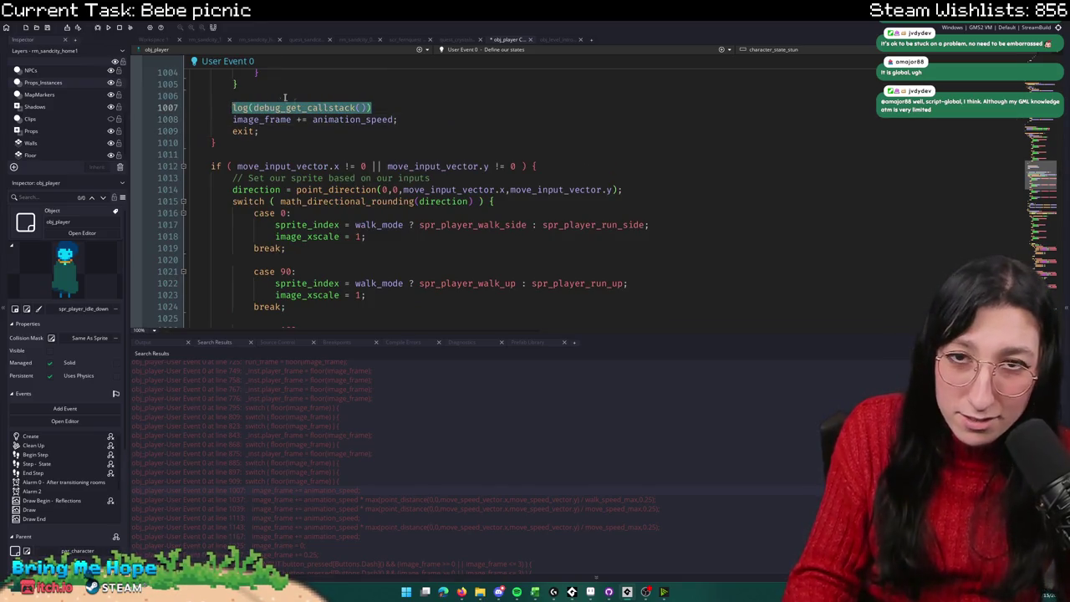
{"action": "left_click", "coordinate": [255, 107]}
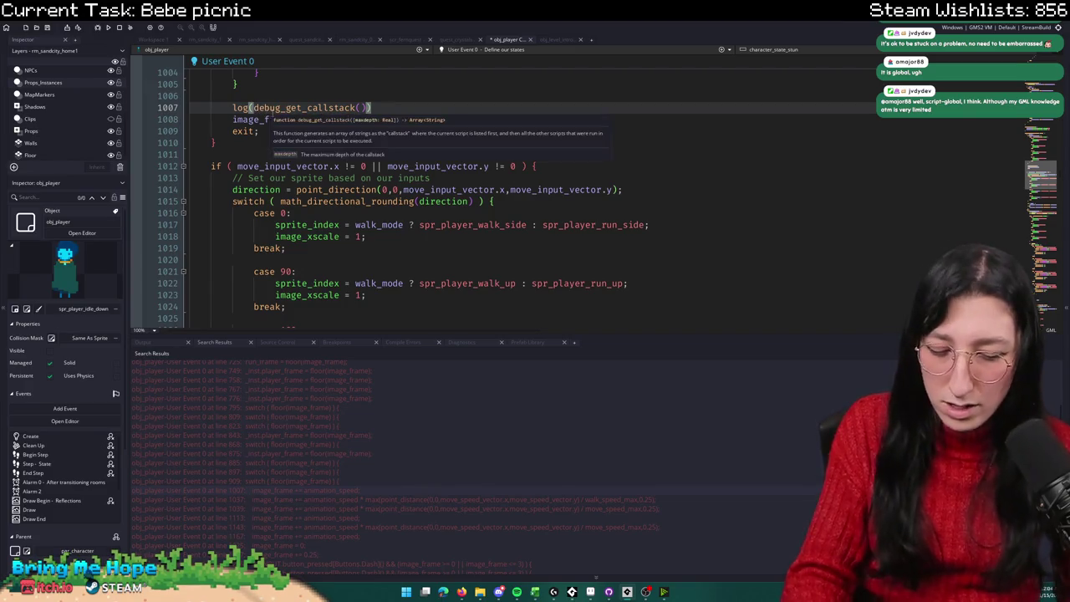
{"action": "type", "text": "["}
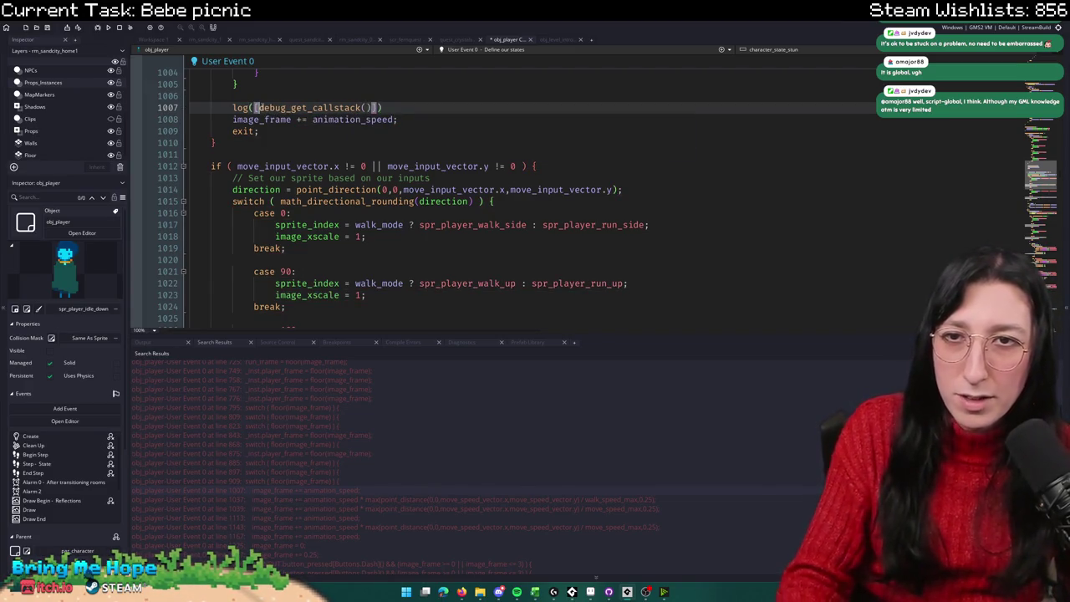
{"action": "key", "text": "End"}
{"action": "key", "text": "Left"}
{"action": "type", "text": "]peepee\""}
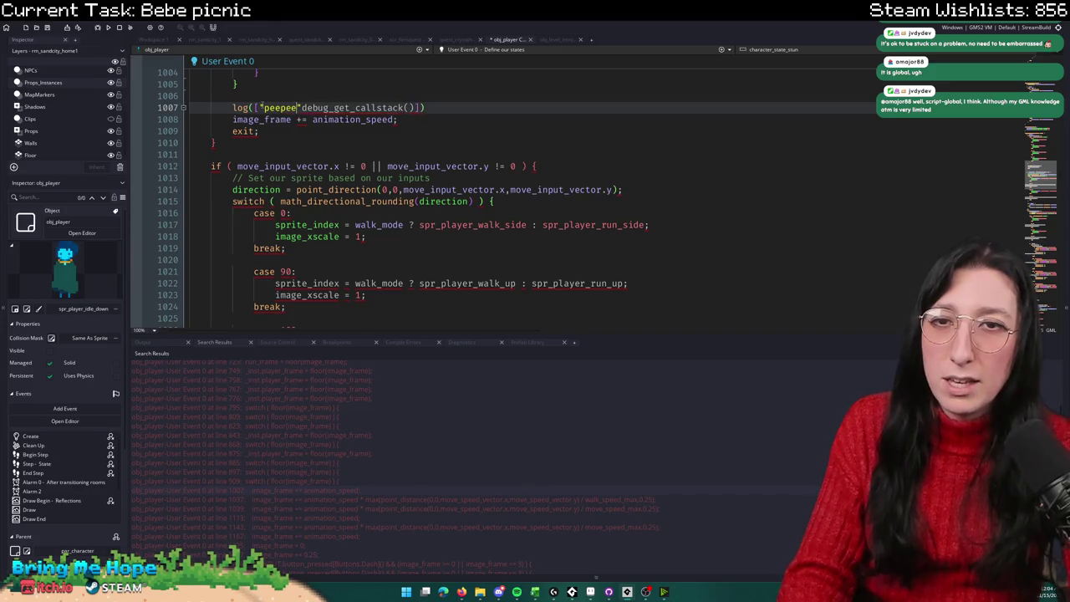
{"action": "type", "text": ","}
{"action": "key", "text": "End"}
{"action": "type", "text": ";"}
{"action": "key", "text": "shift+Home"}
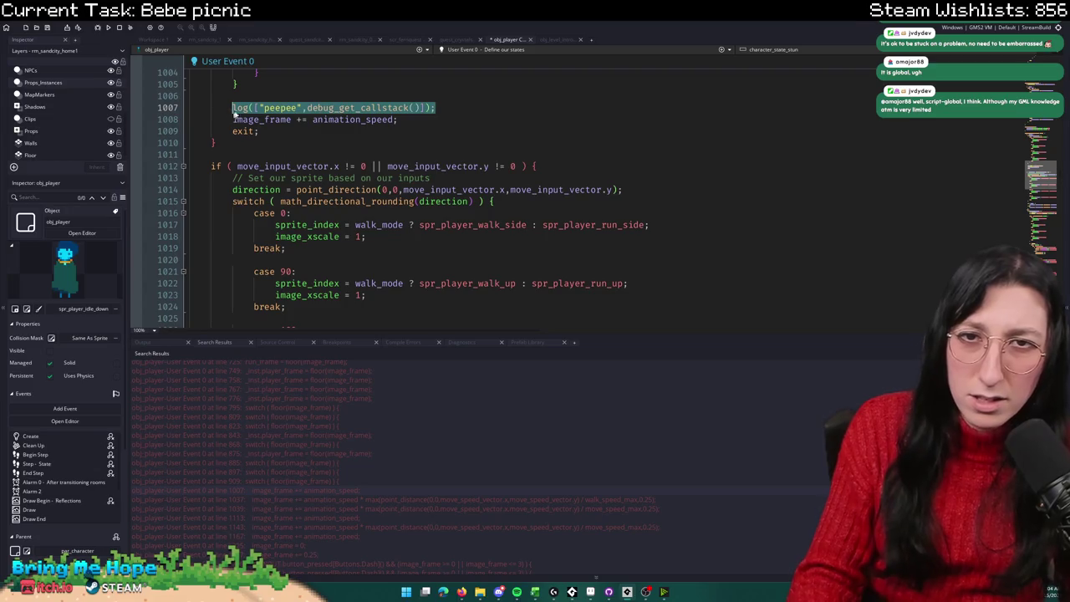
{"action": "left_click", "coordinate": [400, 516]}
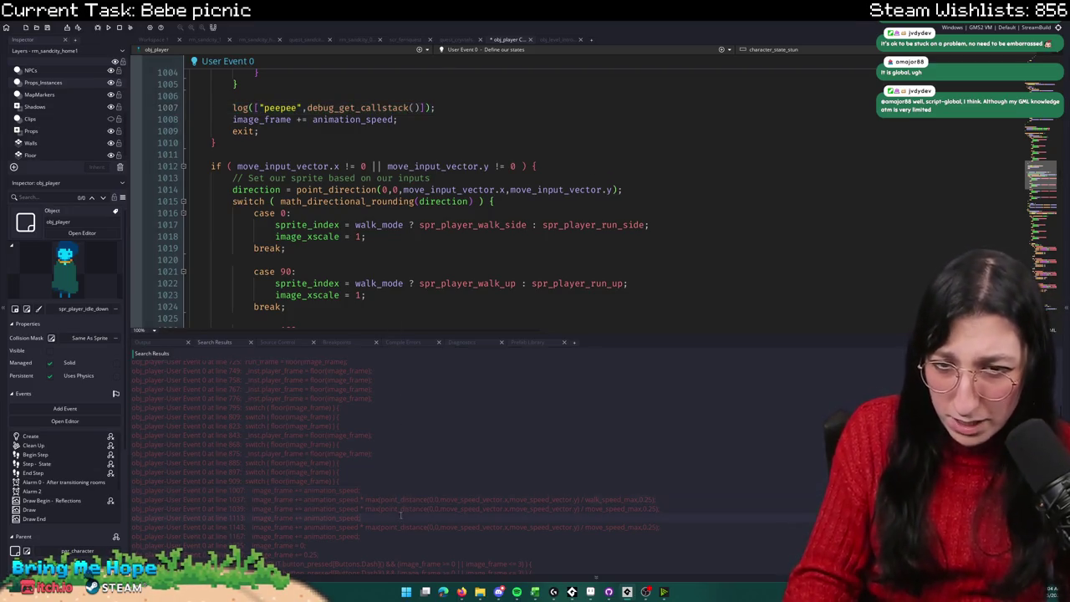
Step: Jump to the image_frame match at line 1113 and place the cursor at line 1115
{"action": "double_click", "coordinate": [383, 520]}
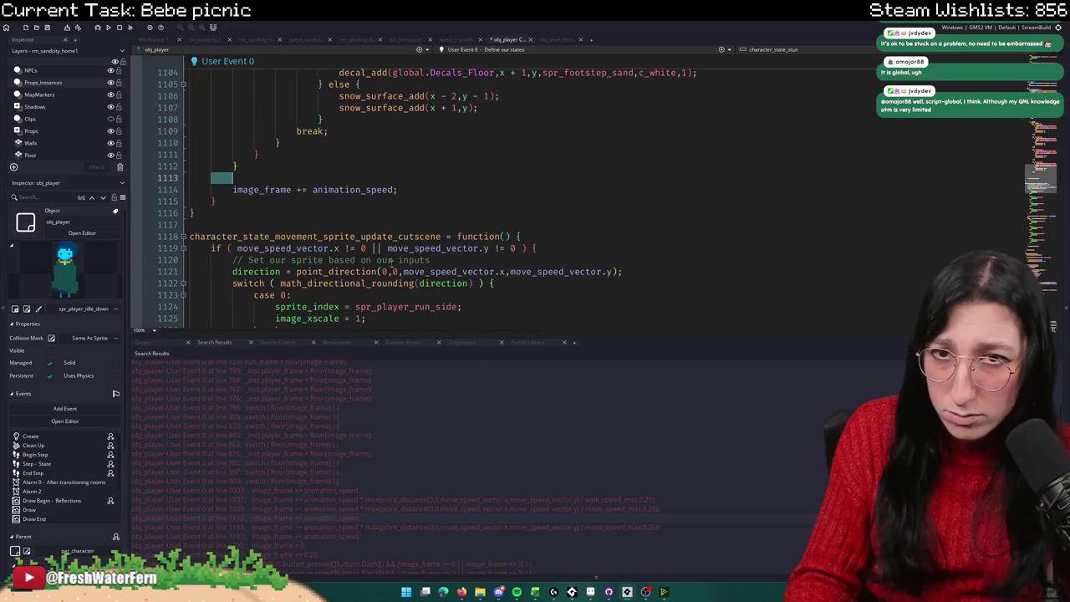
{"action": "scroll", "coordinate": [393, 262], "scroll_direction": "up", "scroll_amount": 10}
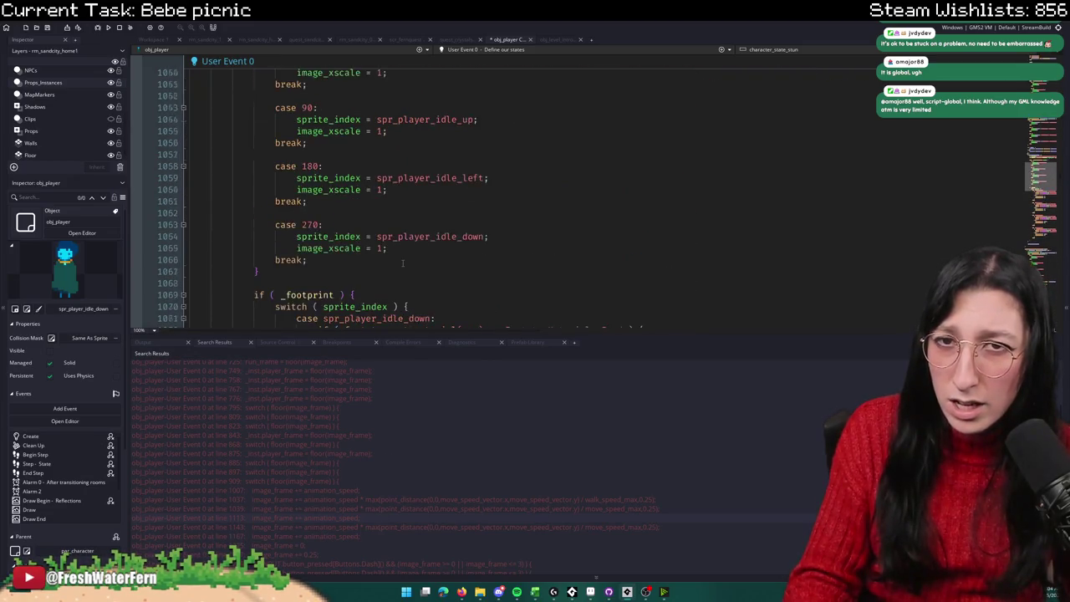
{"action": "scroll", "coordinate": [337, 272], "scroll_direction": "down", "scroll_amount": 15}
{"action": "left_click", "coordinate": [212, 131]}
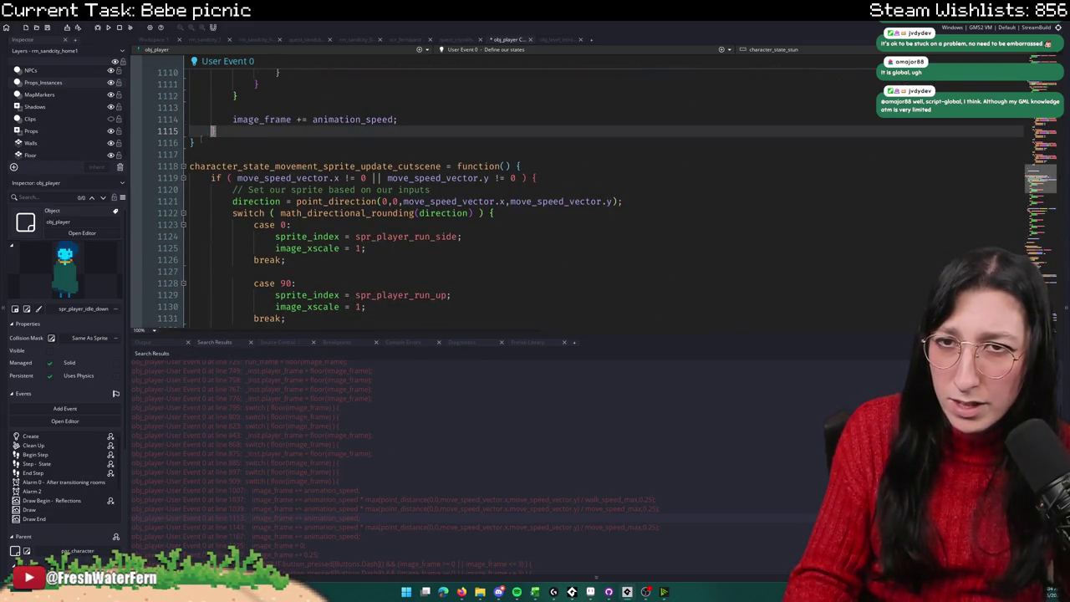
Step: Highlight move_speed_vector uses and select the character_state_movement_sprite_update_cutscene name
{"action": "scroll", "coordinate": [187, 146], "scroll_direction": "up", "scroll_amount": 20}
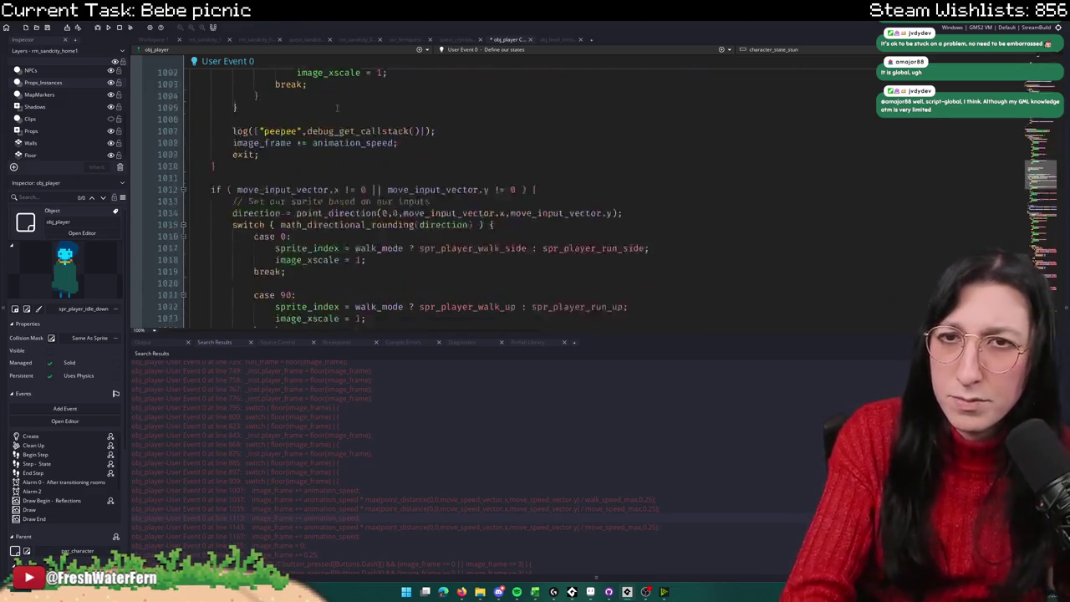
{"action": "scroll", "coordinate": [344, 100], "scroll_direction": "down", "scroll_amount": 18}
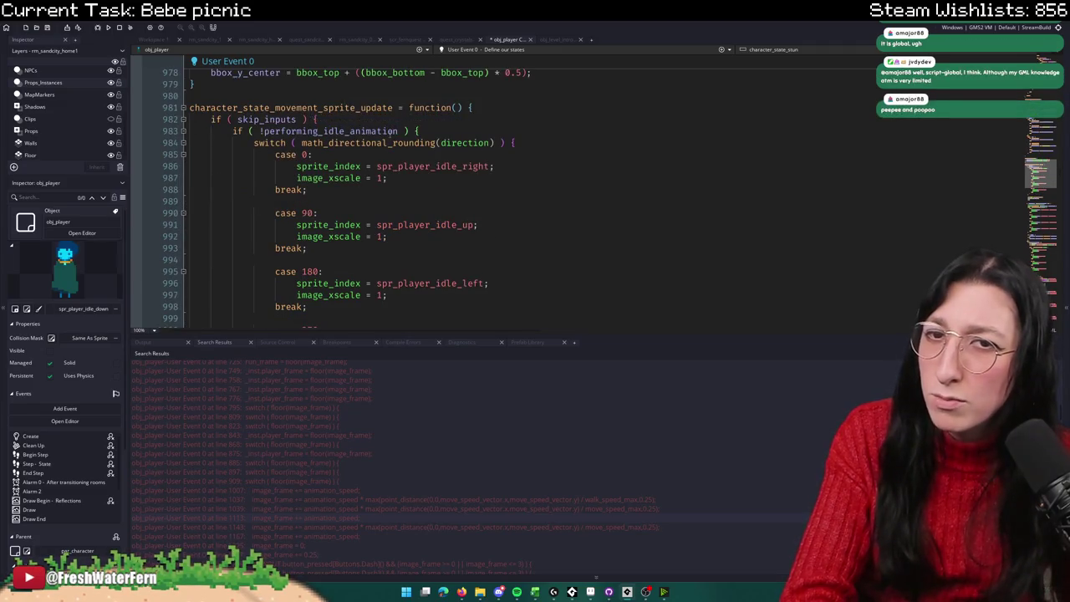
{"action": "scroll", "coordinate": [380, 132], "scroll_direction": "down", "scroll_amount": 2}
{"action": "scroll", "coordinate": [381, 132], "scroll_direction": "up", "scroll_amount": 2}
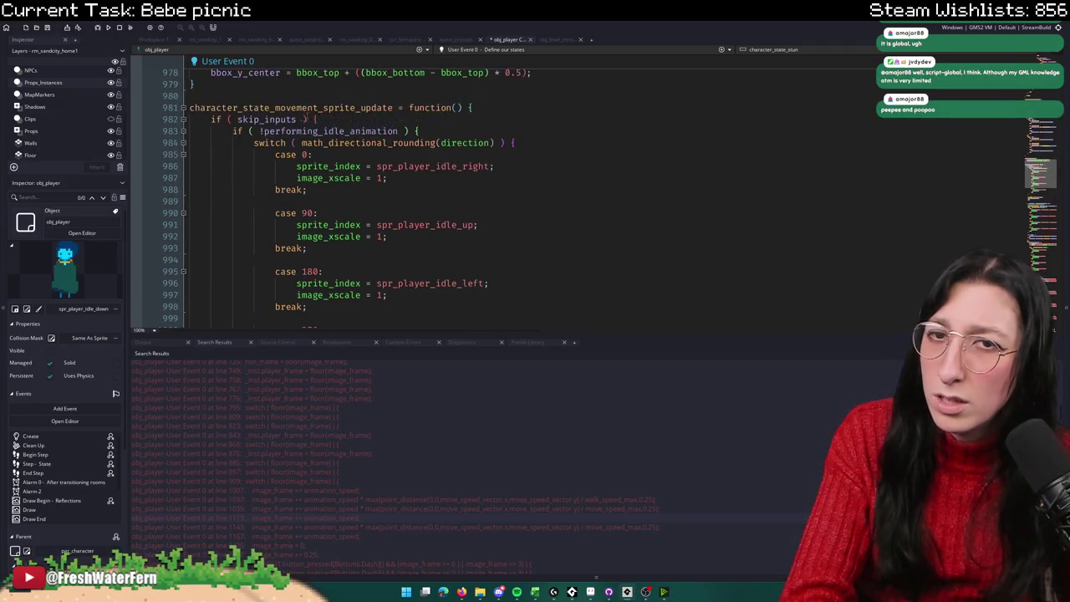
{"action": "scroll", "coordinate": [213, 166], "scroll_direction": "down", "scroll_amount": 8}
{"action": "scroll", "coordinate": [213, 166], "scroll_direction": "down", "scroll_amount": 20}
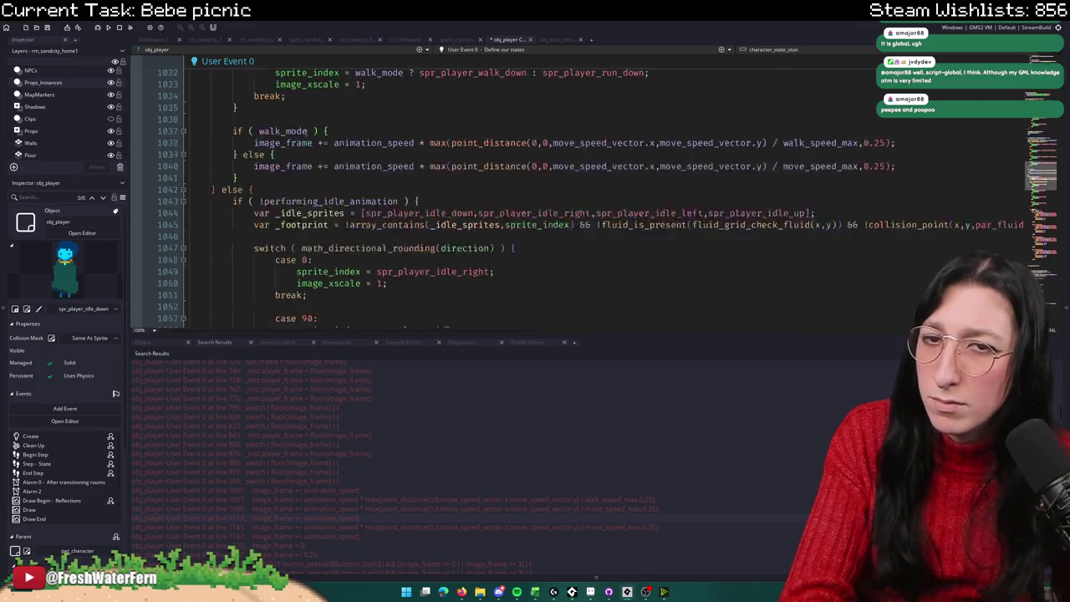
{"action": "scroll", "coordinate": [306, 131], "scroll_direction": "down", "scroll_amount": 12}
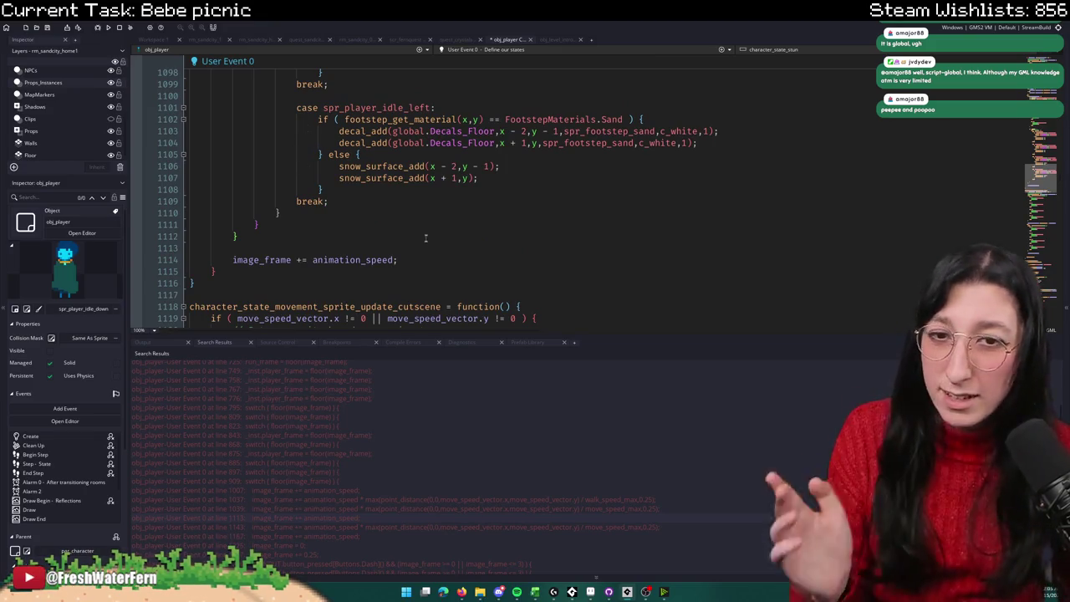
{"action": "scroll", "coordinate": [429, 260], "scroll_direction": "down", "scroll_amount": 2}
{"action": "scroll", "coordinate": [430, 260], "scroll_direction": "down", "scroll_amount": 2}
{"action": "left_click", "coordinate": [409, 178]}
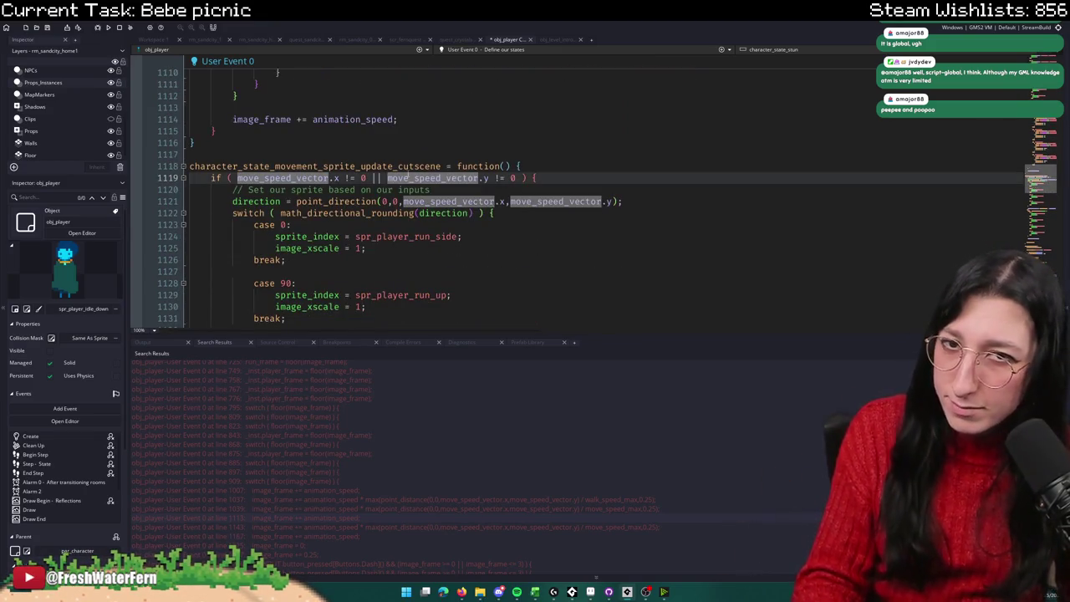
{"action": "double_click", "coordinate": [408, 166]}
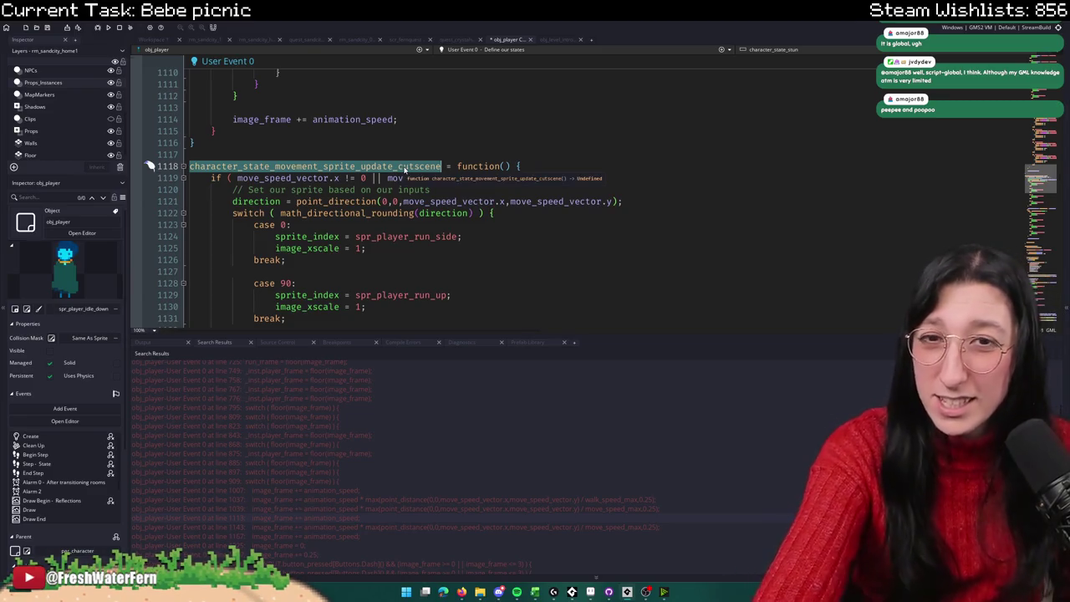
{"action": "scroll", "coordinate": [446, 196], "scroll_direction": "down", "scroll_amount": 2}
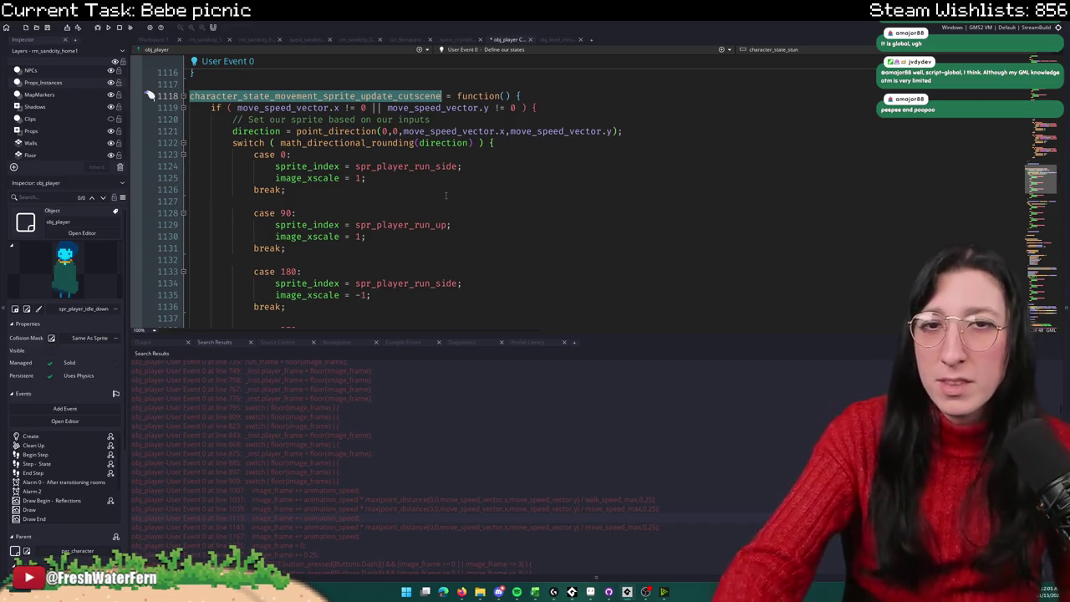
Step: Undo the accidental '655' replacement of the function name
{"action": "type", "text": "655"}
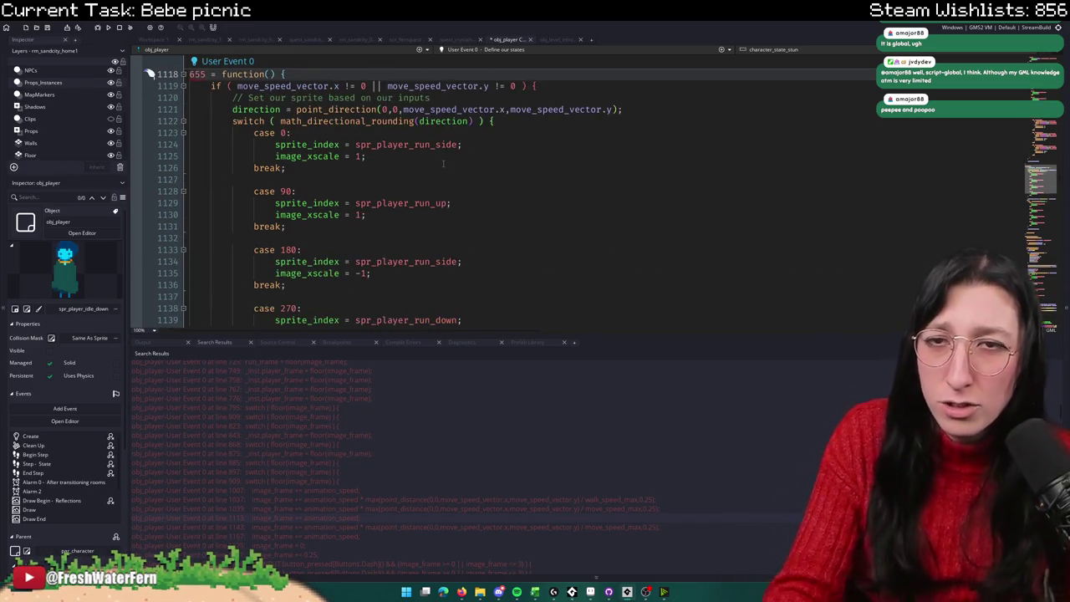
{"action": "key", "text": "ctrl+z"}
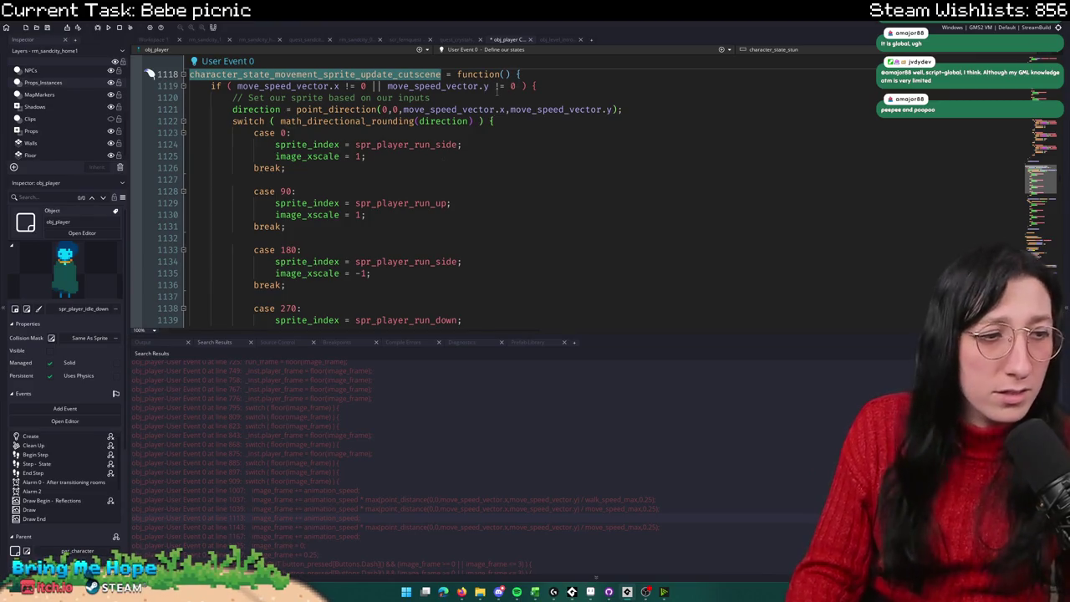
{"action": "left_click_drag", "start_coordinate": [494, 86], "coordinate": [497, 95]}
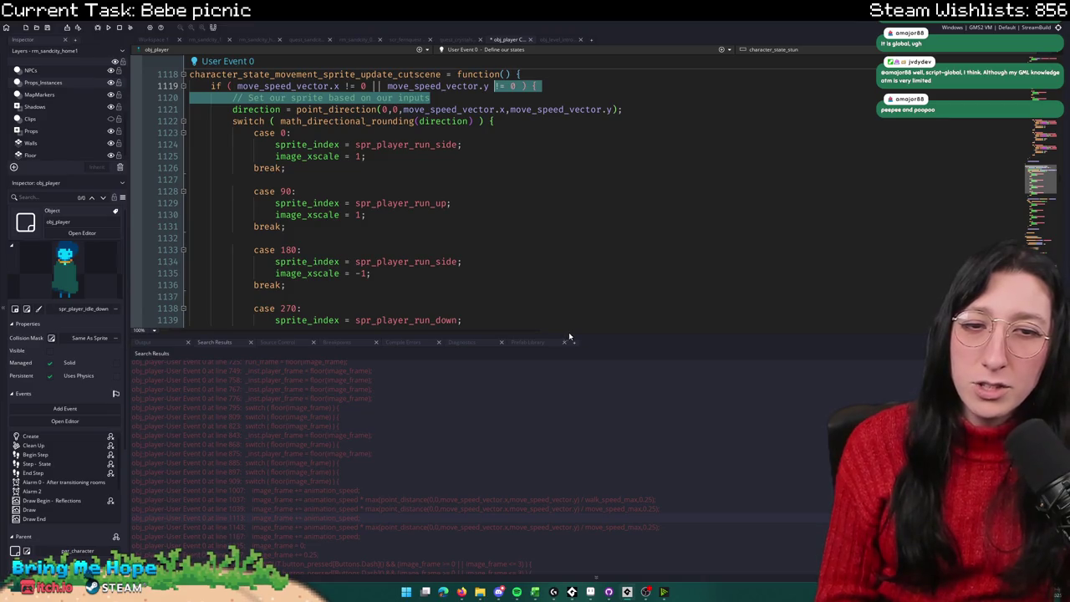
Step: Enlarge the code editor and paste the peepee callstack log line after line 1168
{"action": "left_click_drag", "start_coordinate": [569, 336], "coordinate": [571, 387]}
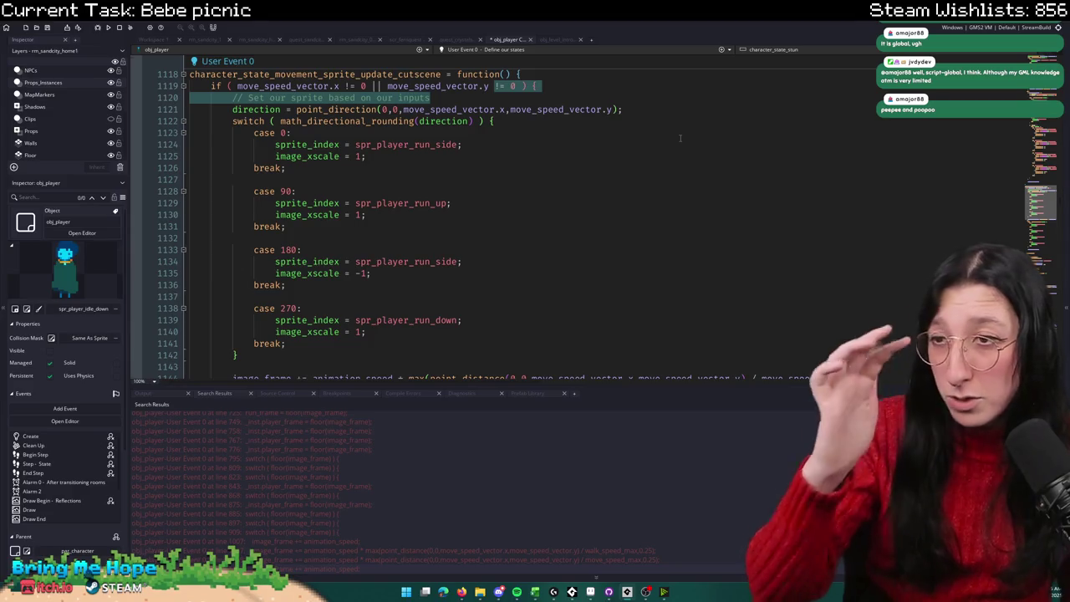
{"action": "scroll", "coordinate": [631, 209], "scroll_direction": "down", "scroll_amount": 4}
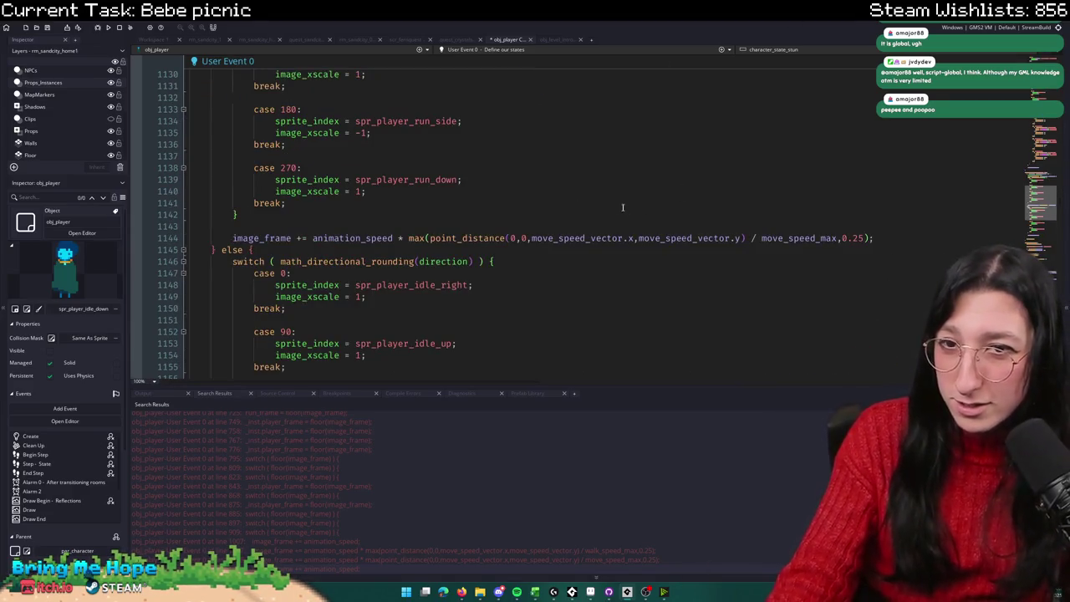
{"action": "scroll", "coordinate": [542, 246], "scroll_direction": "down", "scroll_amount": 10}
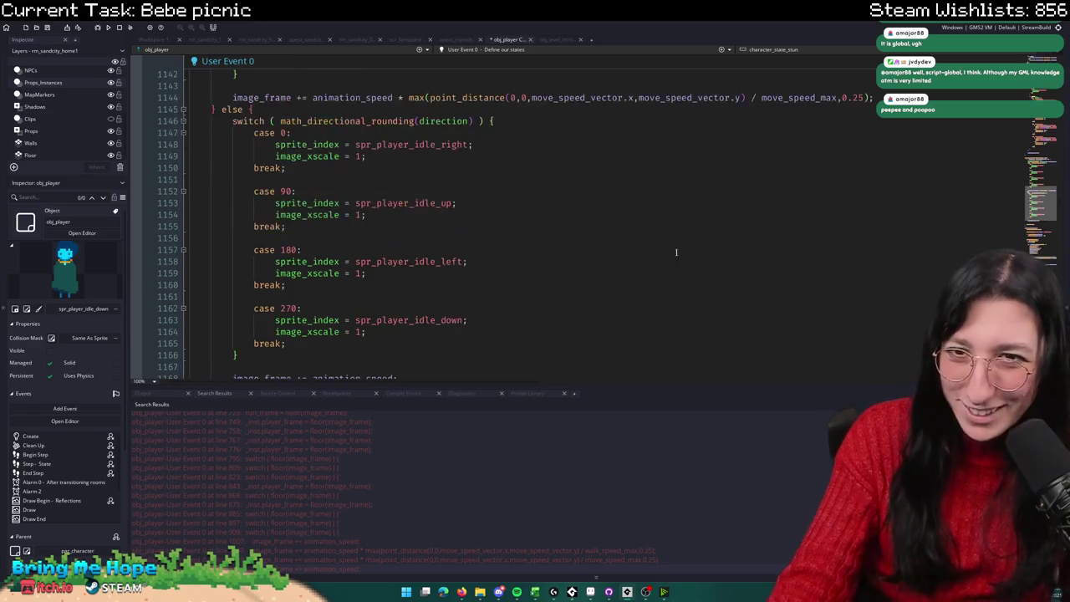
{"action": "left_click", "coordinate": [458, 167]}
{"action": "key", "text": "Return"}
{"action": "key", "text": "ctrl+v"}
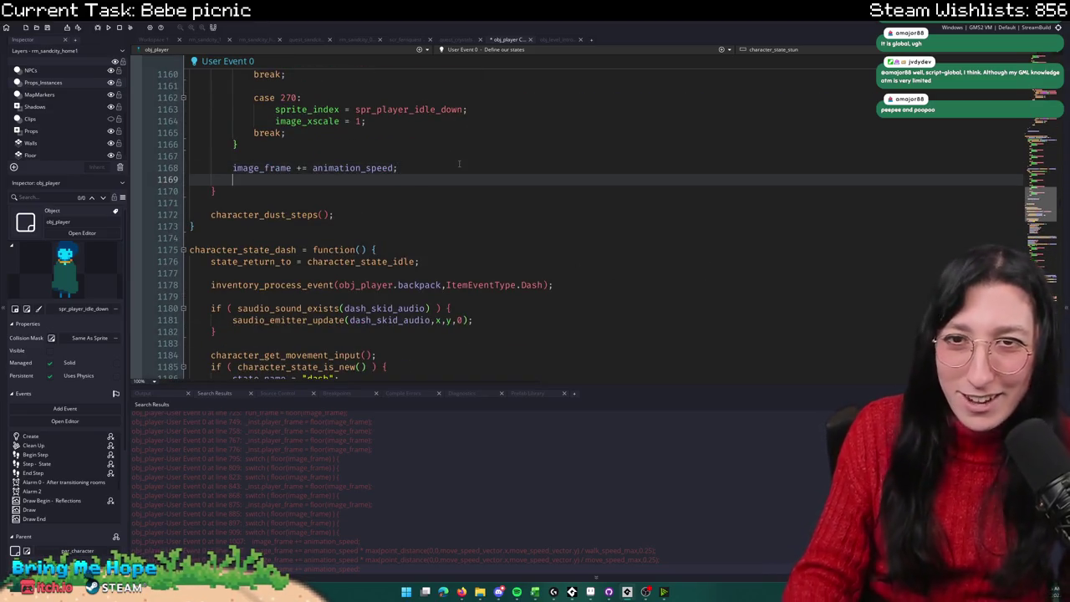
Step: Review the image_frame search matches near line 1168 and in the dash code
{"action": "scroll", "coordinate": [310, 526], "scroll_direction": "down", "scroll_amount": 1}
{"action": "scroll", "coordinate": [310, 527], "scroll_direction": "down", "scroll_amount": 1}
{"action": "left_click", "coordinate": [380, 545]}
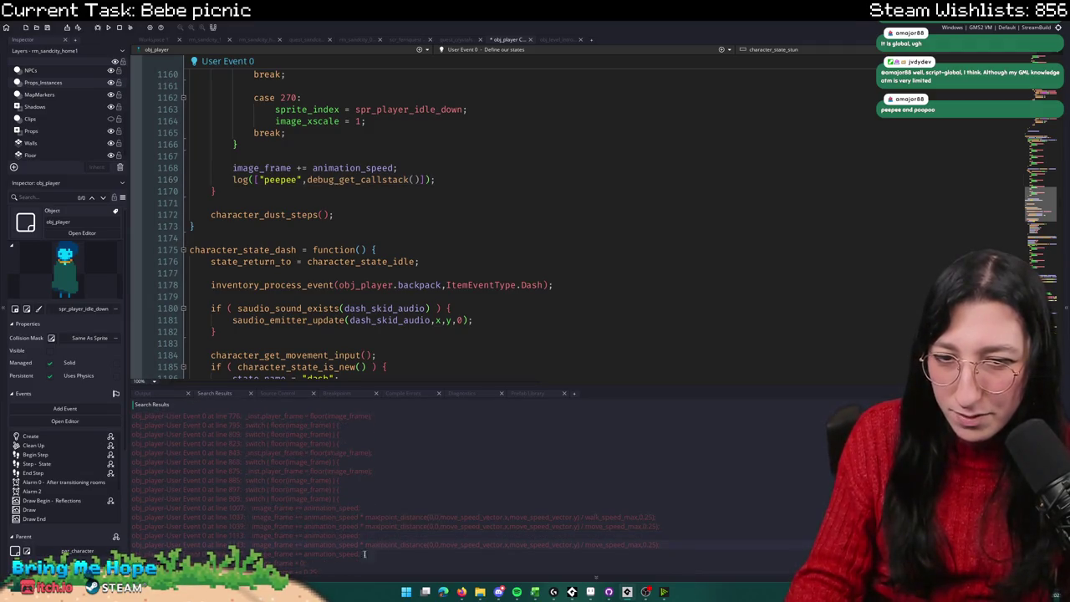
{"action": "double_click", "coordinate": [374, 553]}
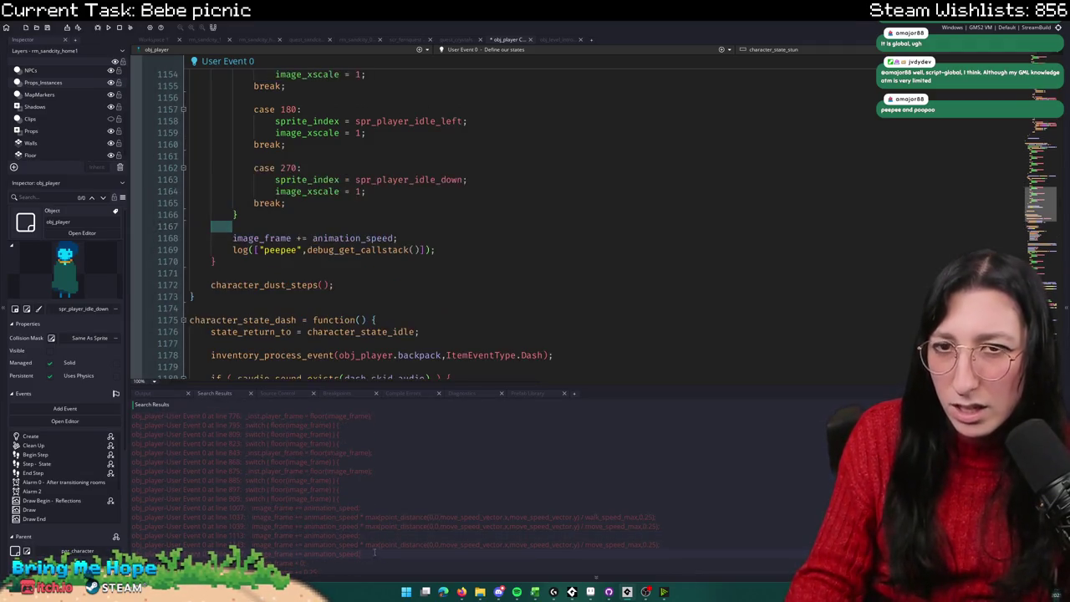
{"action": "scroll", "coordinate": [332, 533], "scroll_direction": "down", "scroll_amount": 2}
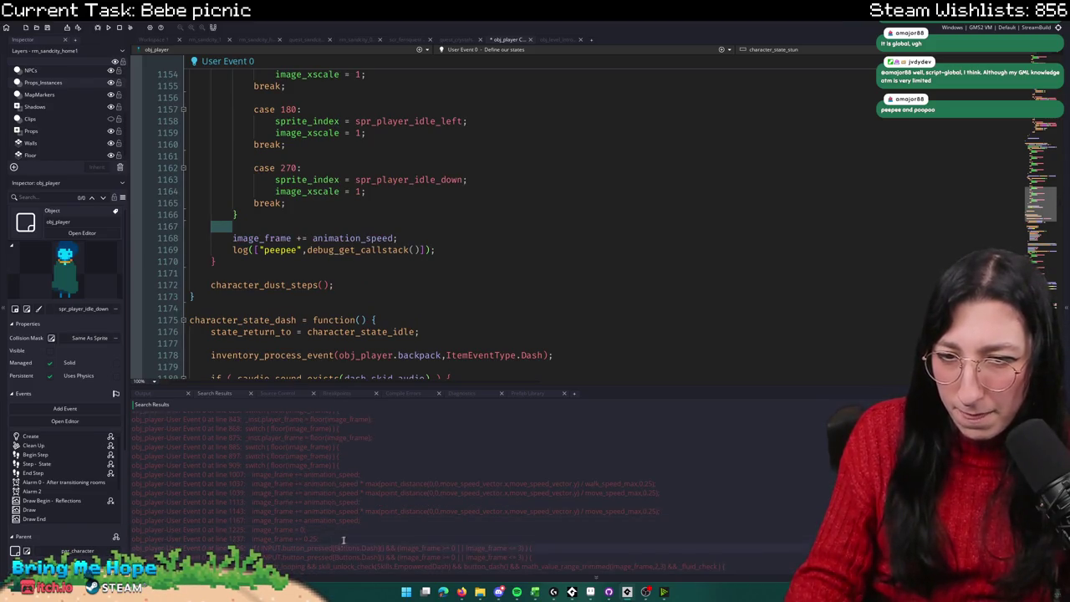
{"action": "double_click", "coordinate": [345, 538]}
{"action": "scroll", "coordinate": [419, 155], "scroll_direction": "up", "scroll_amount": 10}
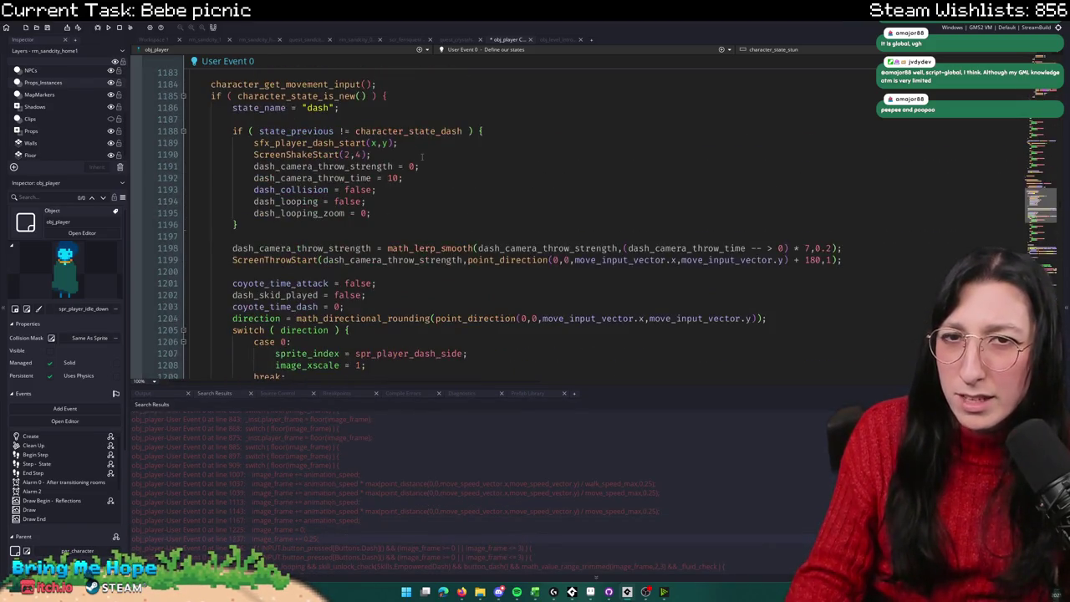
{"action": "scroll", "coordinate": [470, 74], "scroll_direction": "up", "scroll_amount": 5}
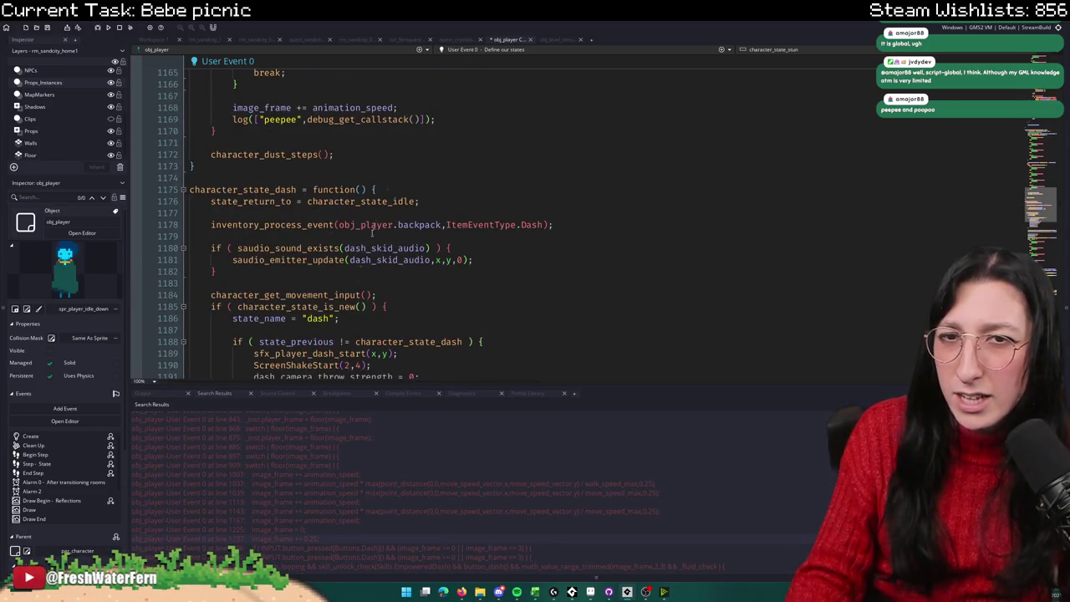
{"action": "scroll", "coordinate": [306, 517], "scroll_direction": "down", "scroll_amount": 2}
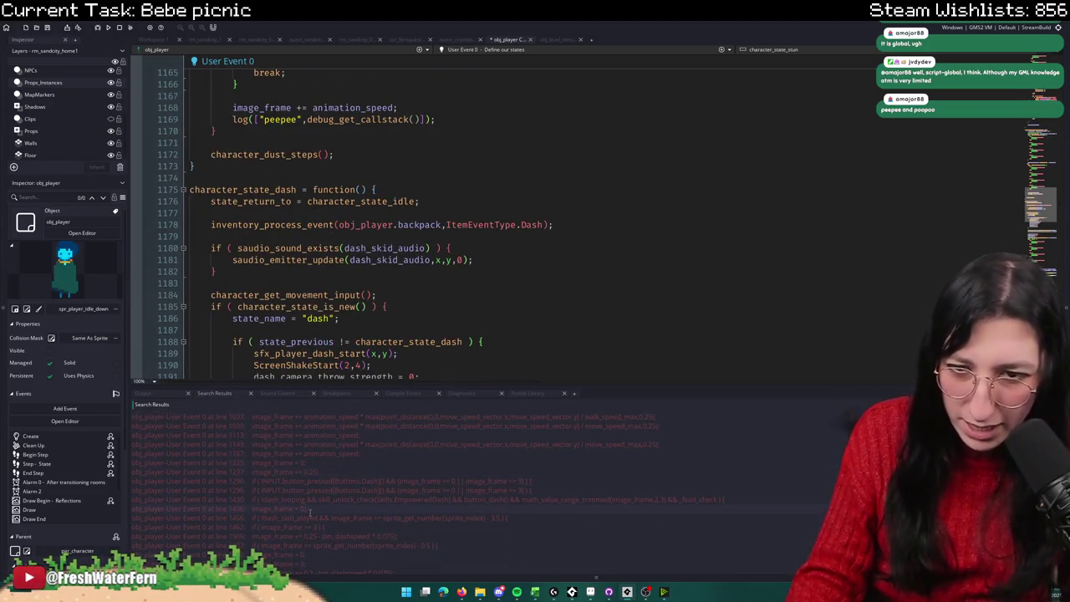
Step: Inspect the image_frame matches near lines 1436, 1505, 1669 and the dash code
{"action": "double_click", "coordinate": [309, 510]}
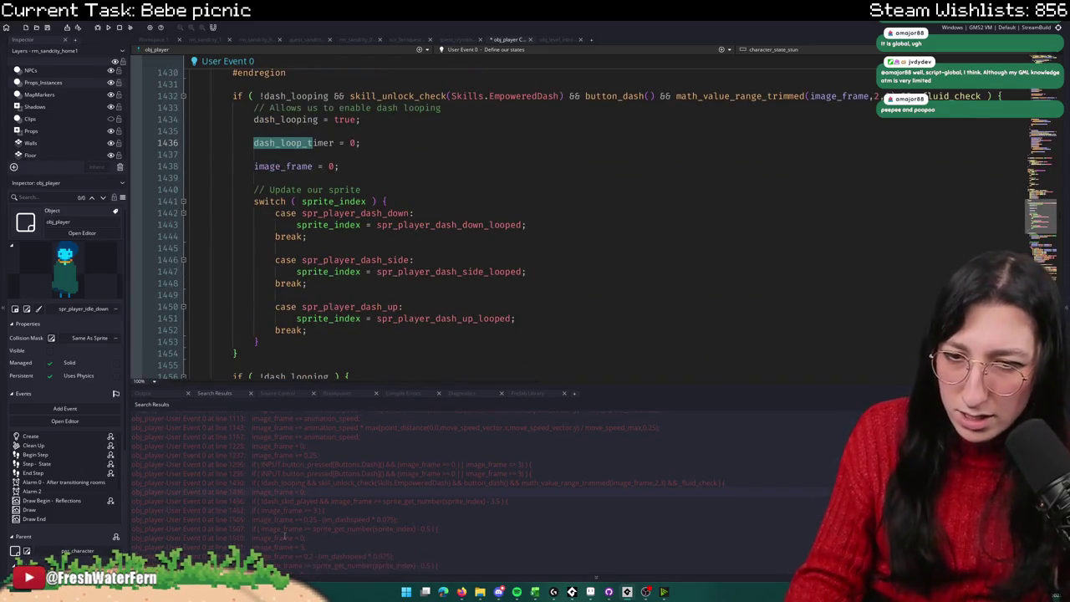
{"action": "double_click", "coordinate": [353, 520]}
{"action": "scroll", "coordinate": [351, 528], "scroll_direction": "down", "scroll_amount": 1}
{"action": "scroll", "coordinate": [344, 534], "scroll_direction": "down", "scroll_amount": 1}
{"action": "scroll", "coordinate": [319, 525], "scroll_direction": "down", "scroll_amount": 1}
{"action": "scroll", "coordinate": [317, 510], "scroll_direction": "down", "scroll_amount": 1}
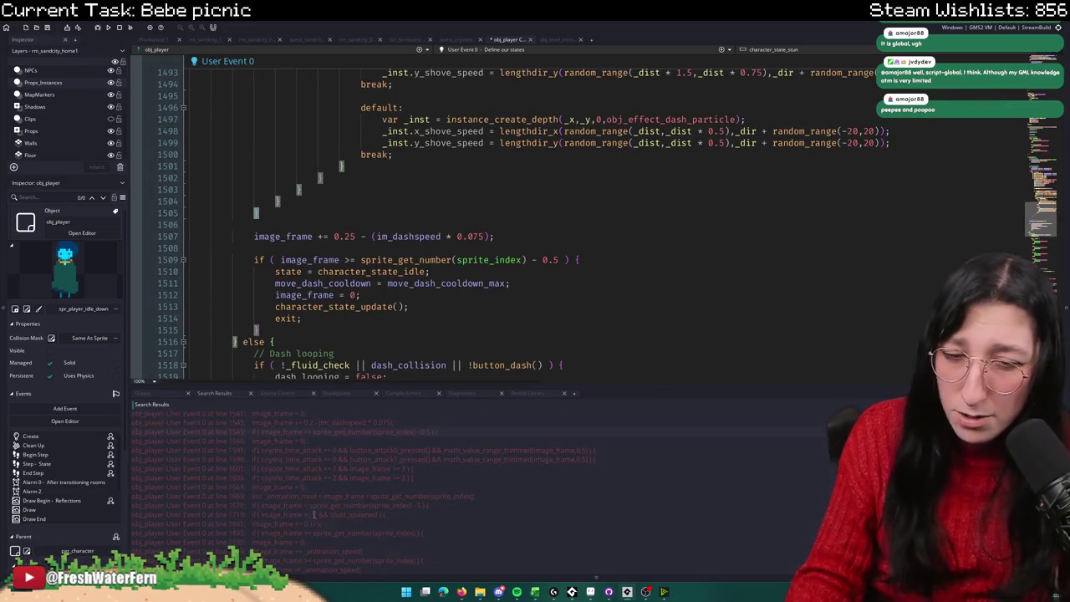
{"action": "double_click", "coordinate": [279, 496]}
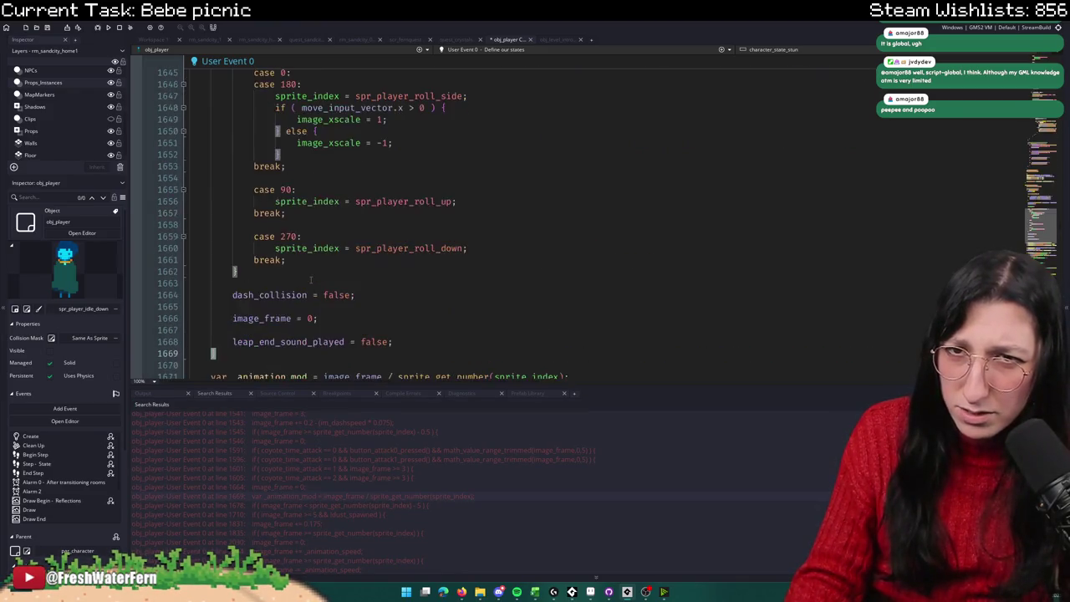
{"action": "scroll", "coordinate": [285, 452], "scroll_direction": "down", "scroll_amount": 2}
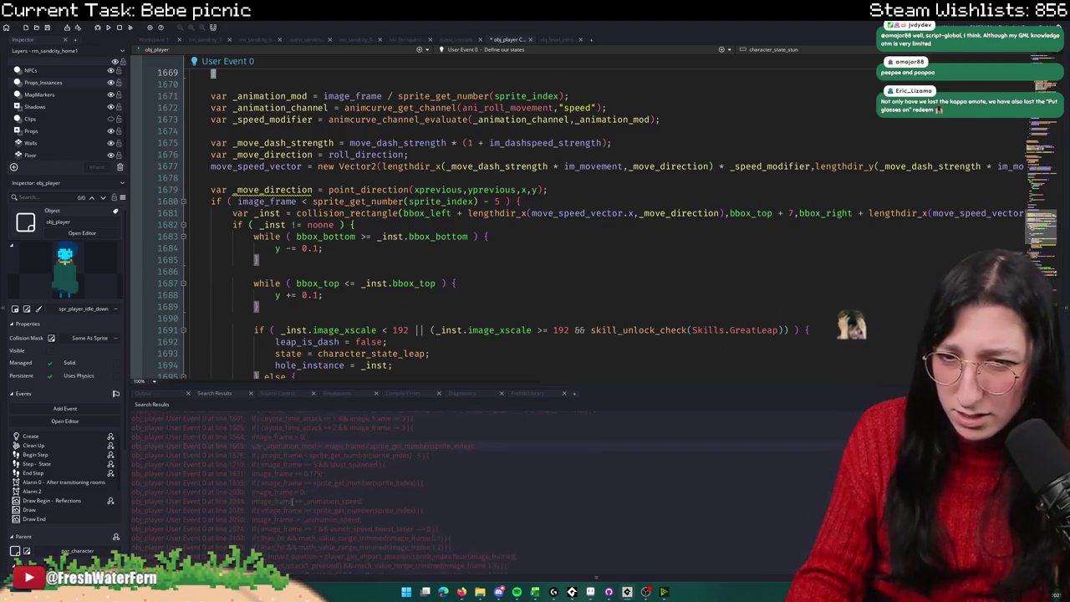
{"action": "double_click", "coordinate": [316, 472]}
{"action": "scroll", "coordinate": [366, 347], "scroll_direction": "up", "scroll_amount": 15}
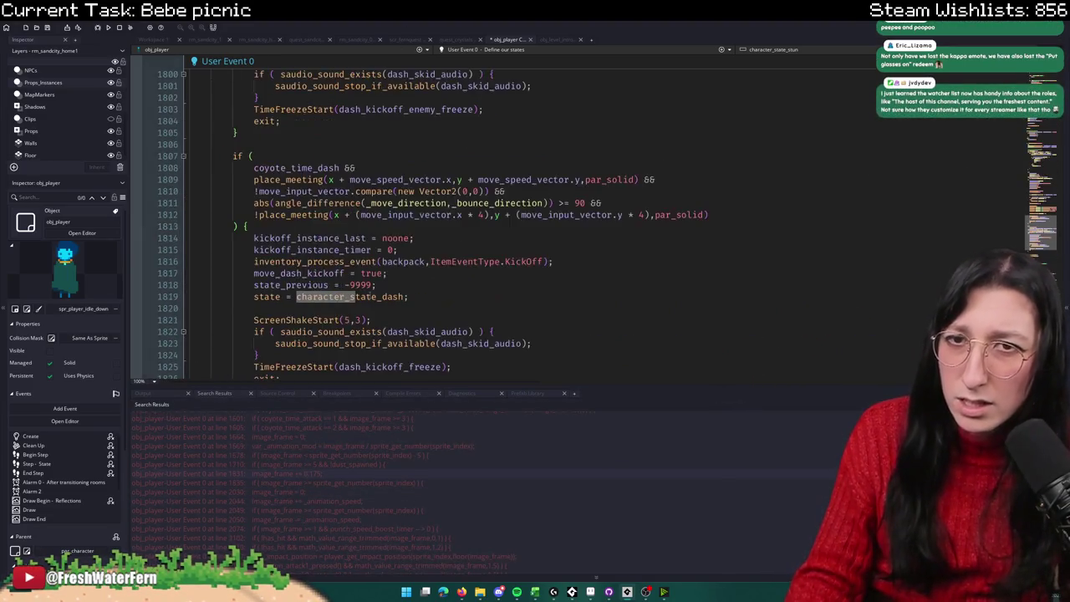
{"action": "scroll", "coordinate": [356, 458], "scroll_direction": "down", "scroll_amount": 5}
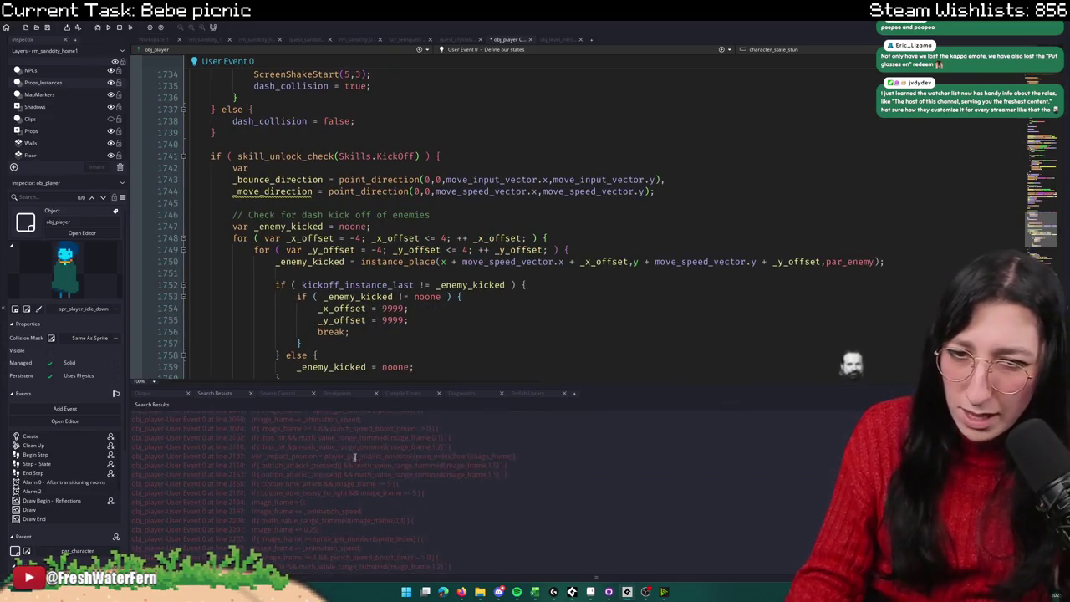
{"action": "scroll", "coordinate": [355, 458], "scroll_direction": "down", "scroll_amount": 5}
{"action": "scroll", "coordinate": [355, 458], "scroll_direction": "down", "scroll_amount": 4}
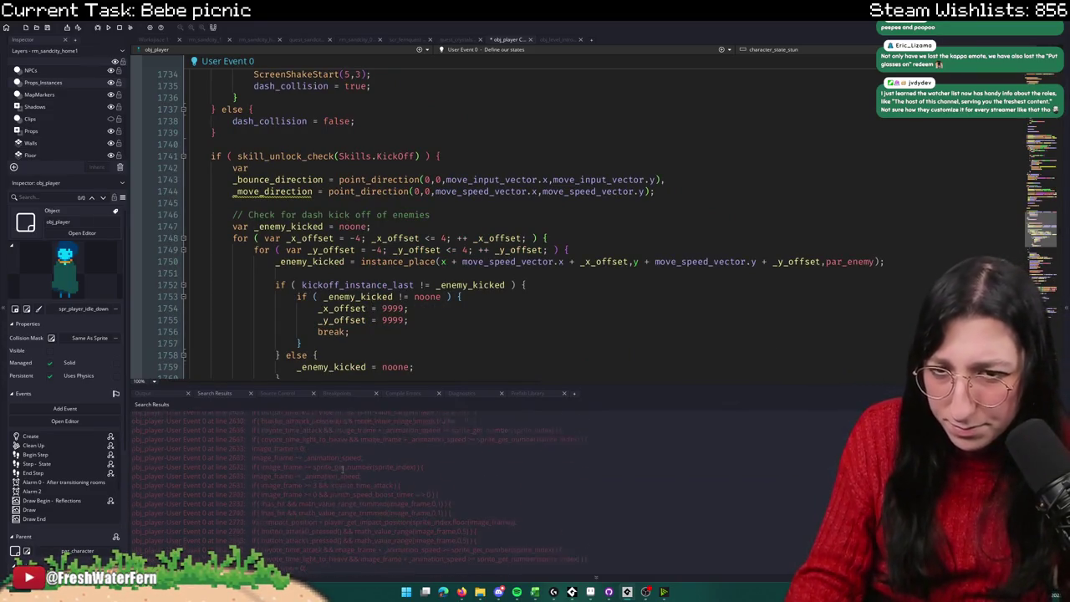
Step: Inspect the image_frame matches at line 2667 and in the punching code
{"action": "double_click", "coordinate": [338, 441]}
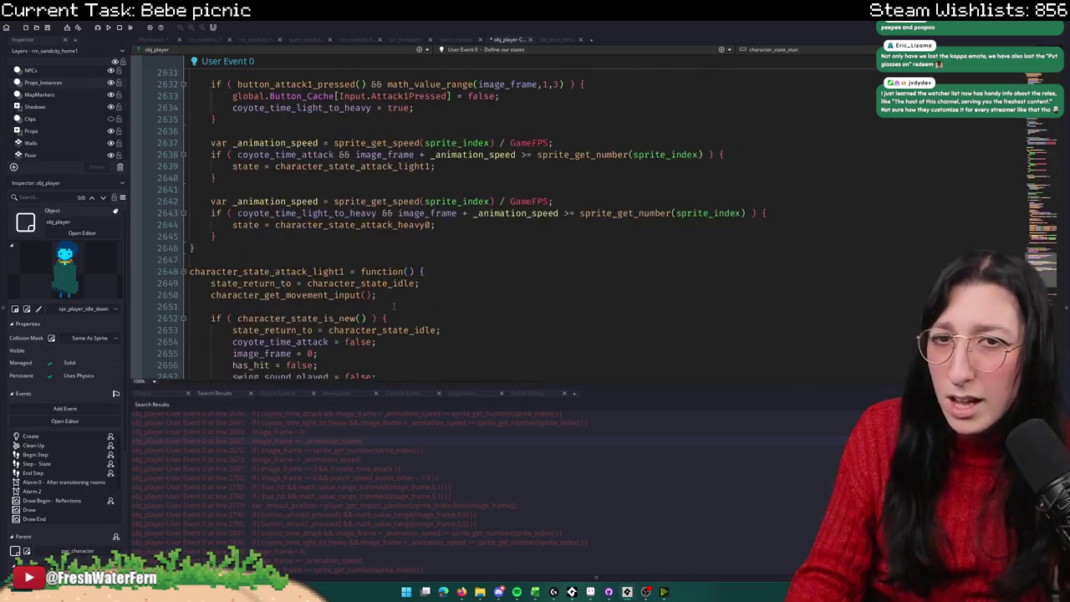
{"action": "scroll", "coordinate": [353, 463], "scroll_direction": "down", "scroll_amount": 10}
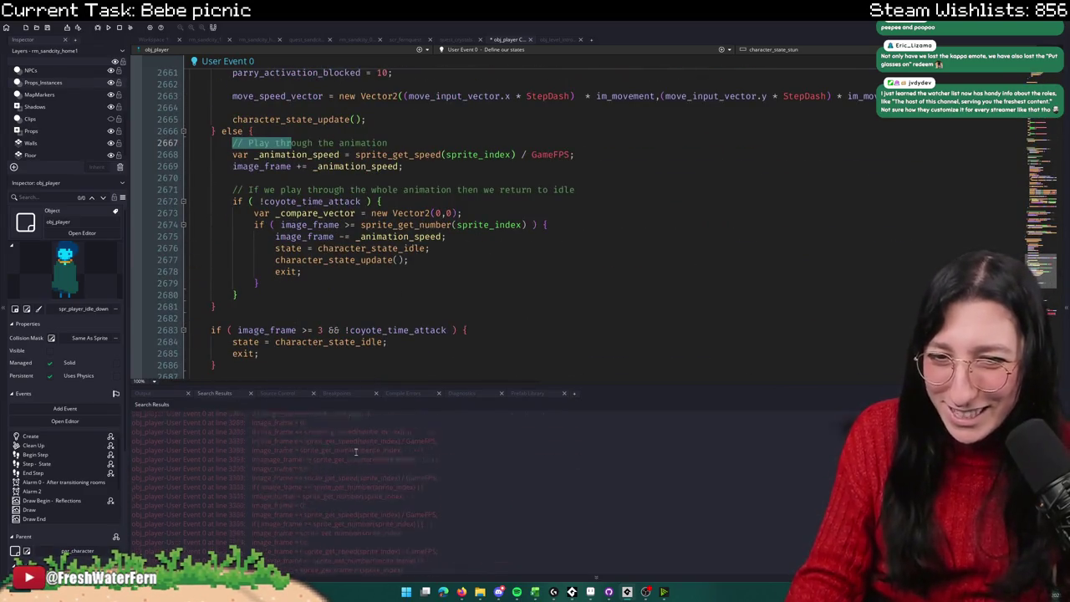
{"action": "scroll", "coordinate": [353, 462], "scroll_direction": "up", "scroll_amount": 2}
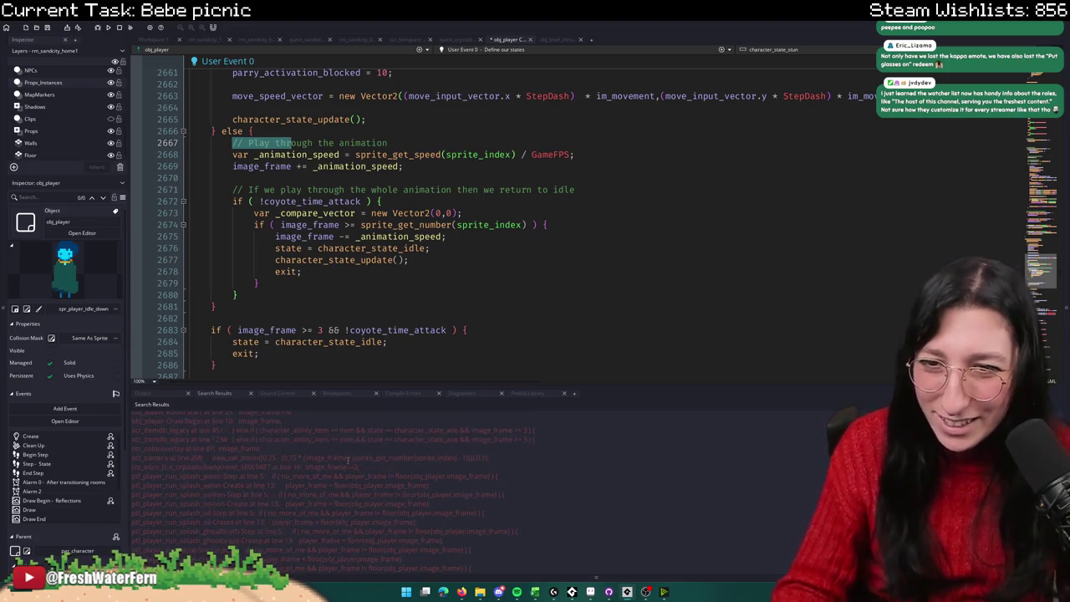
{"action": "scroll", "coordinate": [345, 452], "scroll_direction": "up", "scroll_amount": 5}
{"action": "double_click", "coordinate": [339, 460]}
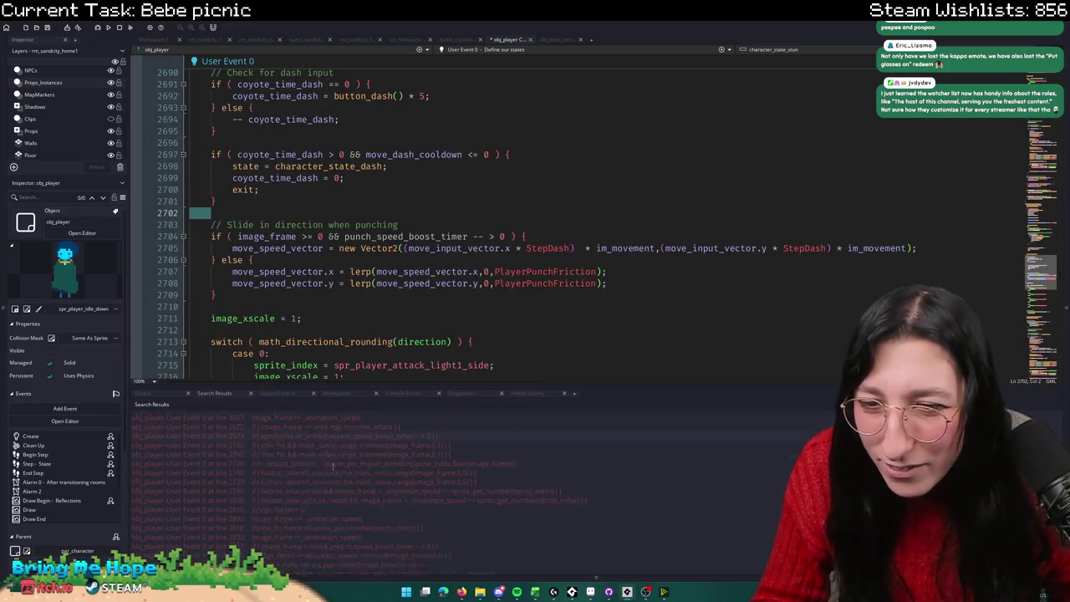
{"action": "scroll", "coordinate": [334, 470], "scroll_direction": "down", "scroll_amount": 5}
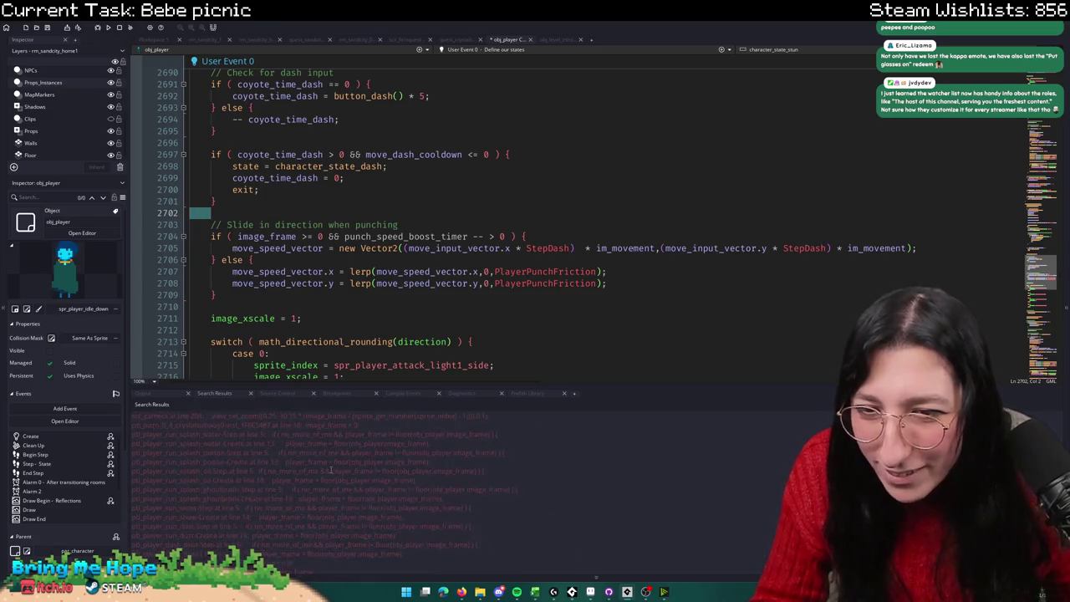
{"action": "scroll", "coordinate": [301, 497], "scroll_direction": "up", "scroll_amount": 5}
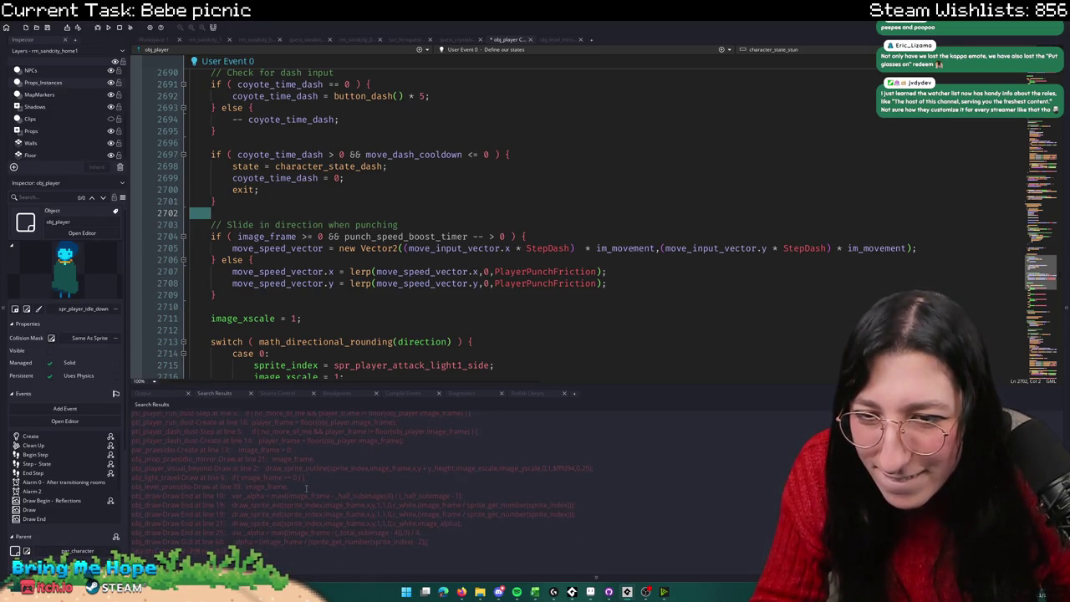
{"action": "scroll", "coordinate": [290, 501], "scroll_direction": "down", "scroll_amount": 5}
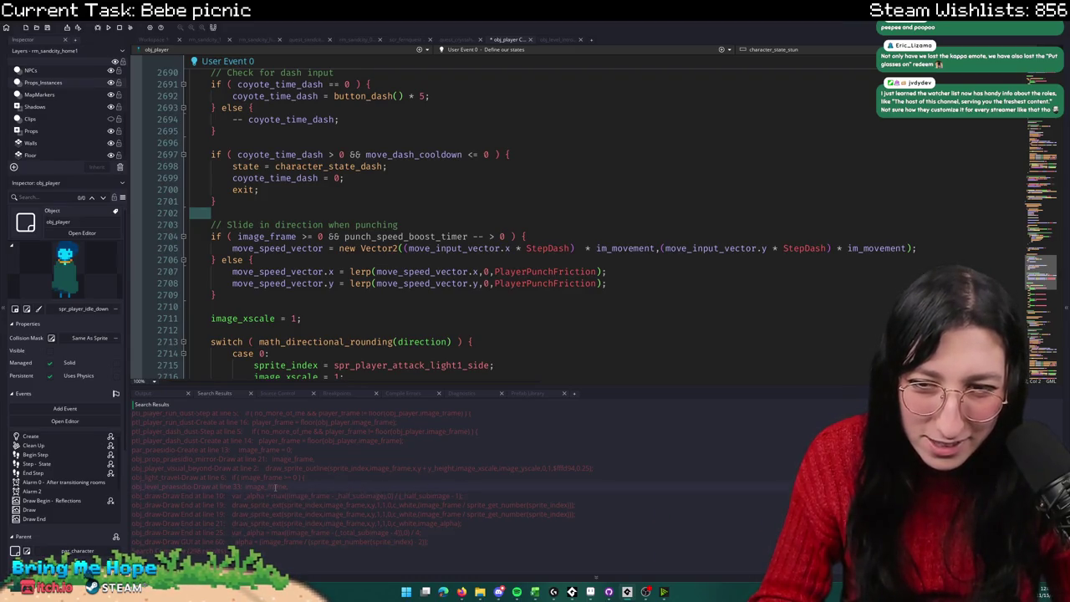
{"action": "scroll", "coordinate": [306, 449], "scroll_direction": "up", "scroll_amount": 5}
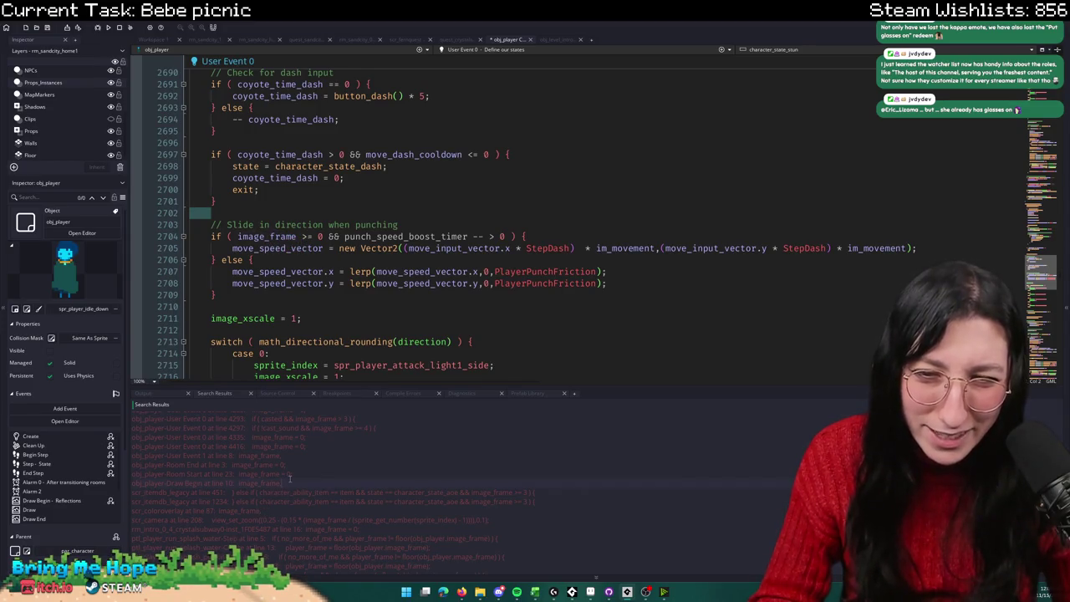
Step: Open the Draw Begin image_frame use, then build and run the game with F5
{"action": "double_click", "coordinate": [290, 481]}
{"action": "scroll", "coordinate": [288, 478], "scroll_direction": "up", "scroll_amount": 3}
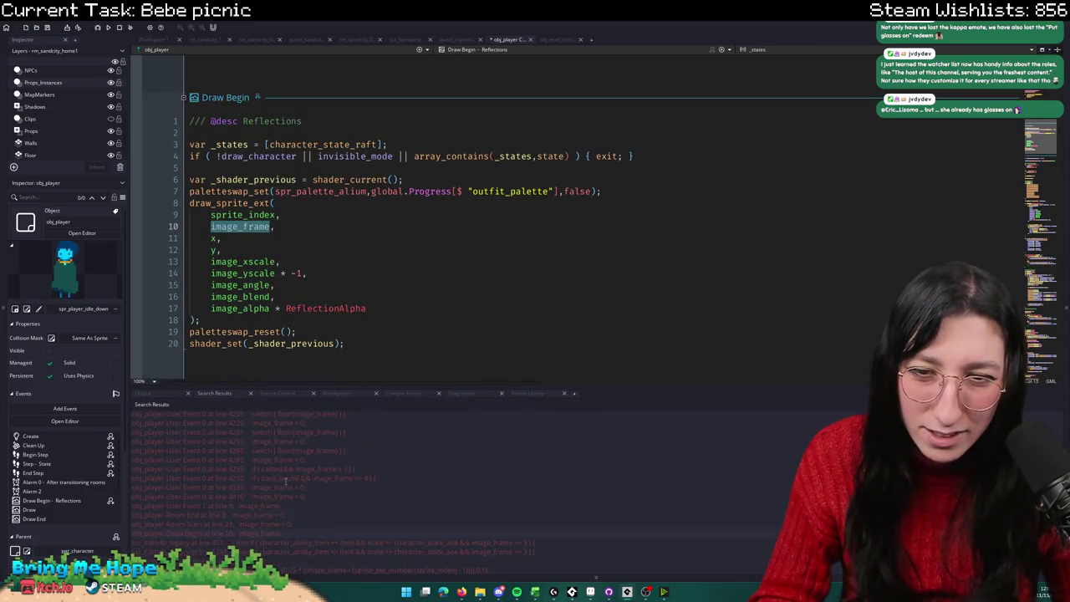
{"action": "left_click", "coordinate": [370, 320]}
{"action": "key", "text": "F5"}
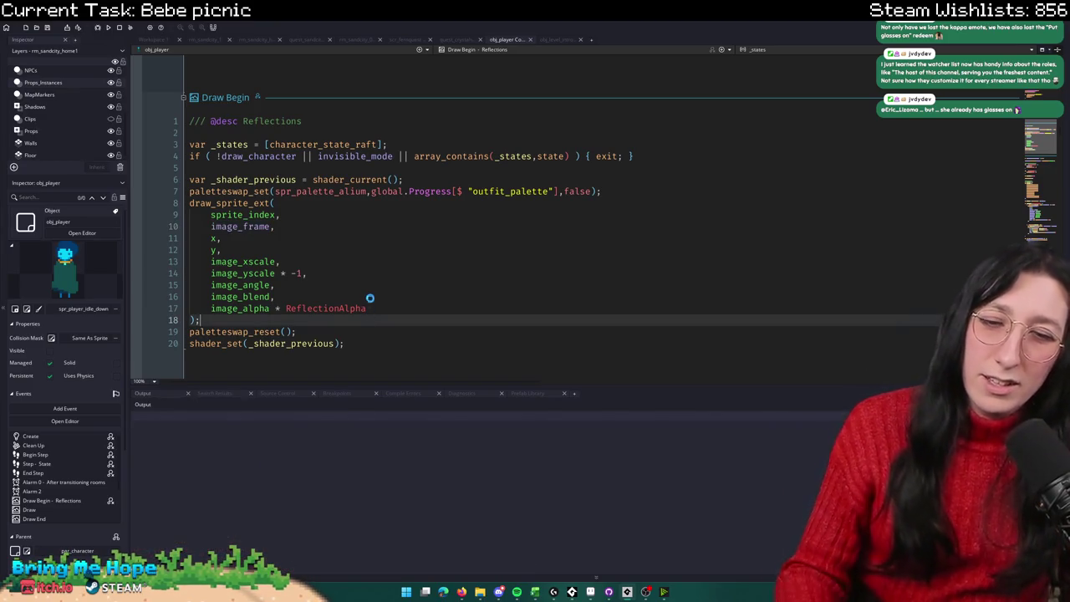
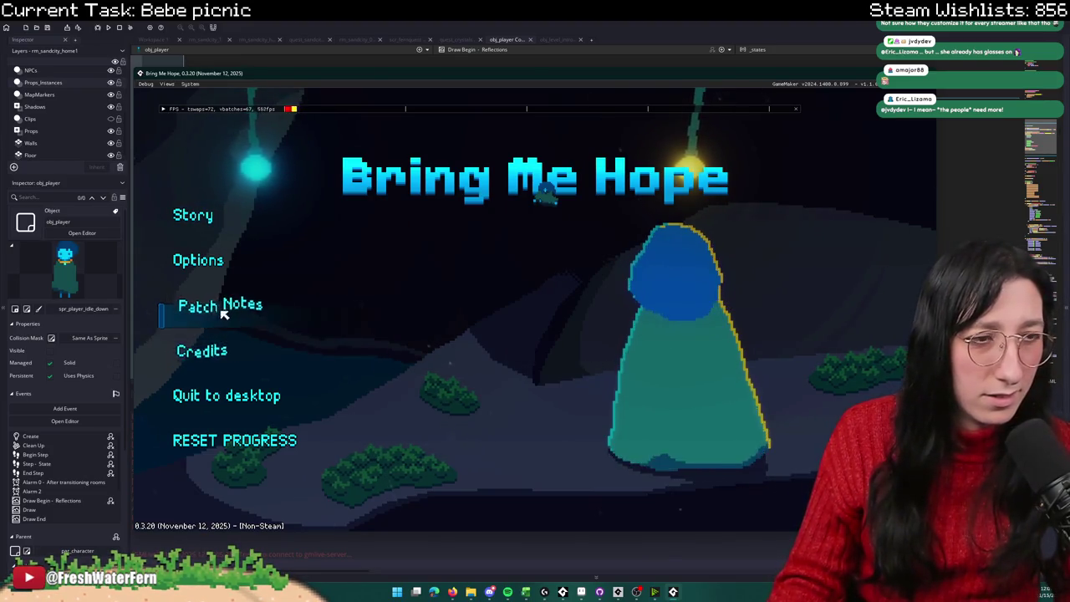
Step: Test-run the game from the title menu into the house, then close it and return to the IDE
{"action": "left_click", "coordinate": [219, 216]}
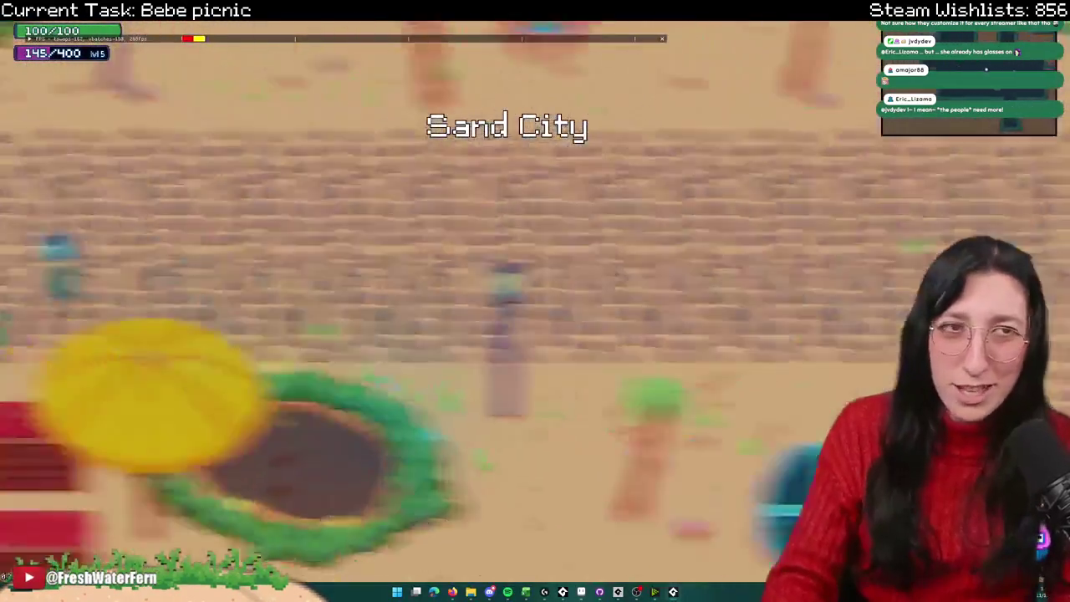
{"action": "key", "text": "e"}
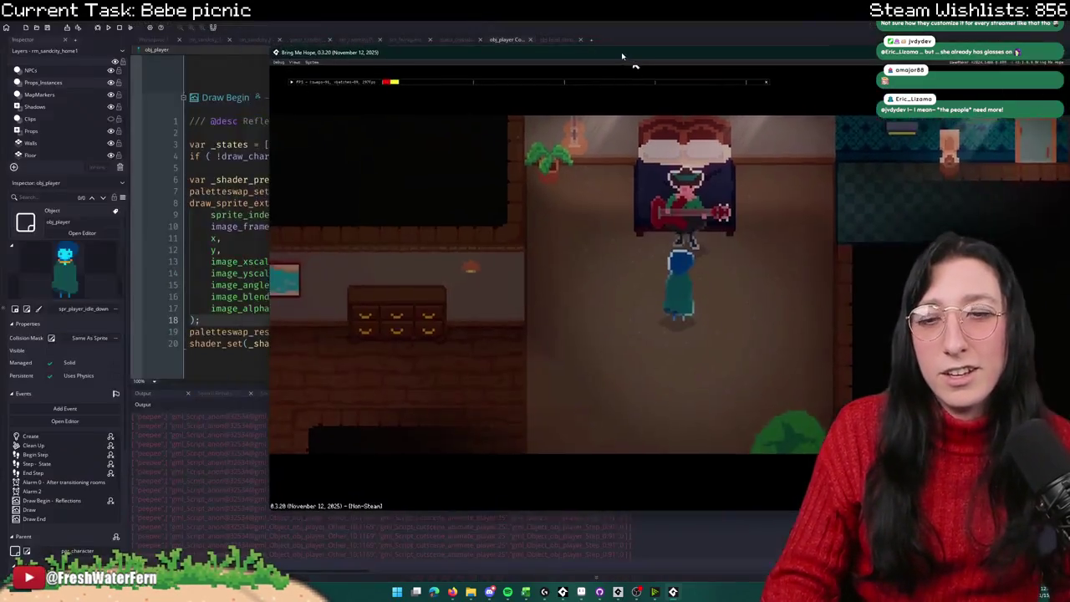
{"action": "mouse_move", "coordinate": [621, 10]}
{"action": "left_mouse_down"}
{"action": "mouse_move", "coordinate": [621, 52]}
{"action": "mouse_move", "coordinate": [416, 50]}
{"action": "mouse_move", "coordinate": [927, 141]}
{"action": "mouse_move", "coordinate": [982, 104]}
{"action": "mouse_move", "coordinate": [923, 104]}
{"action": "mouse_move", "coordinate": [535, 29]}
{"action": "mouse_move", "coordinate": [560, 33]}
{"action": "left_mouse_up"}
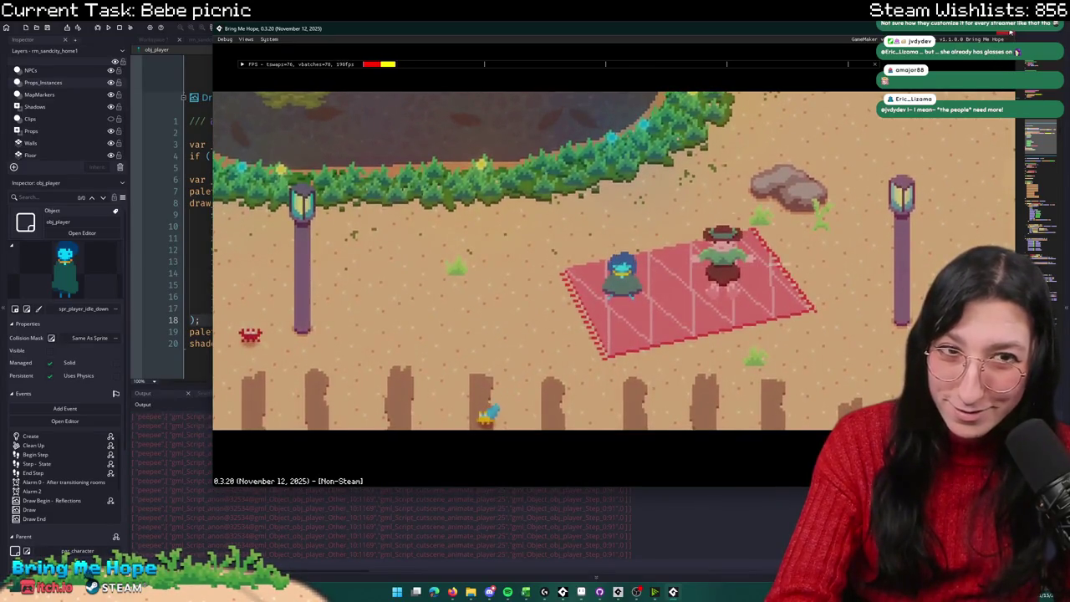
{"action": "key", "text": "Escape"}
{"action": "left_click", "coordinate": [384, 474]}
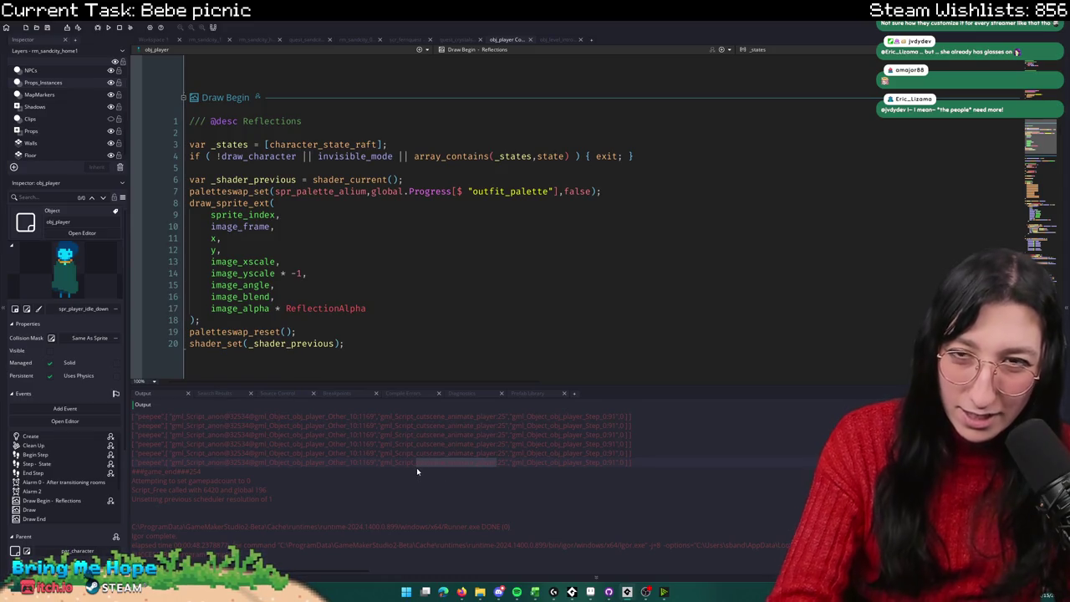
Step: Find all 'peepee' occurrences project-wide and jump to the log call at User Event 0 line 1169
{"action": "left_click", "coordinate": [443, 318]}
{"action": "key", "text": "ctrl+f"}
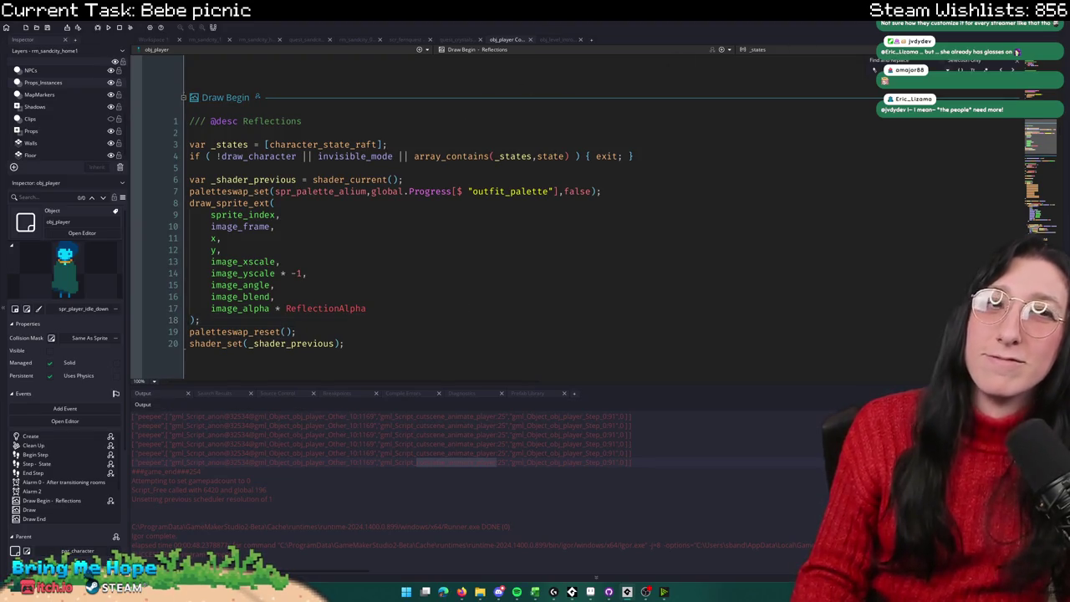
{"action": "key", "text": "Escape"}
{"action": "key", "text": "ctrl+shift+f"}
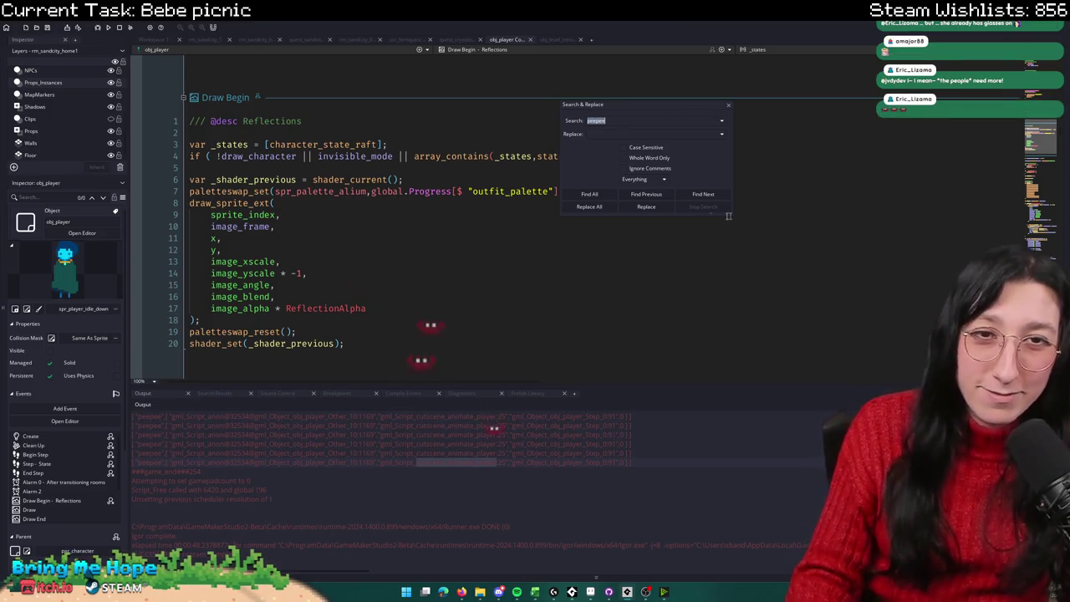
{"action": "left_click", "coordinate": [589, 194]}
{"action": "double_click", "coordinate": [334, 434]}
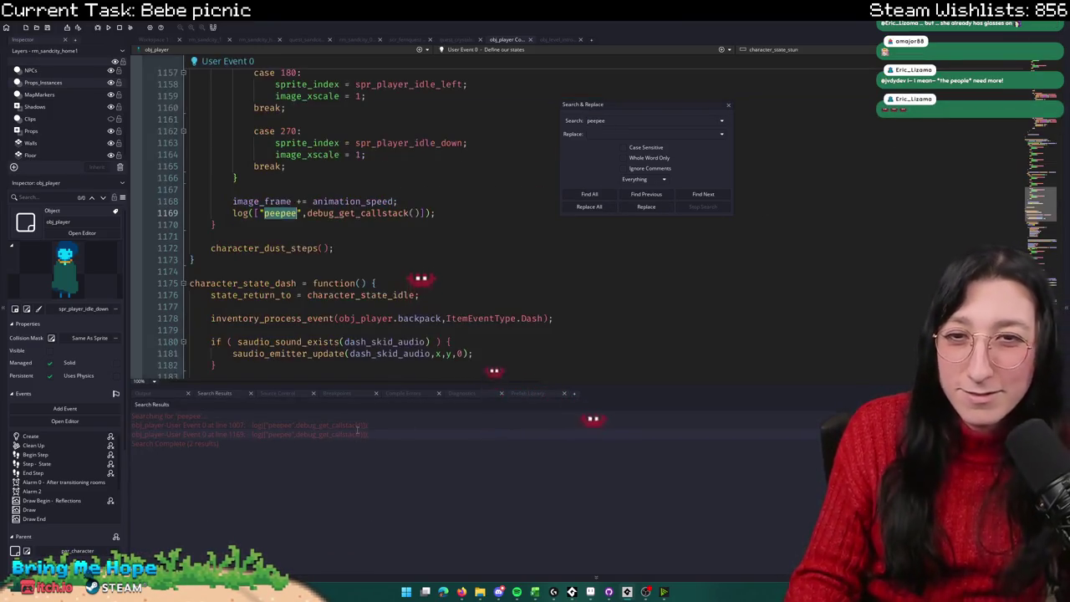
{"action": "left_click", "coordinate": [170, 394]}
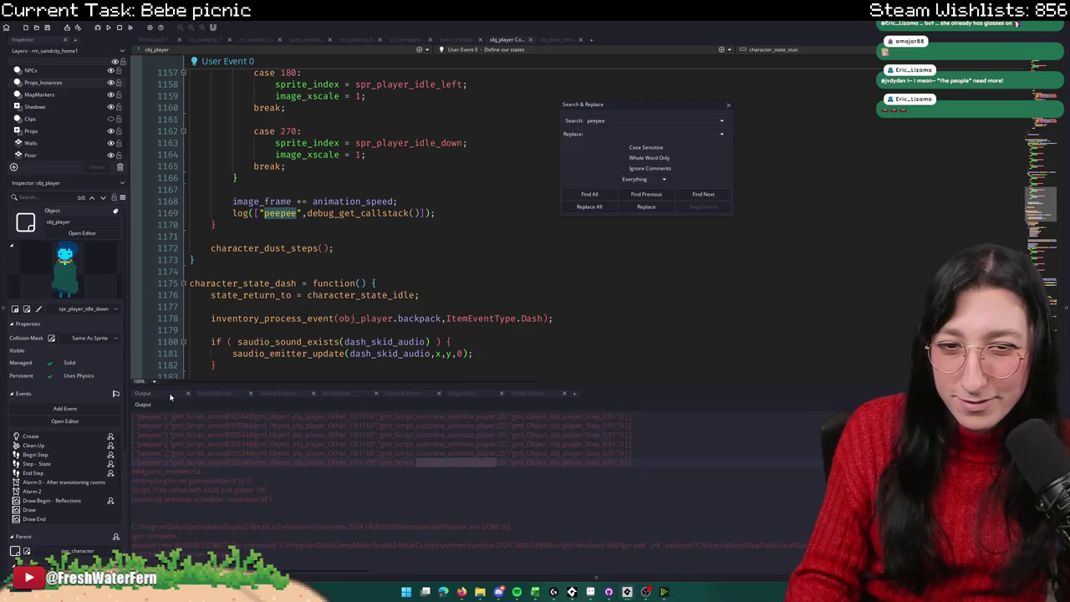
{"action": "left_click", "coordinate": [216, 393]}
{"action": "scroll", "coordinate": [385, 212], "scroll_direction": "up", "scroll_amount": 4}
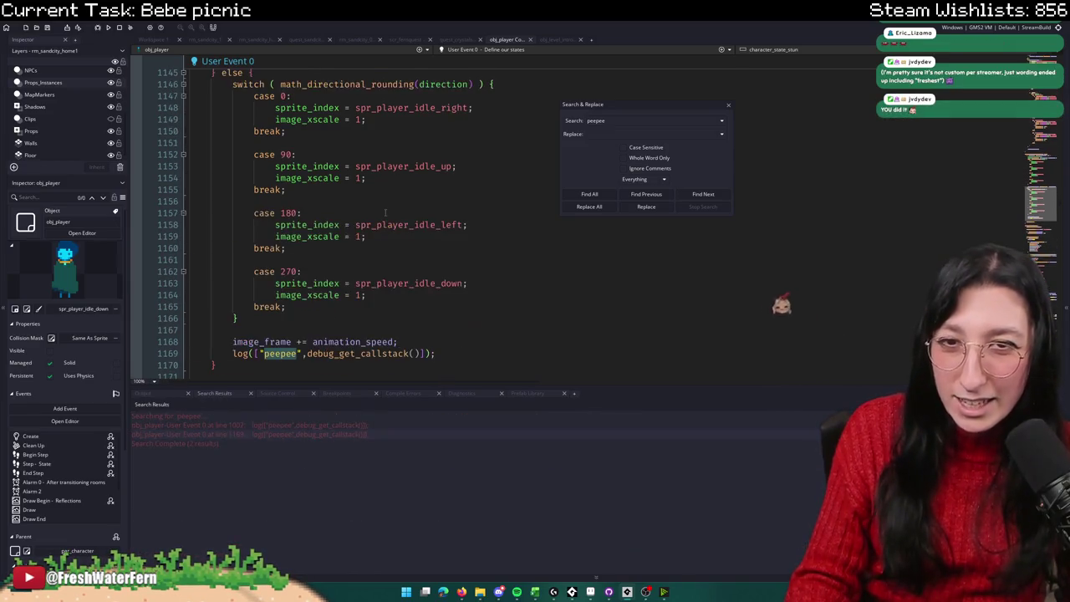
Step: Delete the first log("peepee") call in User Event 0
{"action": "left_click", "coordinate": [730, 107]}
{"action": "scroll", "coordinate": [585, 193], "scroll_direction": "up", "scroll_amount": 20}
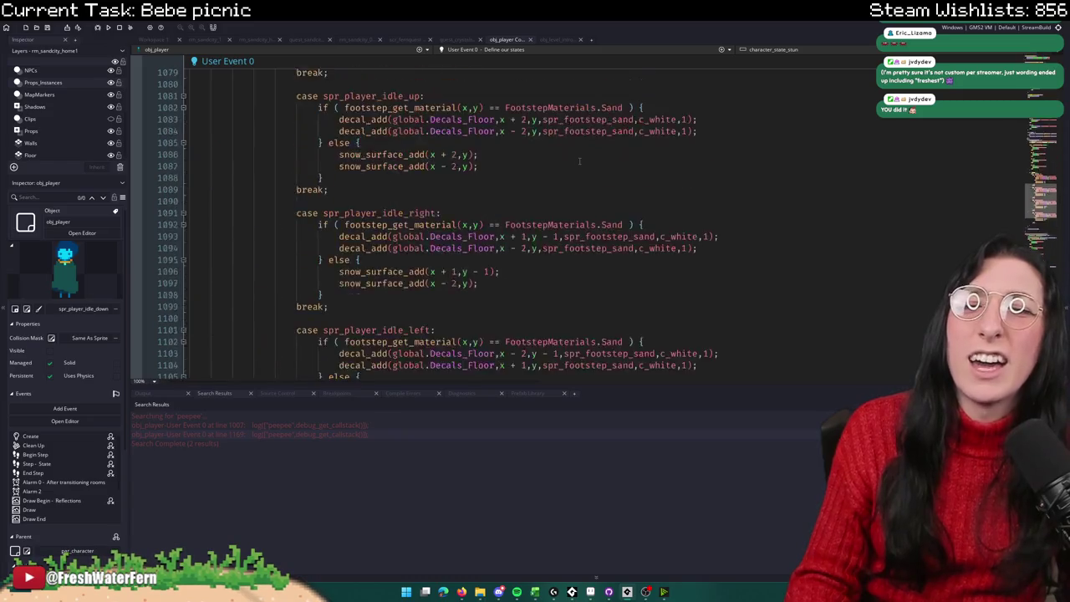
{"action": "scroll", "coordinate": [579, 161], "scroll_direction": "down", "scroll_amount": 12}
{"action": "double_click", "coordinate": [315, 427]}
{"action": "left_click", "coordinate": [466, 221]}
{"action": "key", "text": "shift+Home"}
{"action": "key", "text": "BackSpace"}
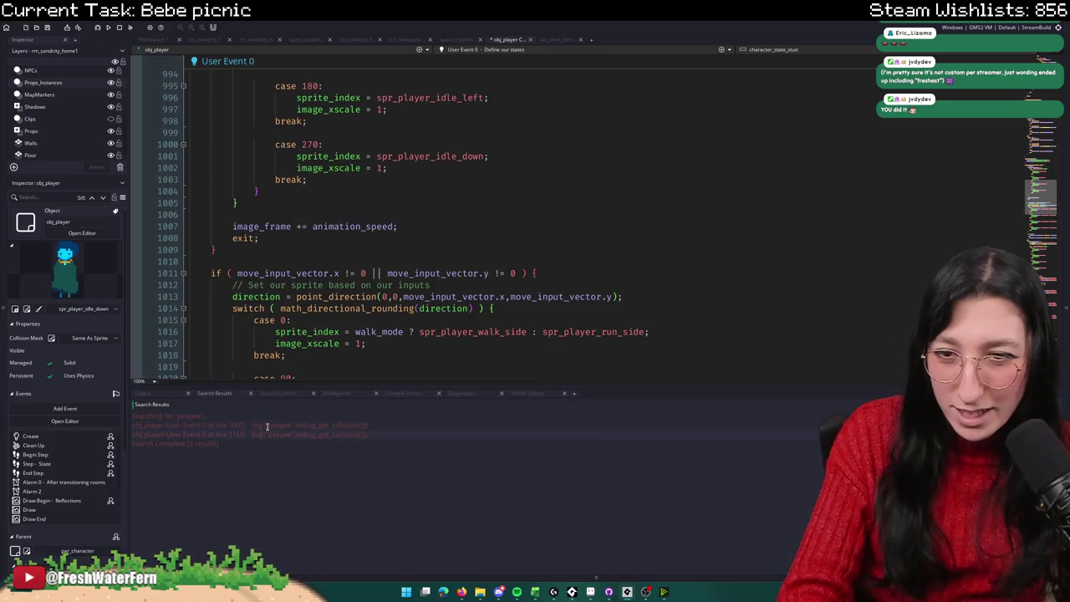
Step: Delete the second log("peepee") call in User Event 0
{"action": "double_click", "coordinate": [264, 434]}
{"action": "scroll", "coordinate": [354, 251], "scroll_direction": "up", "scroll_amount": 10}
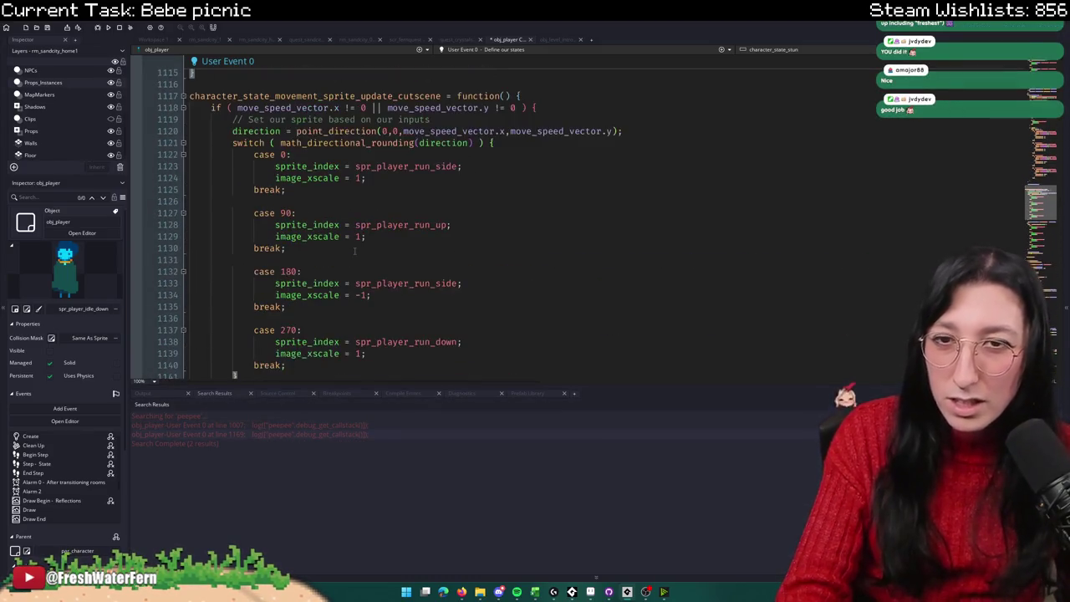
{"action": "double_click", "coordinate": [339, 97]}
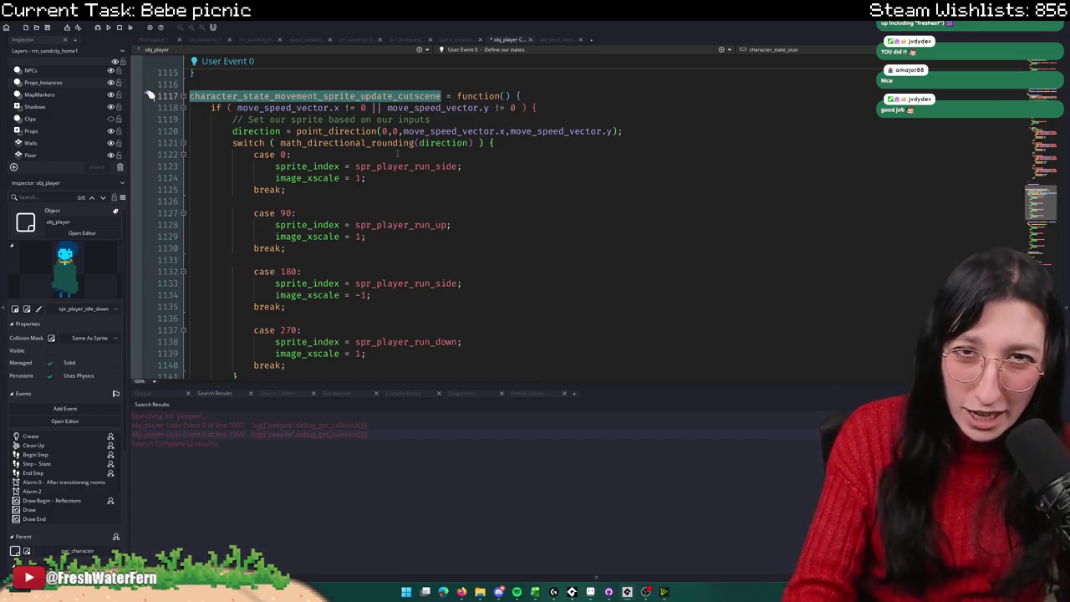
{"action": "scroll", "coordinate": [459, 198], "scroll_direction": "down", "scroll_amount": 14}
{"action": "triple_click", "coordinate": [459, 201]}
{"action": "key", "text": "BackSpace"}
Step: Search the project for every use of character_state_movement_sprite_update_cutscene
{"action": "double_click", "coordinate": [373, 191]}
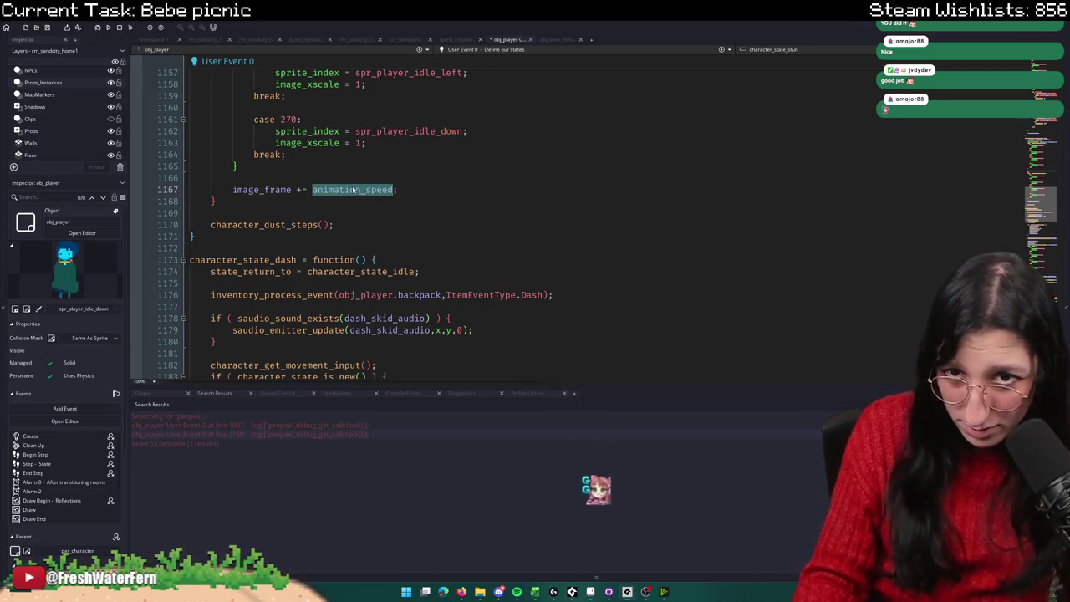
{"action": "scroll", "coordinate": [367, 190], "scroll_direction": "up", "scroll_amount": 14}
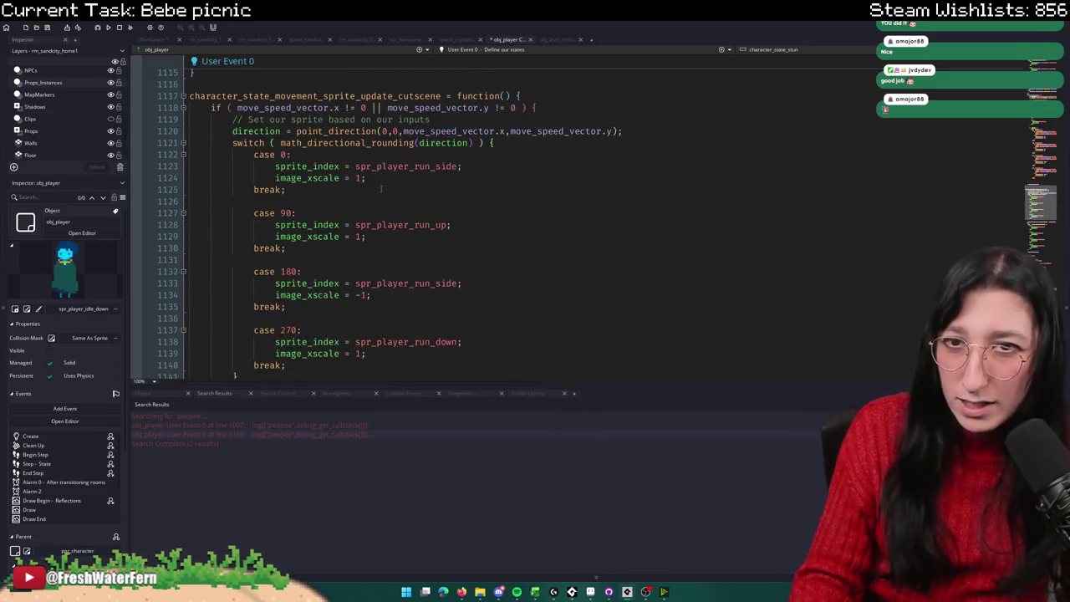
{"action": "scroll", "coordinate": [380, 189], "scroll_direction": "up", "scroll_amount": 2}
{"action": "double_click", "coordinate": [298, 166]}
{"action": "key", "text": "ctrl+shift+f"}
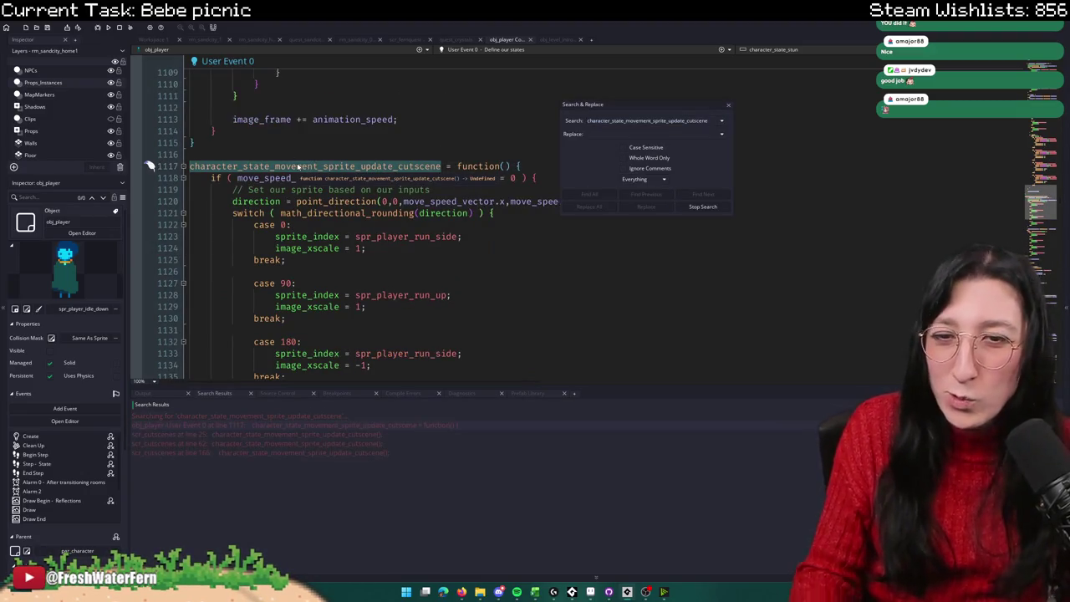
Step: Check the cutscene calls at scr_cutscenes lines 25 and 166, then return to the function definition
{"action": "double_click", "coordinate": [297, 434]}
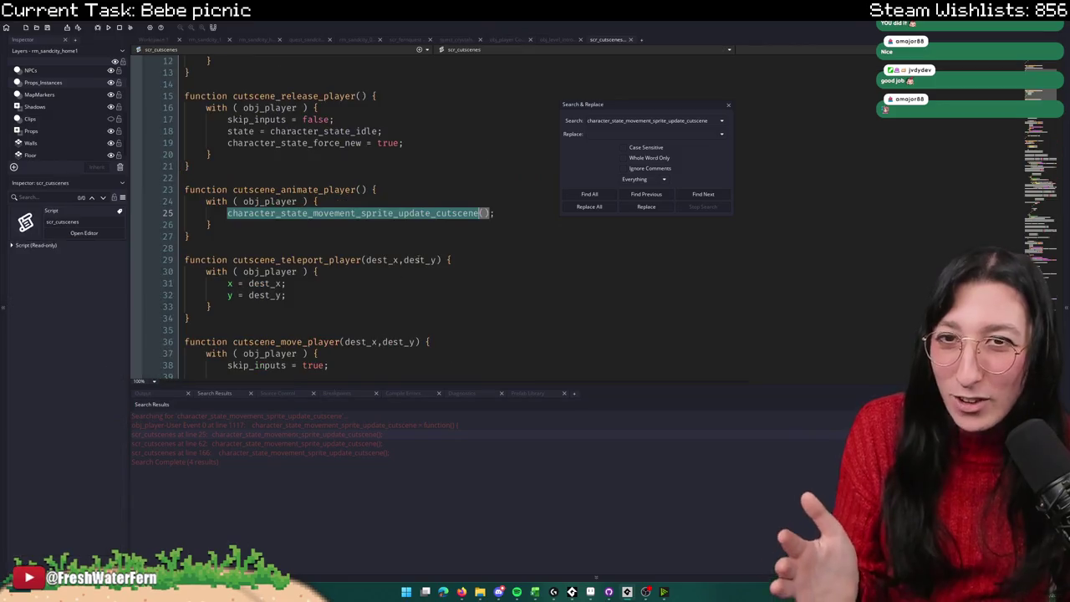
{"action": "left_click", "coordinate": [727, 105]}
{"action": "double_click", "coordinate": [335, 453]}
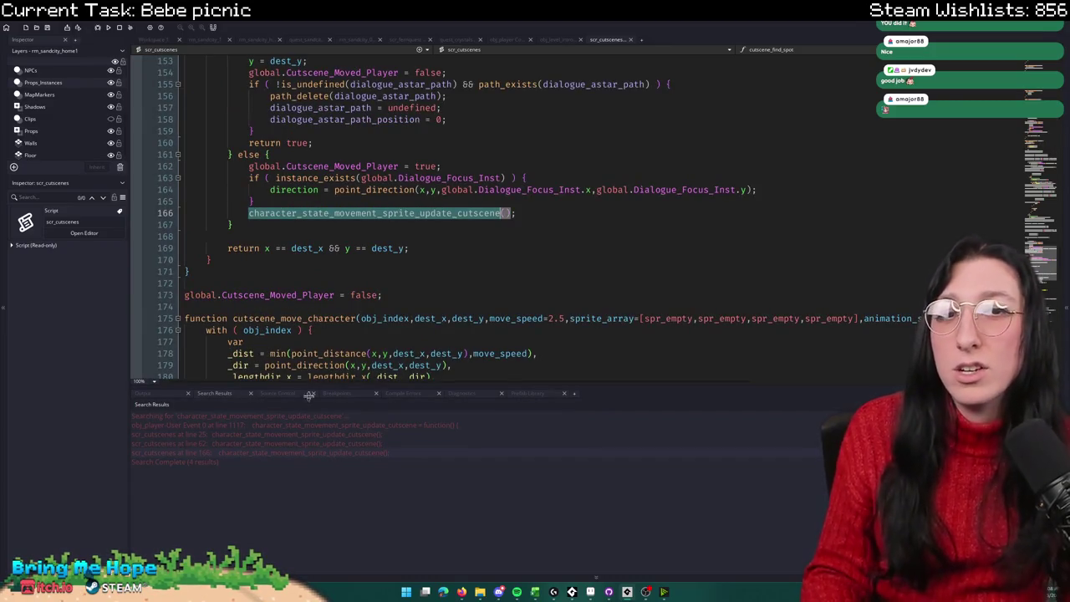
{"action": "double_click", "coordinate": [336, 423]}
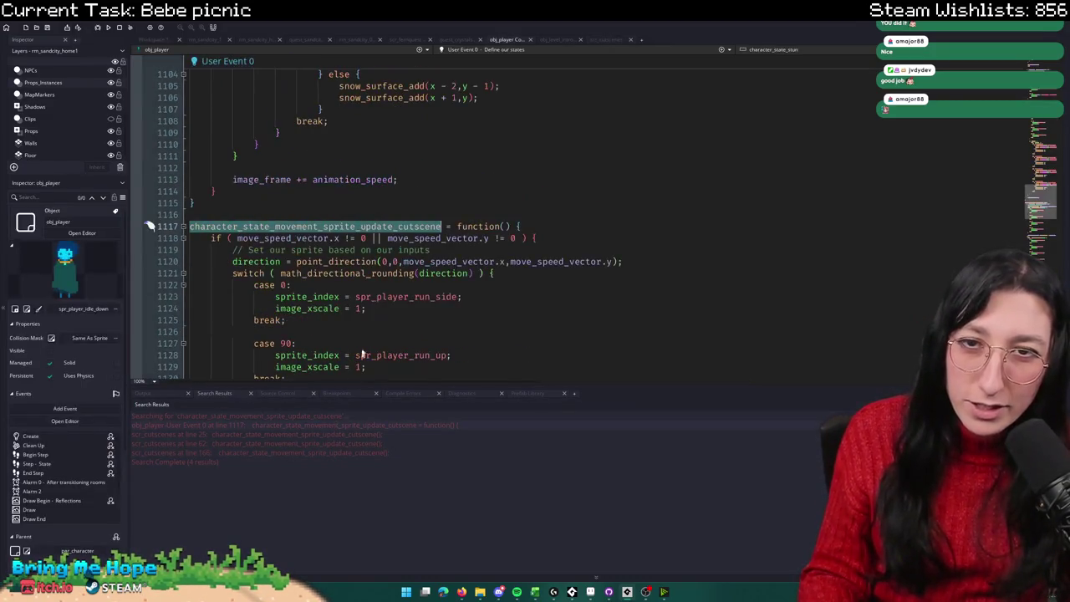
{"action": "scroll", "coordinate": [441, 194], "scroll_direction": "down", "scroll_amount": 8}
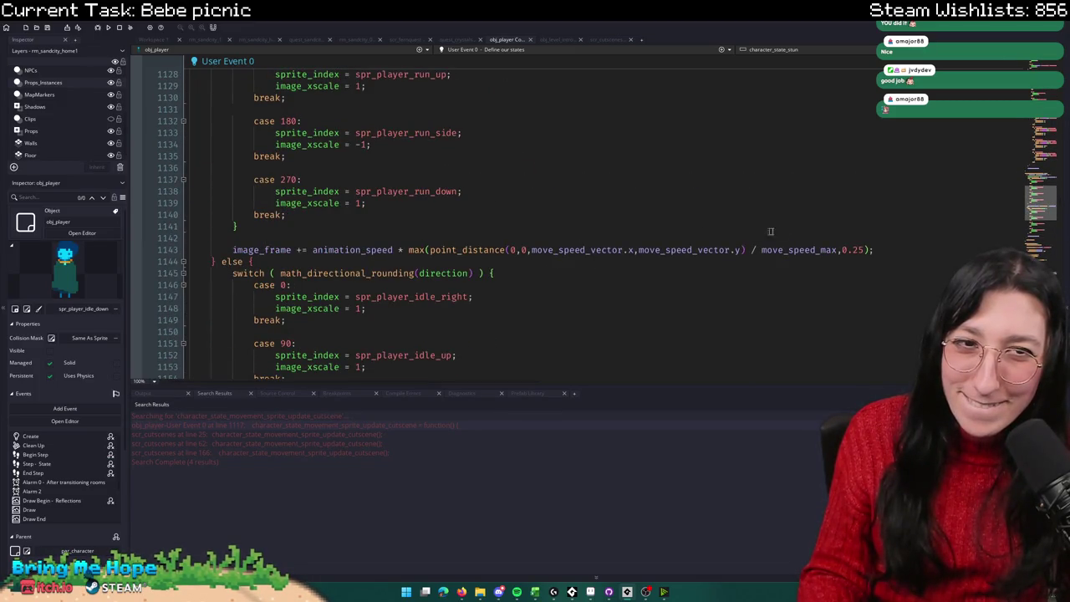
{"action": "double_click", "coordinate": [324, 250]}
{"action": "key", "text": "ctrl+c"}
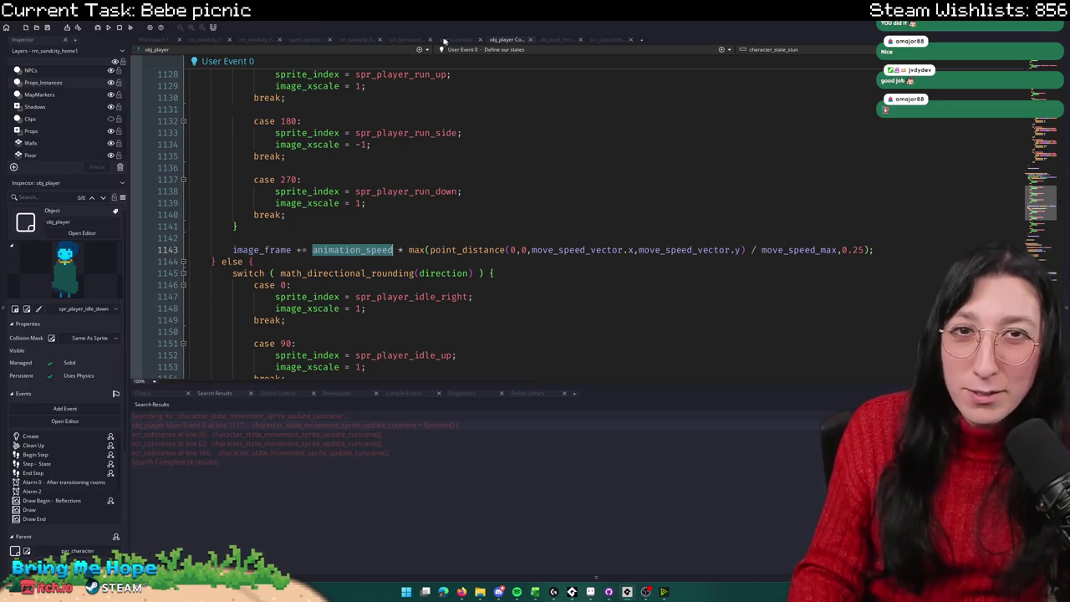
{"action": "left_click", "coordinate": [500, 100]}
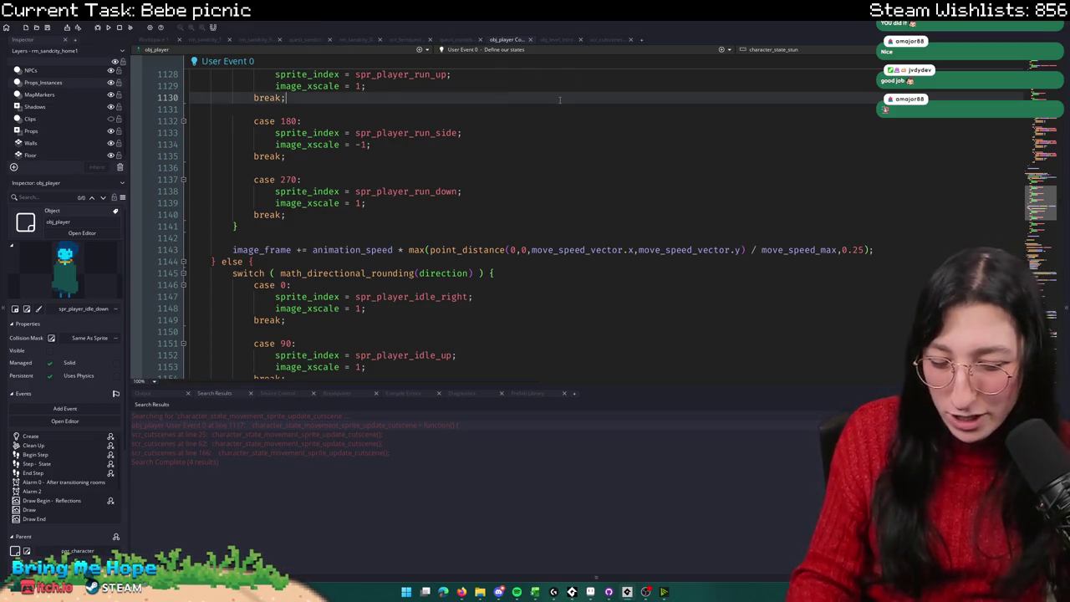
Step: Add line 4424 in character_state_sitting_on_floor: animation_speed = sprite_get_speed(sprite_index)
{"action": "key", "text": "ctrl+f"}
{"action": "type", "text": "sitting"}
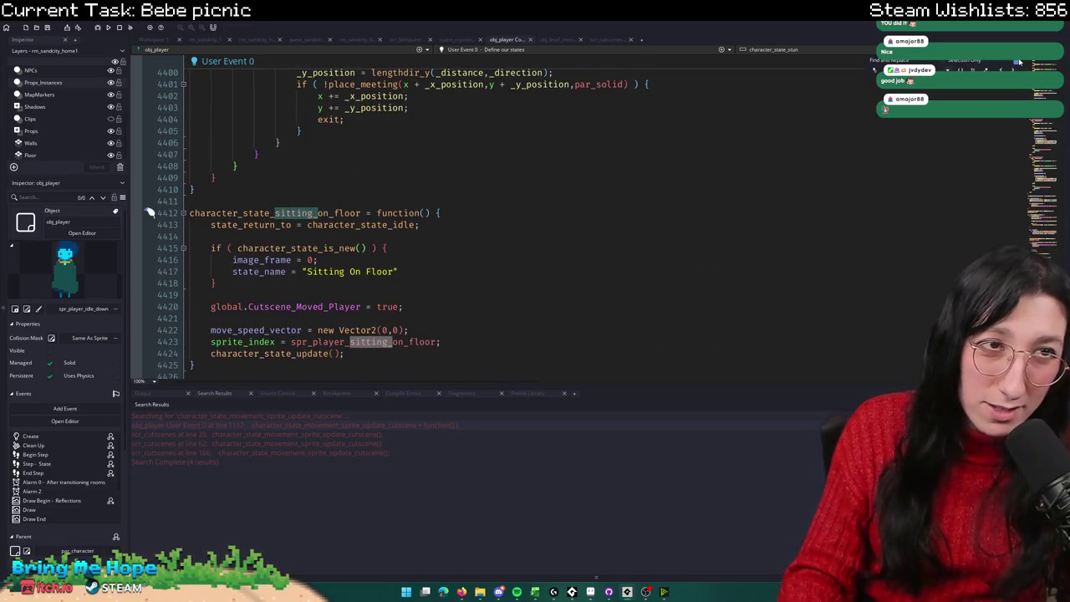
{"action": "left_click", "coordinate": [516, 341]}
{"action": "key", "text": "Return"}
{"action": "key", "text": "ctrl+v"}
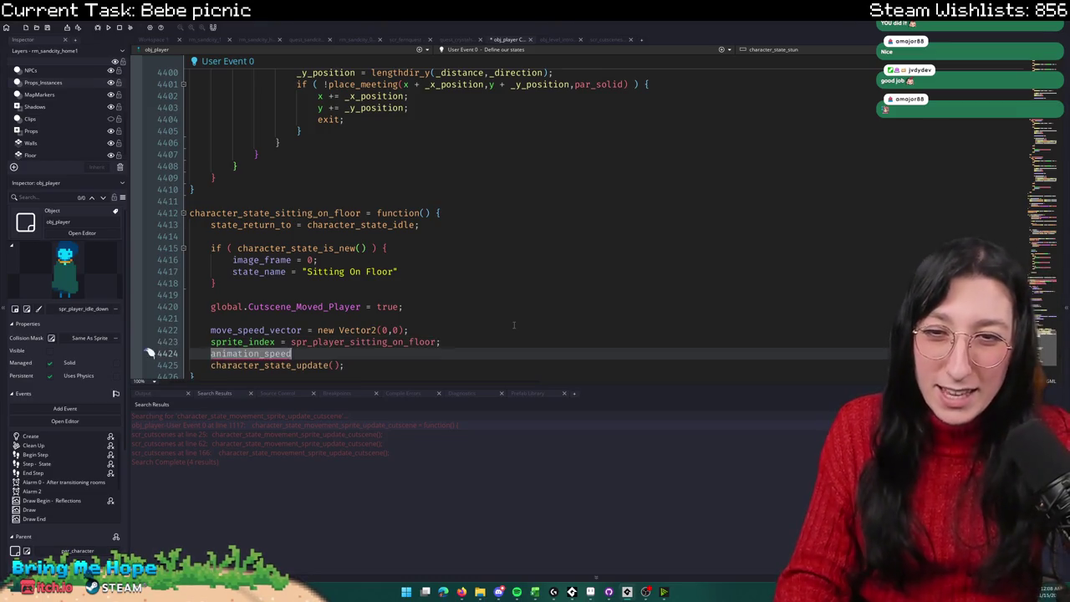
{"action": "type", "text": " = sprite_spe"}
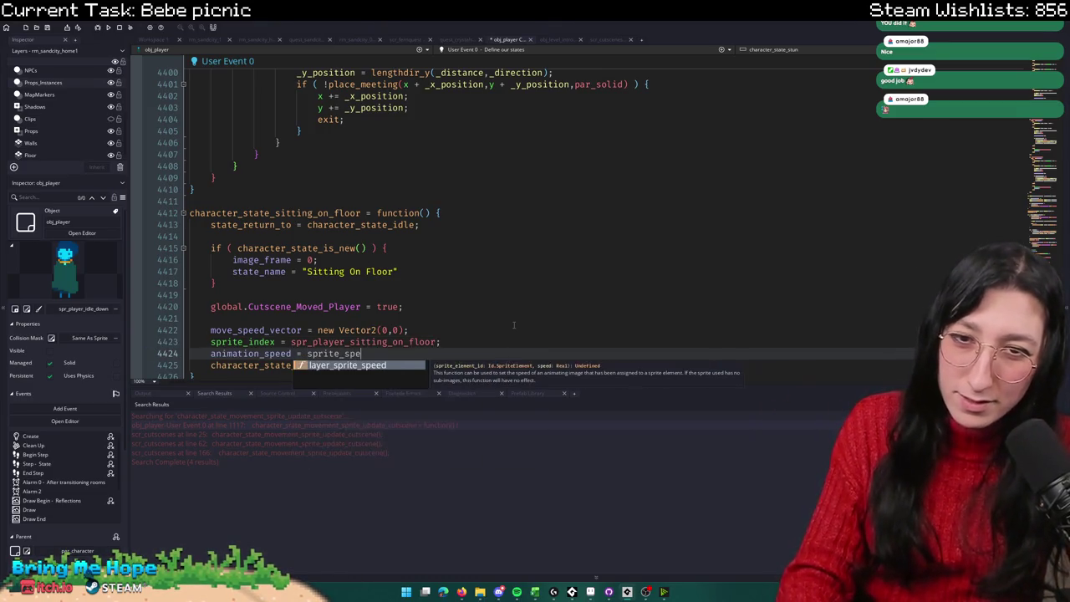
{"action": "key", "text": "BackSpace"}
{"action": "key", "text": "BackSpace"}
{"action": "type", "text": "get_sp"}
{"action": "key", "text": "Return"}
{"action": "type", "text": "sprite_ind"}
{"action": "key", "text": "Return"}
Step: Multiply the speed by FrameToSecond to complete the line
{"action": "key", "text": "Up"}
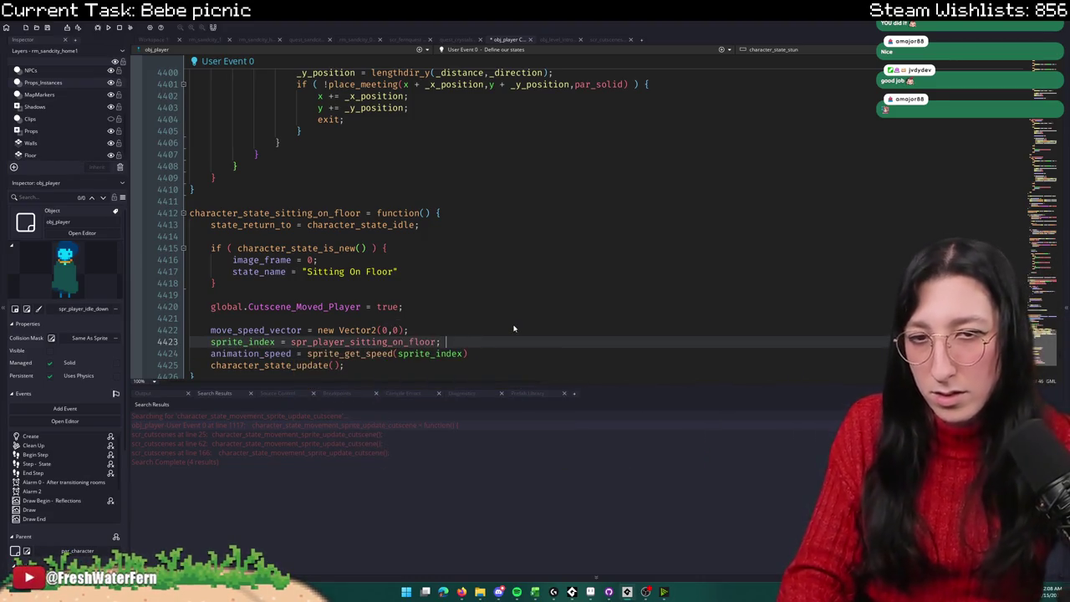
{"action": "left_click", "coordinate": [494, 350]}
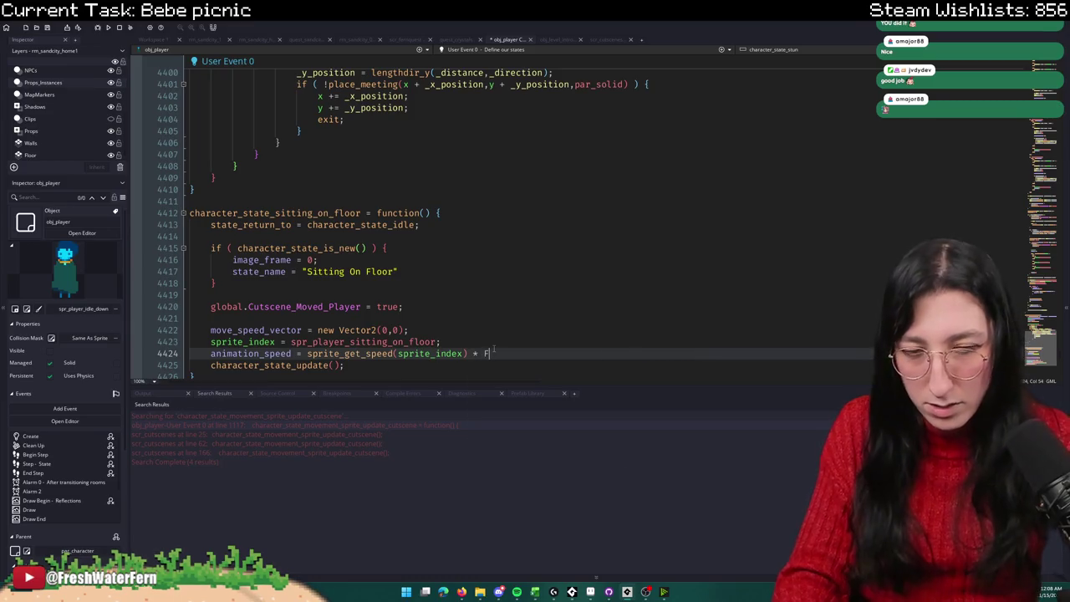
{"action": "type", "text": "rame"}
{"action": "key", "text": "Down"}
{"action": "key", "text": "Down"}
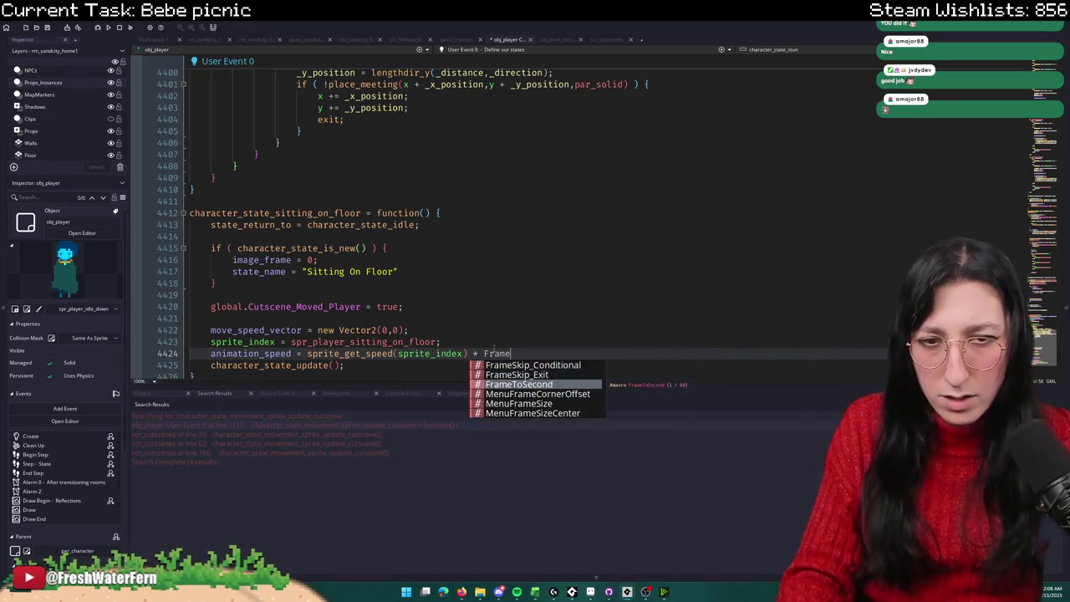
{"action": "key", "text": "Return"}
Step: Search the project for all uses of sprite_get_speed(sprite_index) * FrameToSecond
{"action": "left_click", "coordinate": [484, 353]}
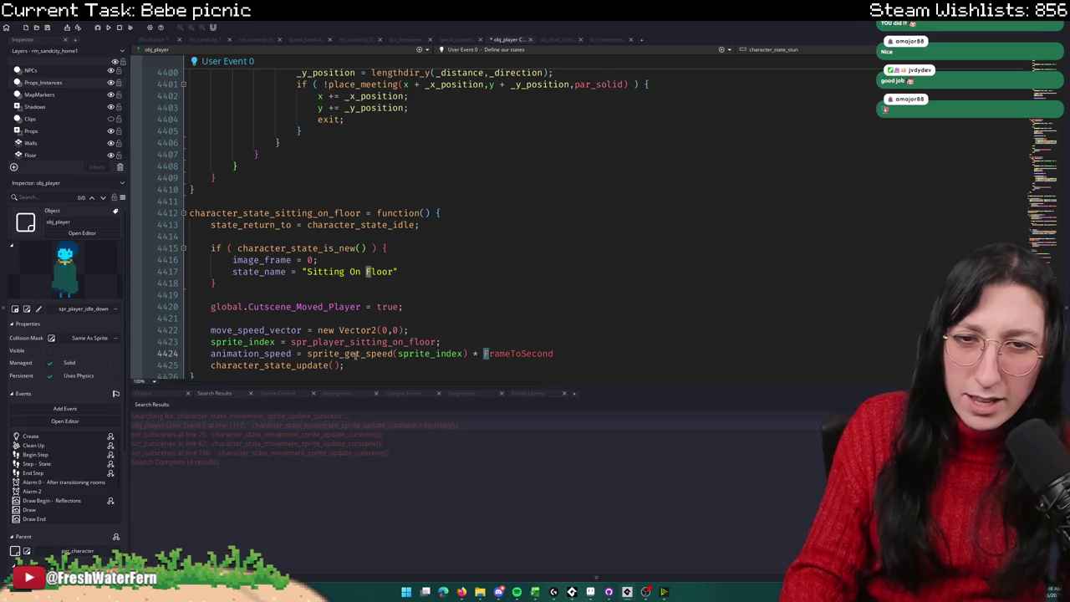
{"action": "left_click_drag", "start_coordinate": [404, 353], "coordinate": [620, 353]}
{"action": "key", "text": "ctrl+f"}
{"action": "left_click", "coordinate": [590, 195]}
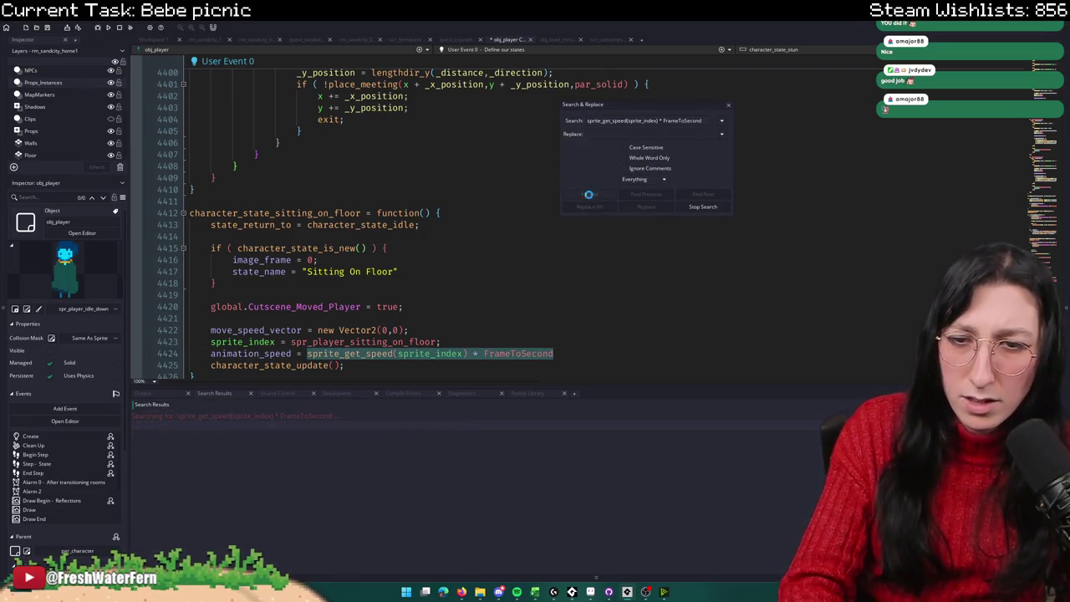
Step: End line 4424 with a semicolon and run the game with F5
{"action": "left_click", "coordinate": [730, 104]}
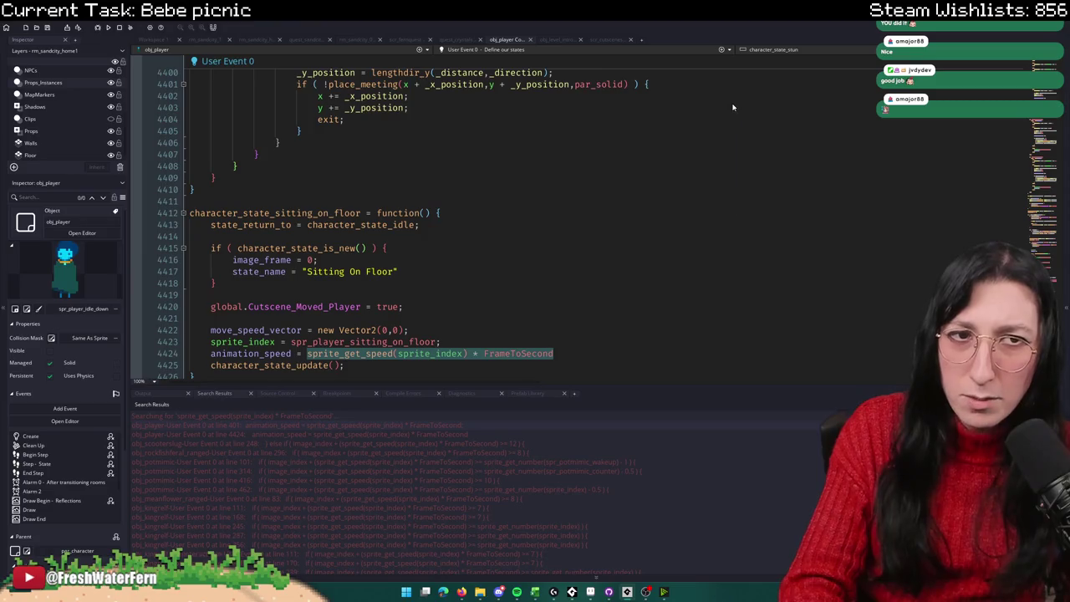
{"action": "left_click", "coordinate": [586, 352]}
{"action": "type", "text": ";"}
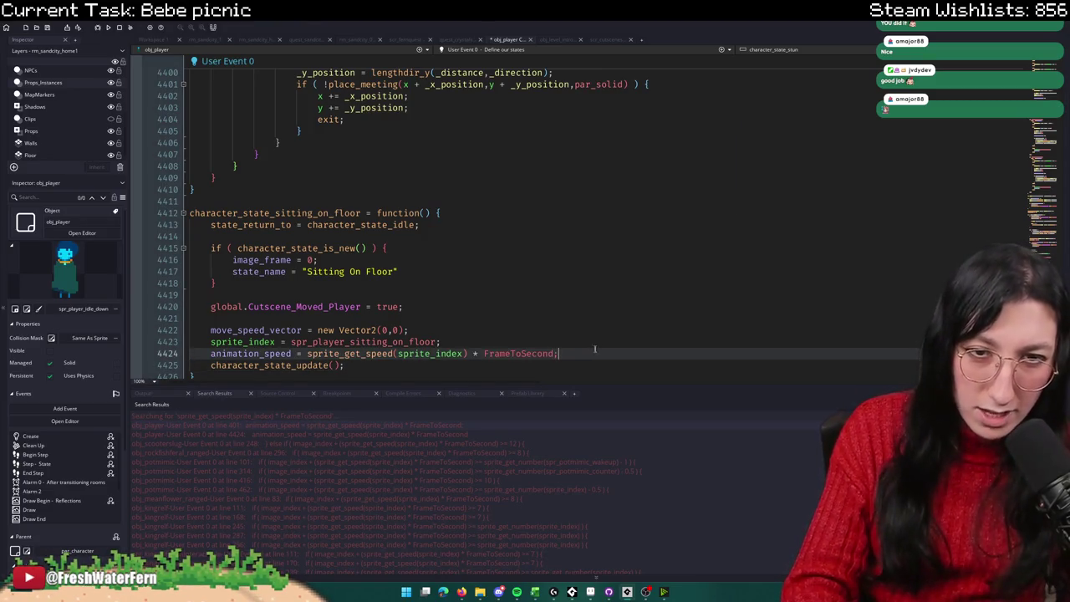
{"action": "key", "text": "F5"}
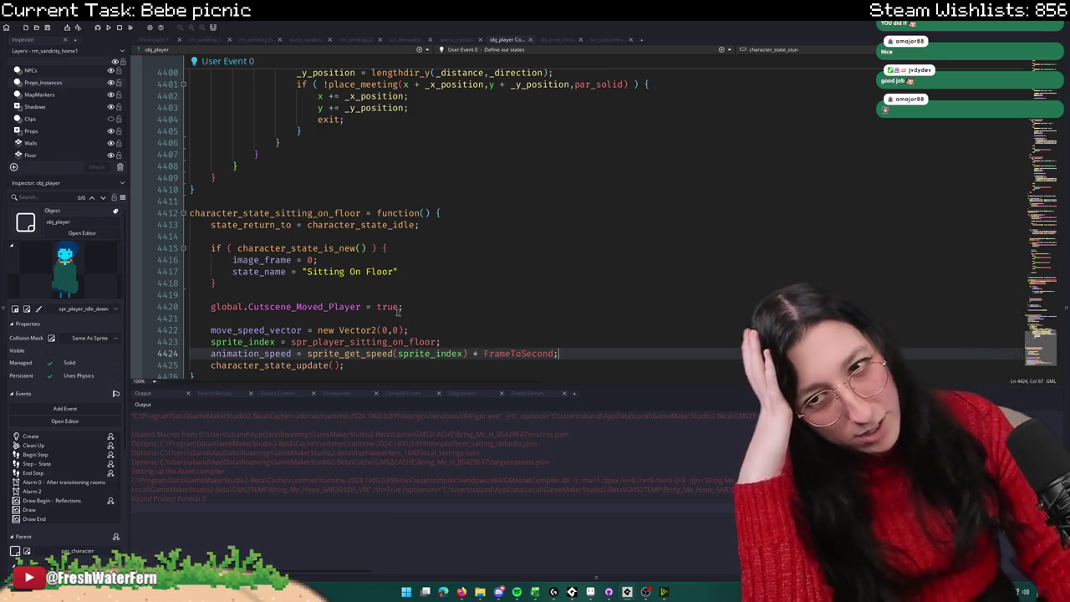
Step: Run a fresh project search for 'peepee', which finds no matches, and close it
{"action": "left_click", "coordinate": [214, 393]}
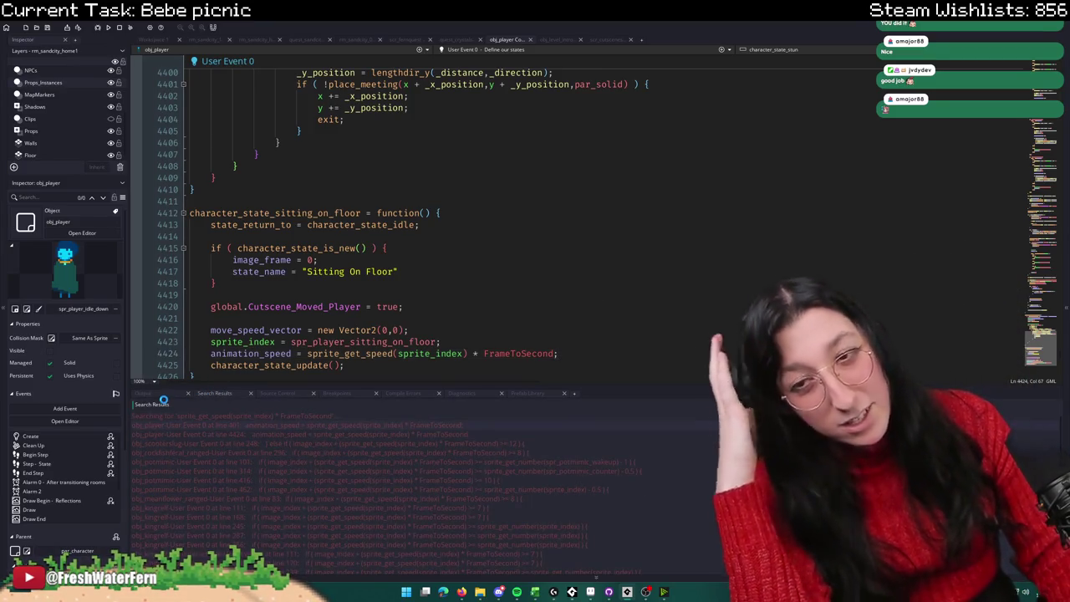
{"action": "left_click", "coordinate": [539, 327]}
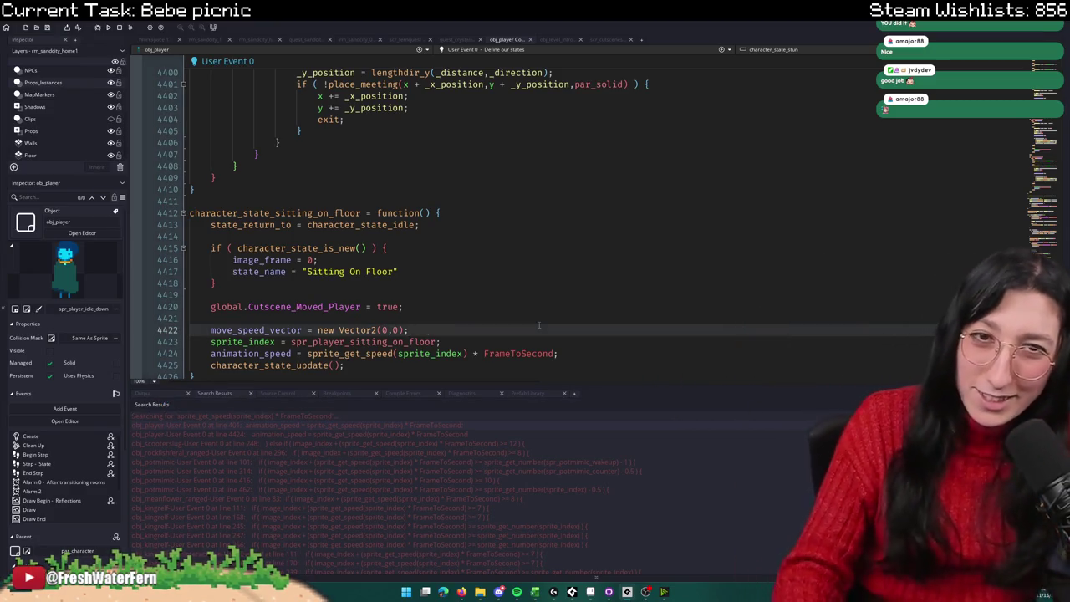
{"action": "key", "text": "ctrl+f"}
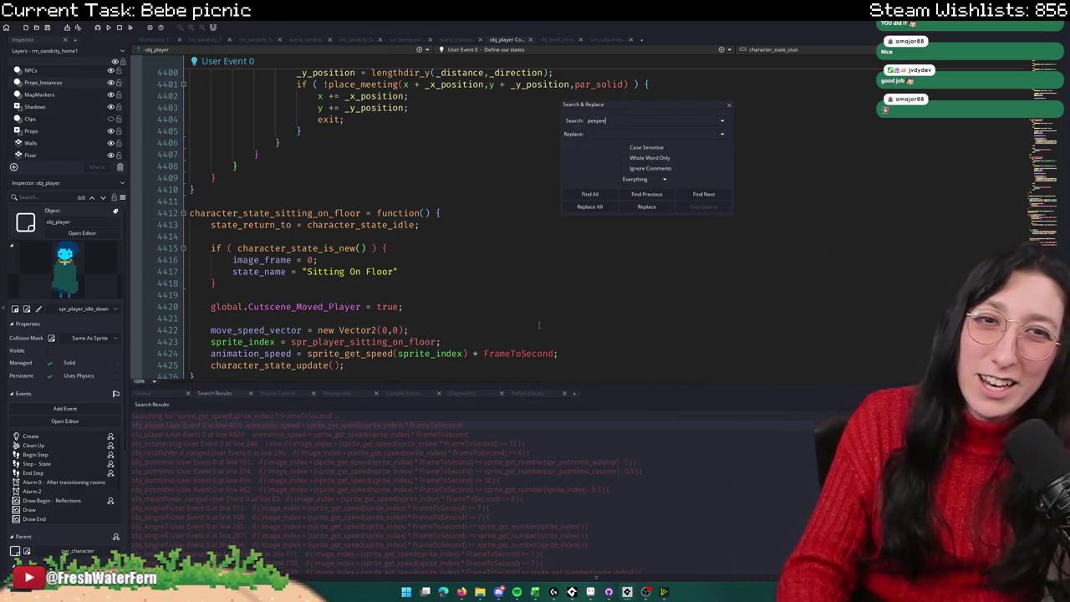
{"action": "key", "text": "Return"}
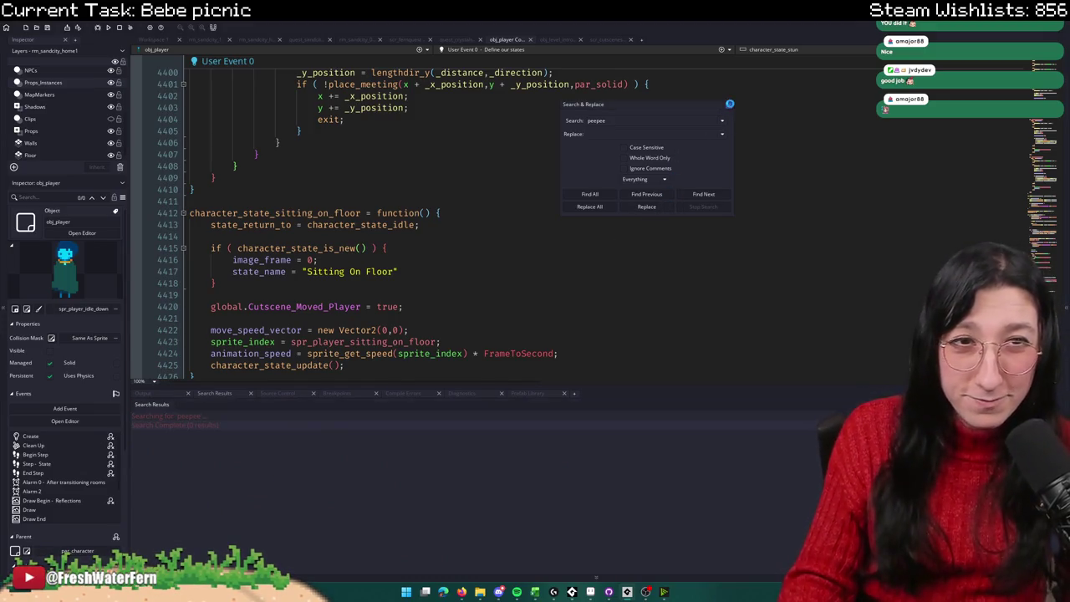
{"action": "left_click", "coordinate": [730, 104]}
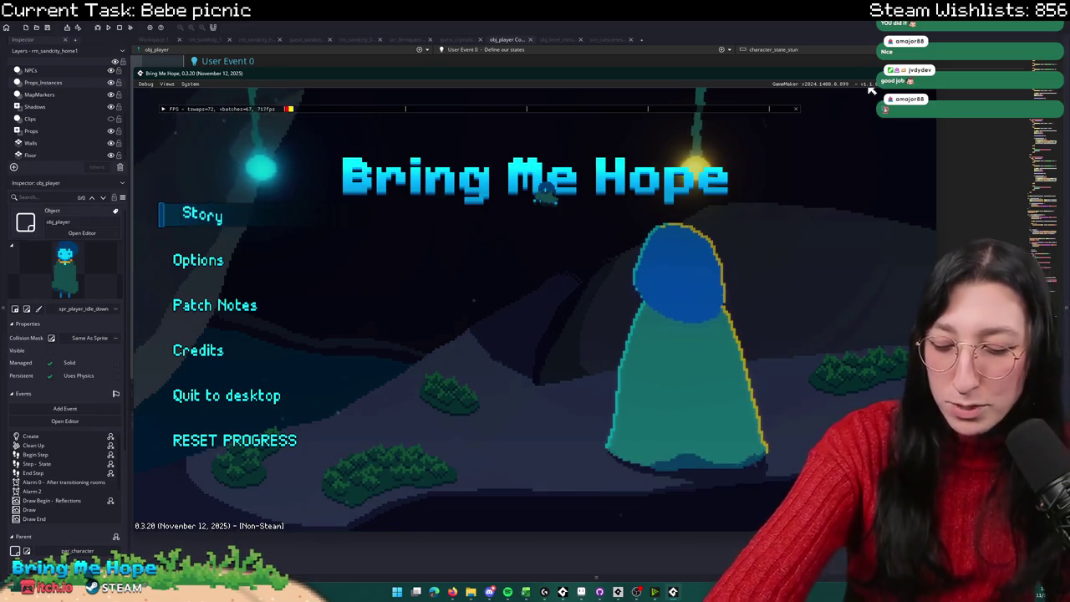
Step: Play Story through Sand City into the house, trigger the guitarist's picnic cutscene, then close the game
{"action": "left_click", "coordinate": [213, 221]}
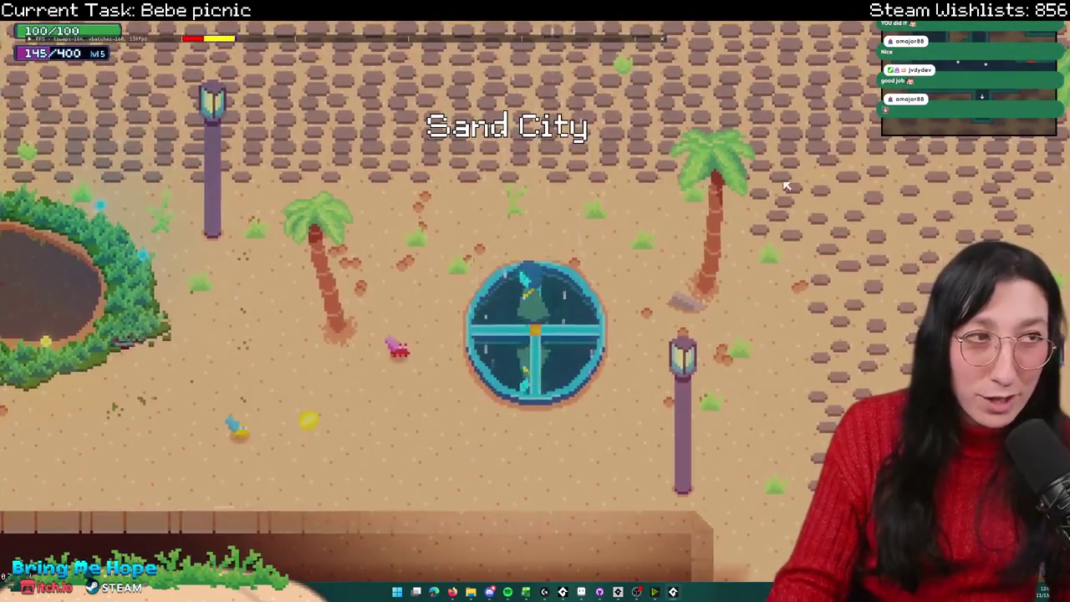
{"action": "key", "text": "w+a"}
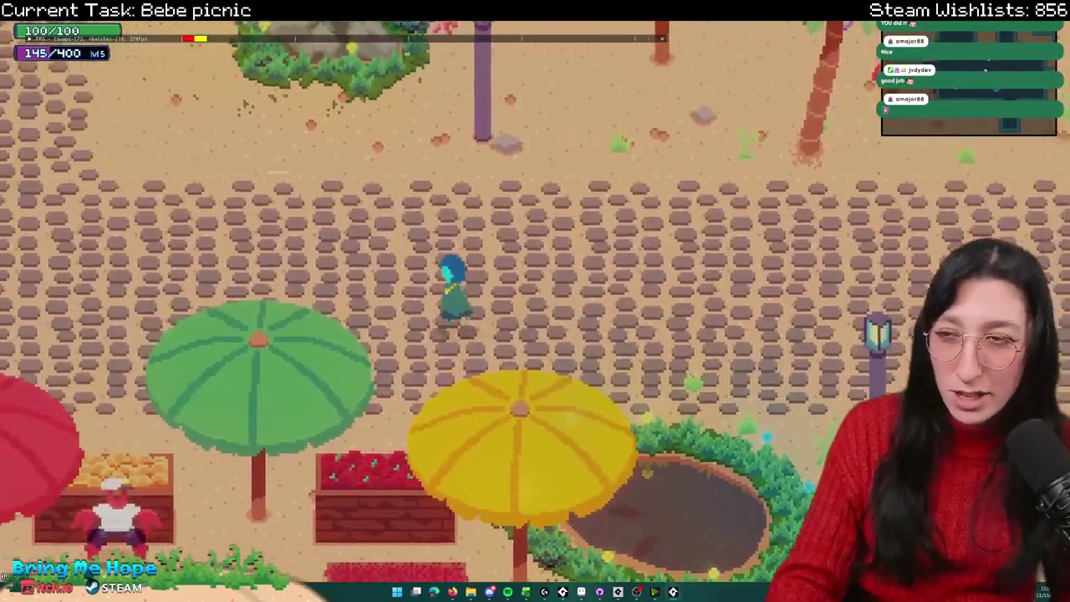
{"action": "key", "text": "w+a"}
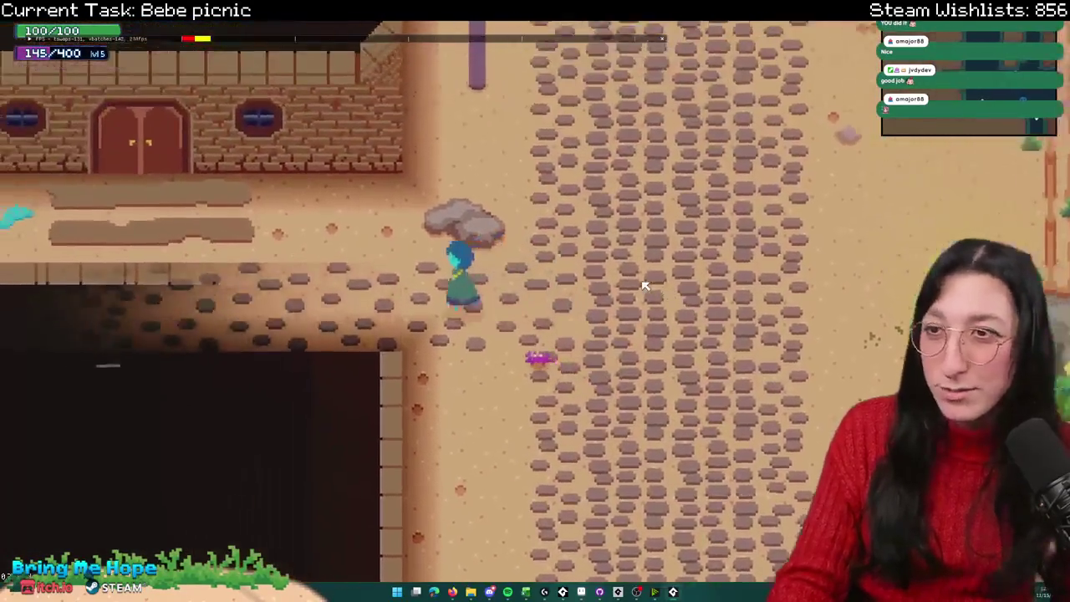
{"action": "key", "text": "w+a"}
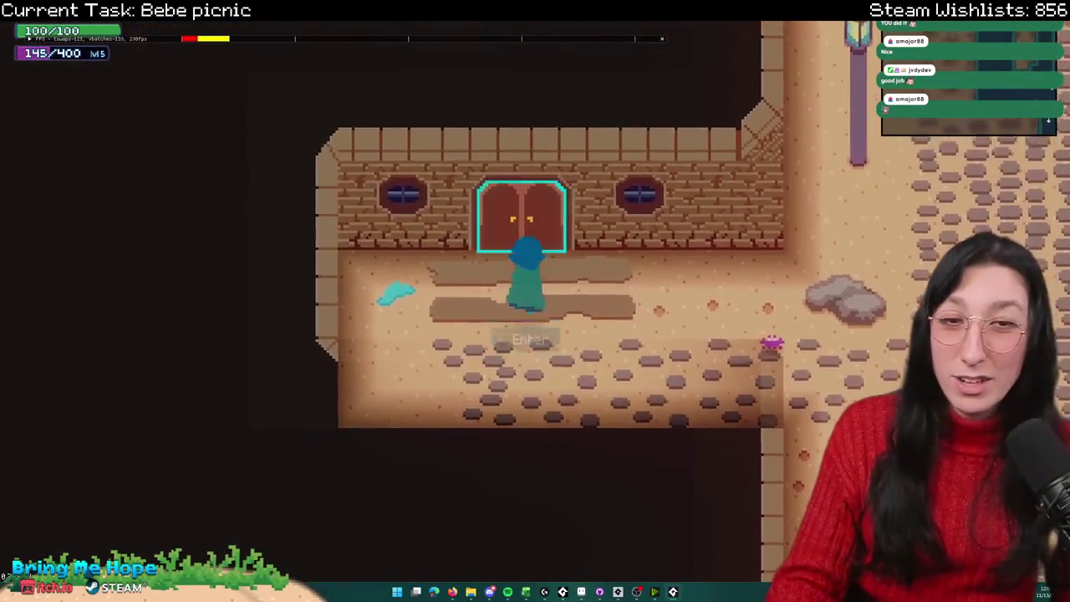
{"action": "key", "text": "w"}
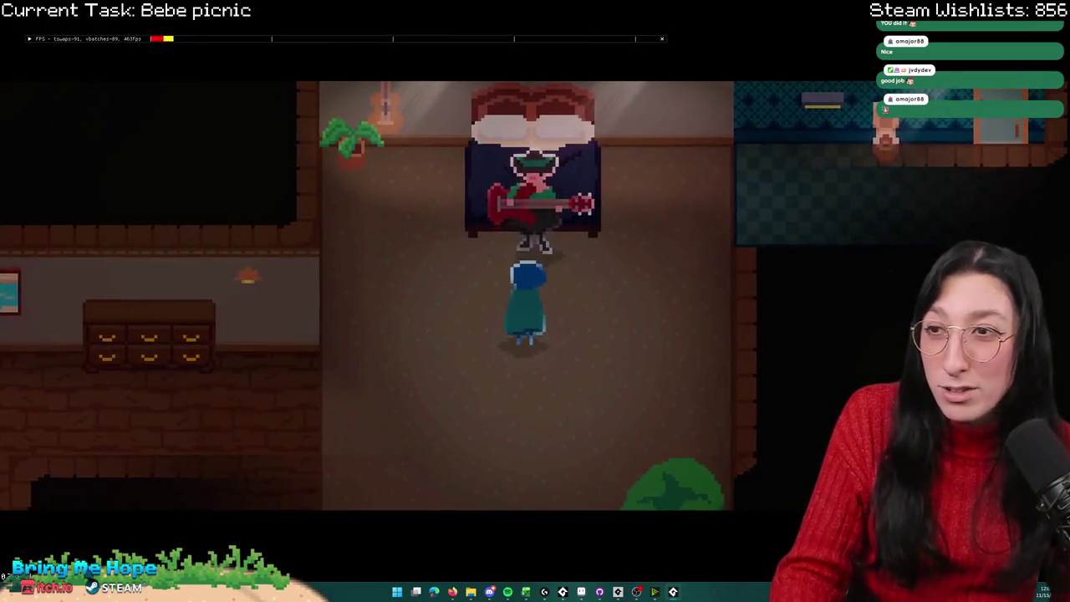
{"action": "key", "text": "e"}
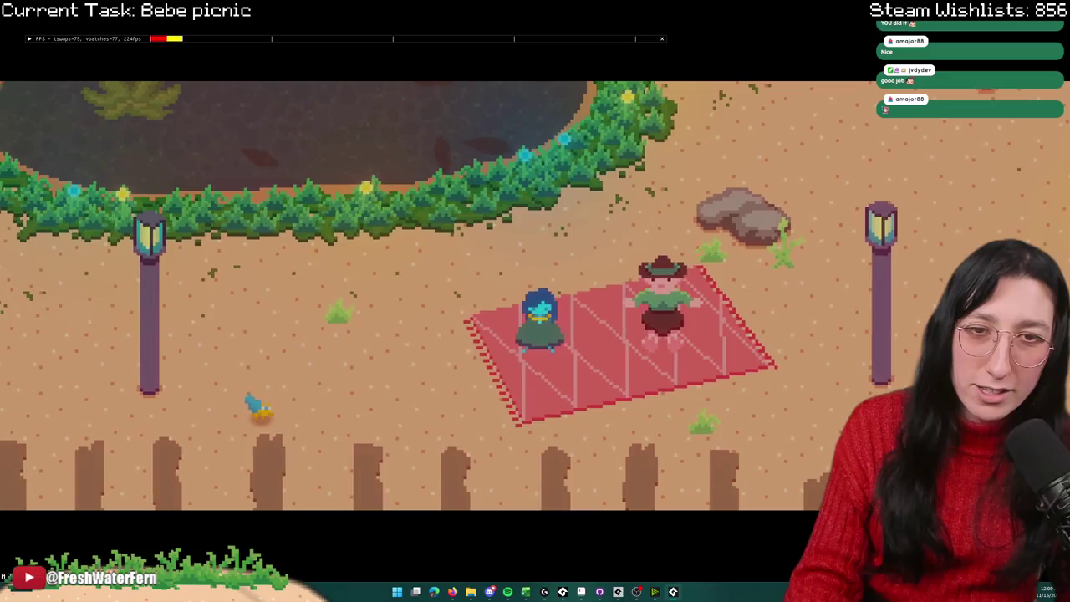
{"action": "key", "text": "Escape"}
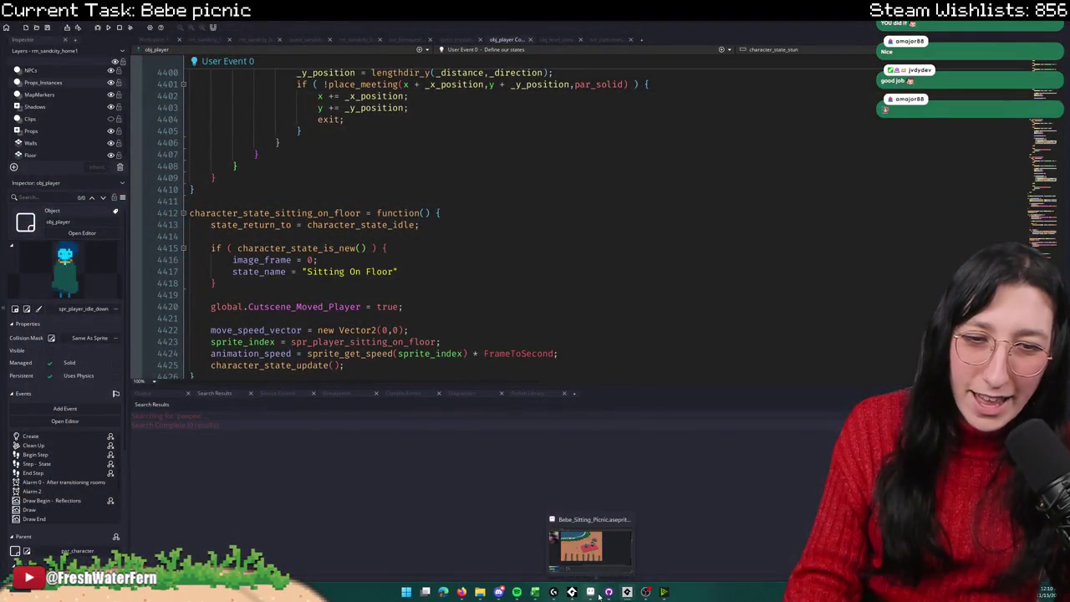
Step: In Aseprite, play the picnic animation and paint a dark-blue #00294d pixel on the character's right shoulder
{"action": "left_click", "coordinate": [595, 592]}
{"action": "scroll", "coordinate": [469, 294], "scroll_direction": "up", "scroll_amount": 3}
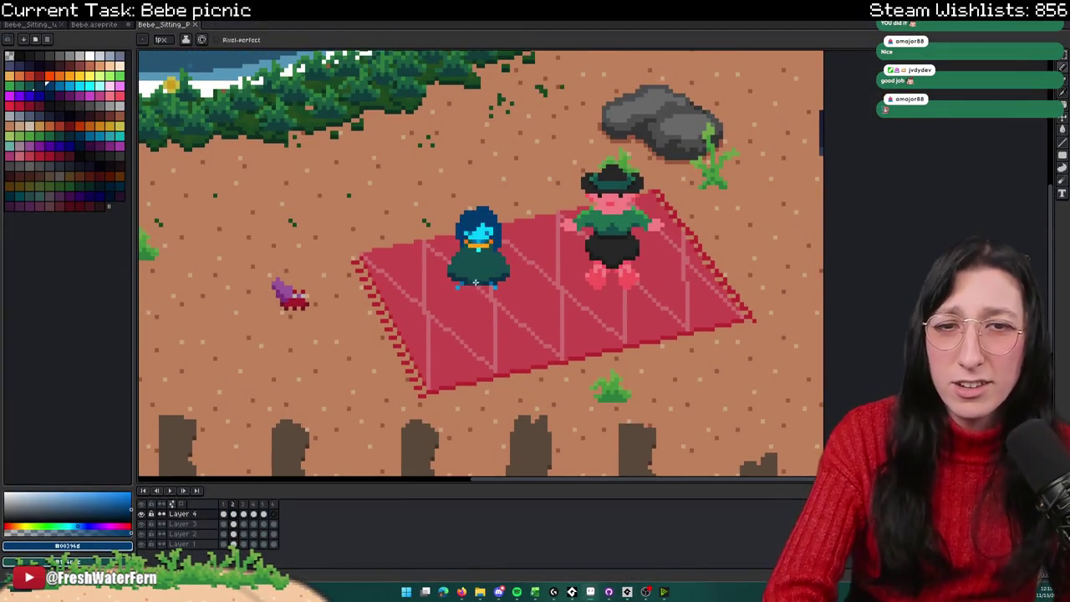
{"action": "key", "text": "Return"}
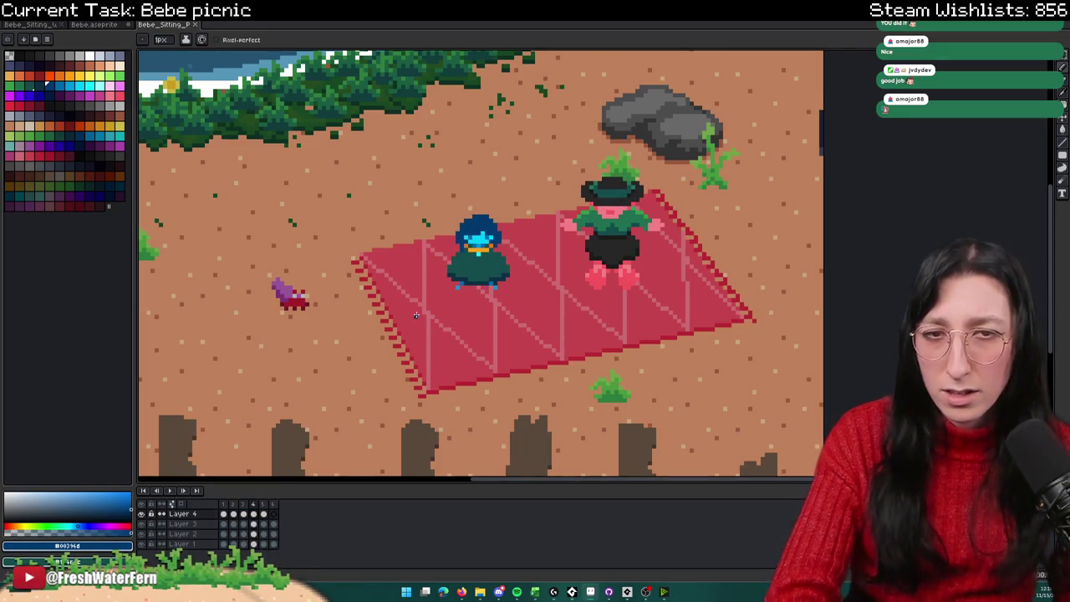
{"action": "scroll", "coordinate": [501, 242], "scroll_direction": "up", "scroll_amount": 2}
{"action": "key", "text": "i"}
{"action": "left_click", "coordinate": [506, 233]}
{"action": "left_click", "coordinate": [506, 232]}
{"action": "scroll", "coordinate": [506, 233], "scroll_direction": "up", "scroll_amount": 1}
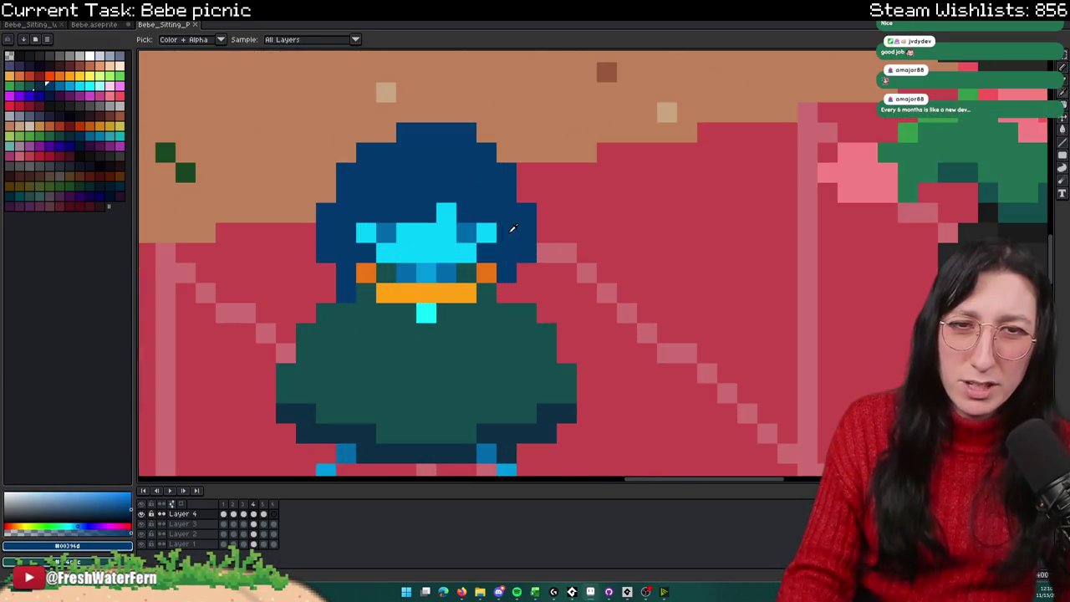
{"action": "key", "text": "b"}
{"action": "left_click", "coordinate": [505, 304]}
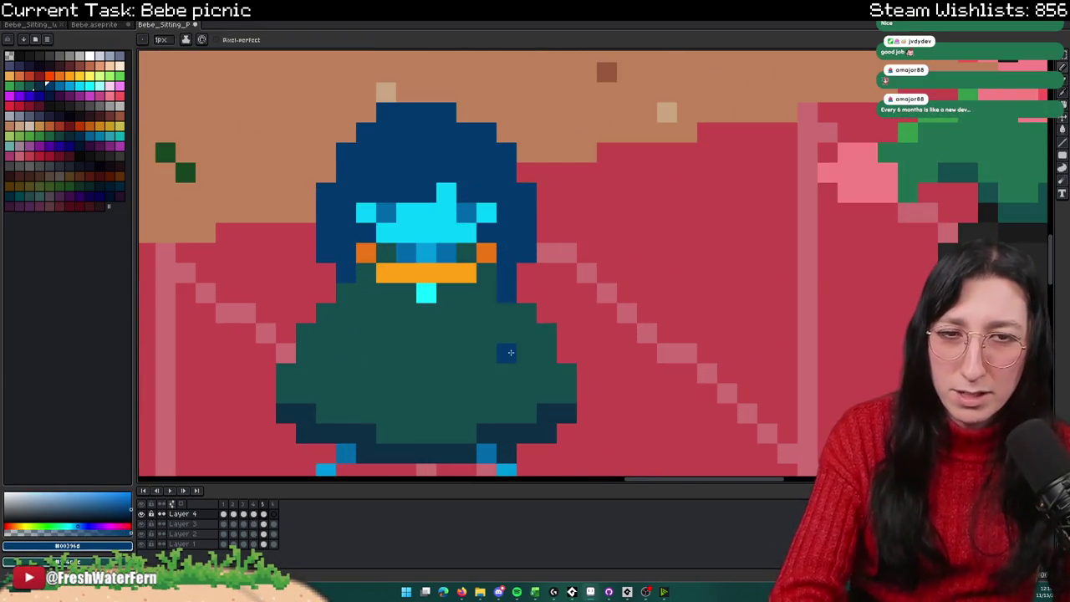
{"action": "scroll", "coordinate": [511, 352], "scroll_direction": "down", "scroll_amount": 2}
{"action": "key", "text": "alt+Tab"}
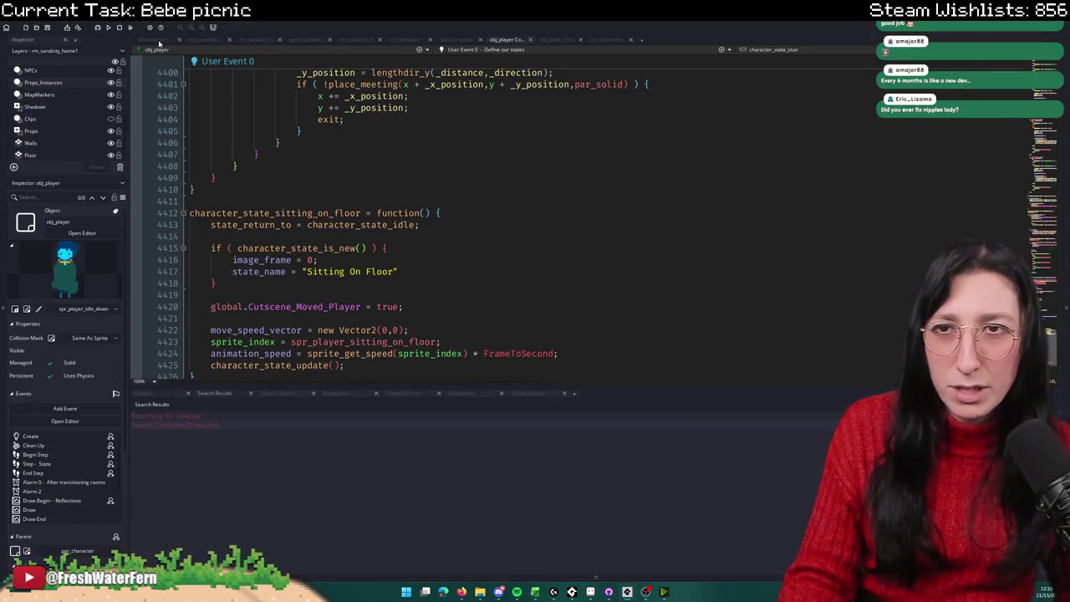
Step: Close the player code and open spr_player_sitting_on_floor in the image editor
{"action": "middle_click", "coordinate": [159, 46]}
{"action": "key", "text": "ctrl+t"}
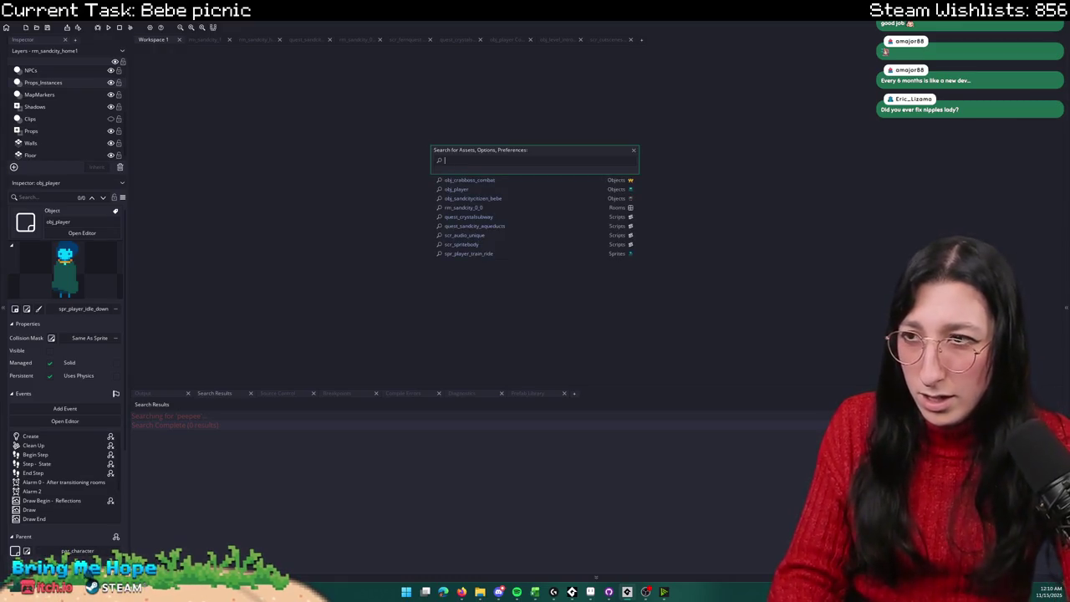
{"action": "type", "text": "player_sitting"}
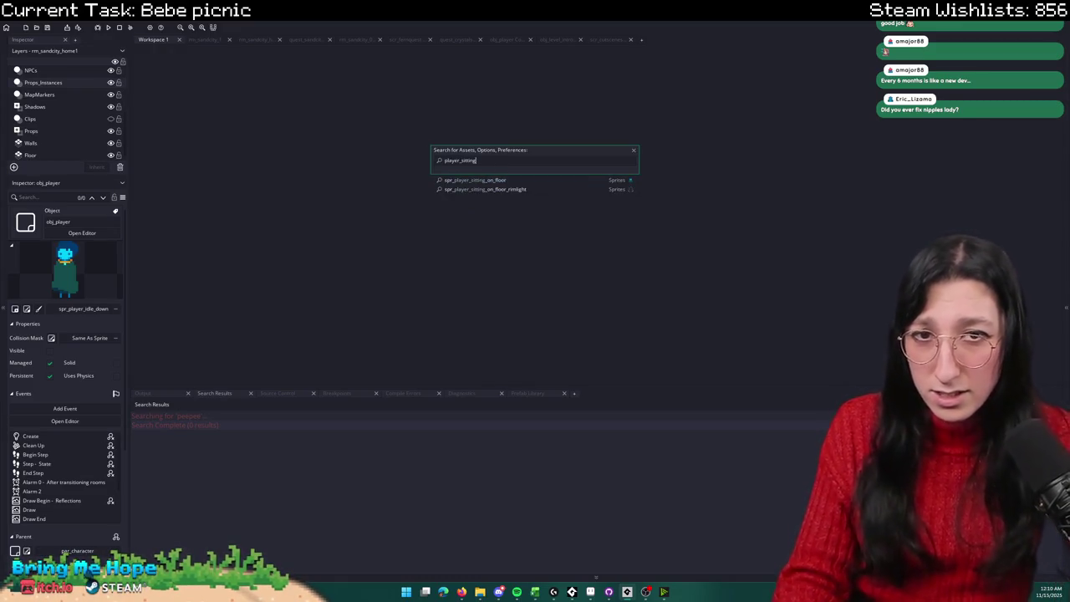
{"action": "left_click", "coordinate": [468, 189]}
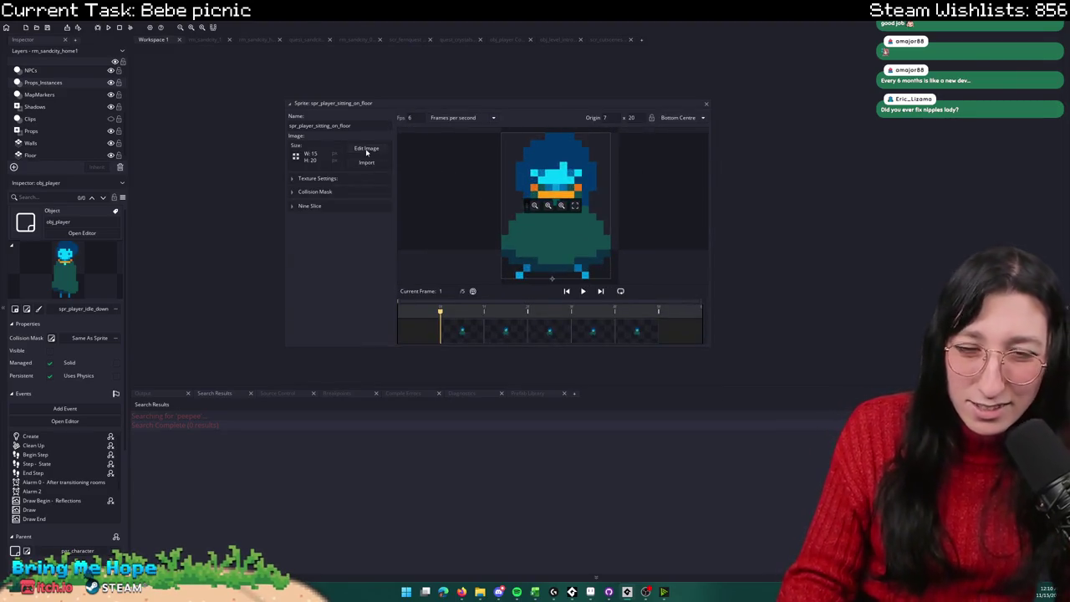
{"action": "left_click", "coordinate": [366, 150]}
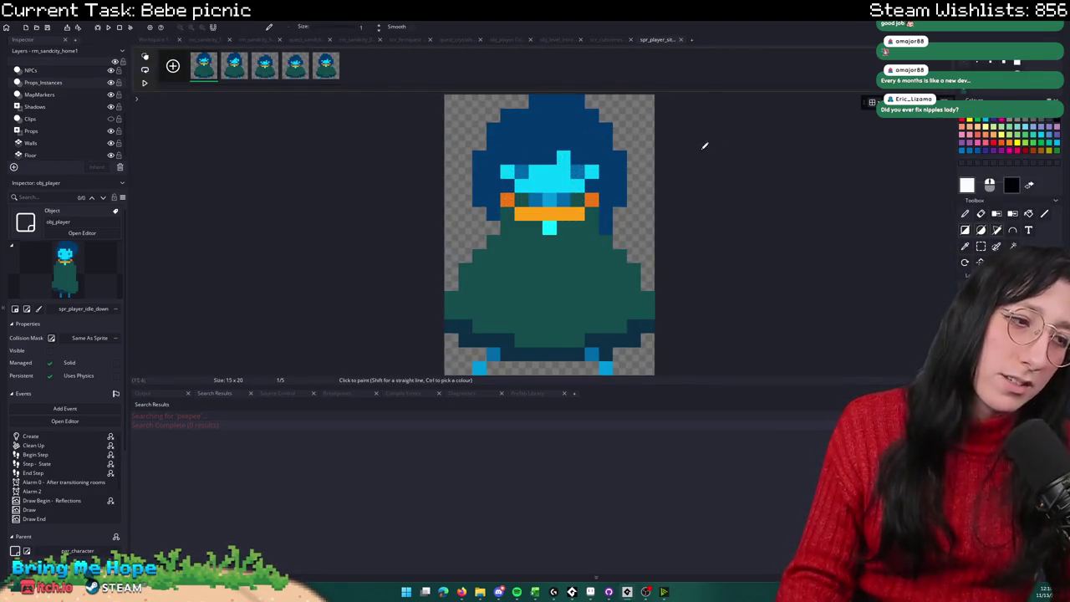
Step: Repaint frame 5's right orange face pixel dark blue and close the image editor
{"action": "key", "text": "ctrl"}
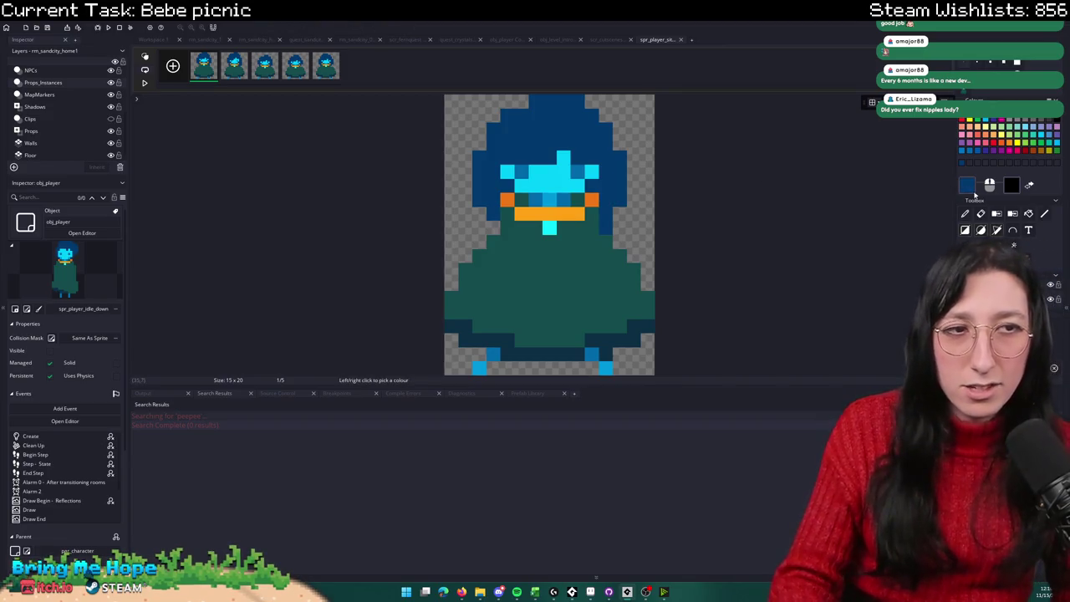
{"action": "left_click", "coordinate": [242, 68]}
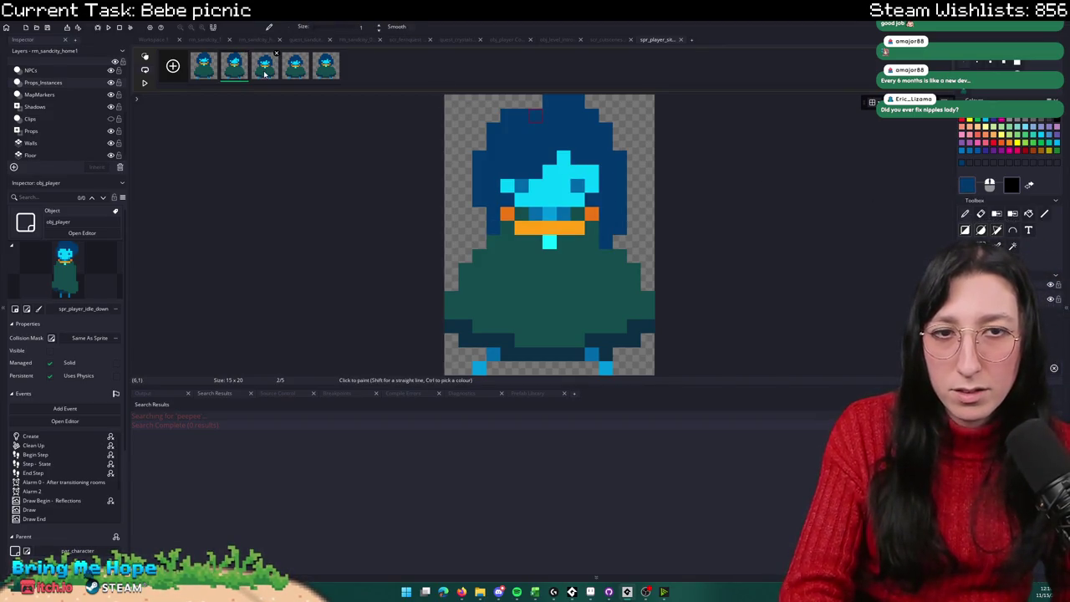
{"action": "left_click", "coordinate": [266, 72]}
{"action": "left_click", "coordinate": [292, 70]}
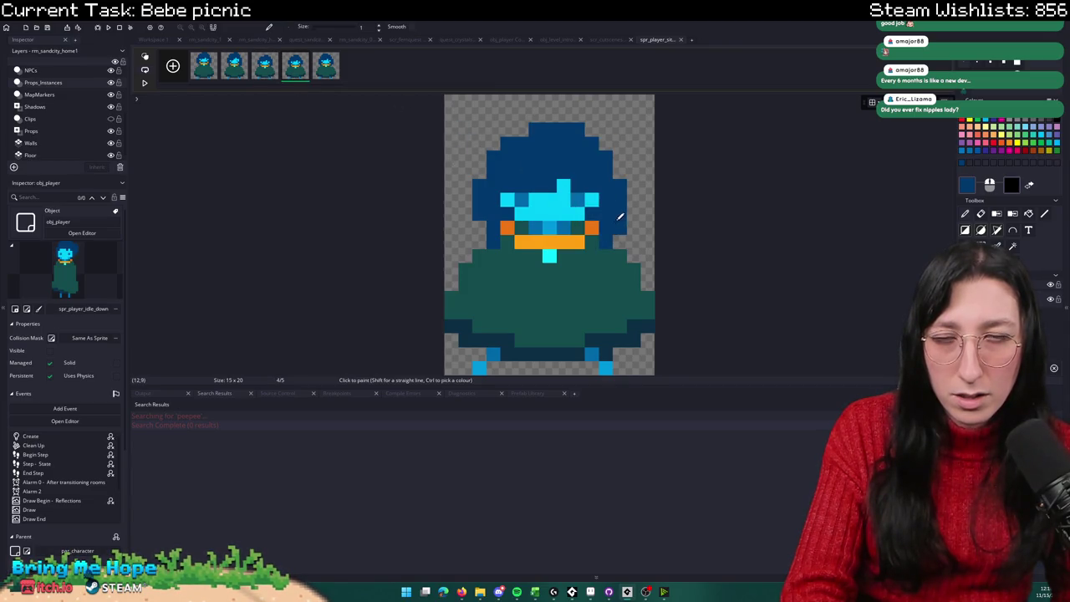
{"action": "left_click", "coordinate": [325, 72]}
{"action": "left_click", "coordinate": [595, 212]}
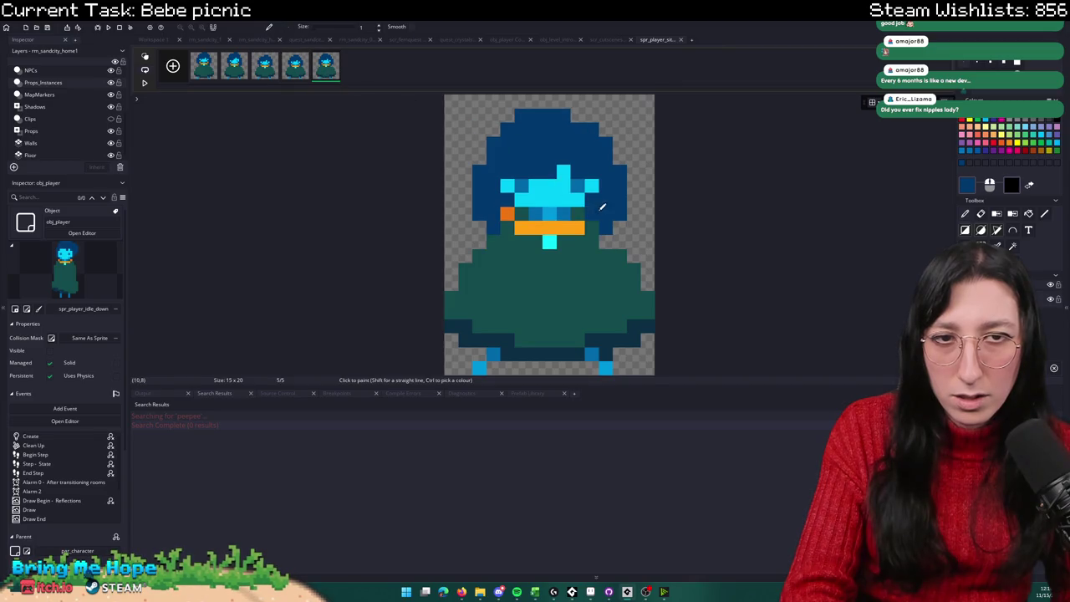
{"action": "left_click", "coordinate": [209, 70]}
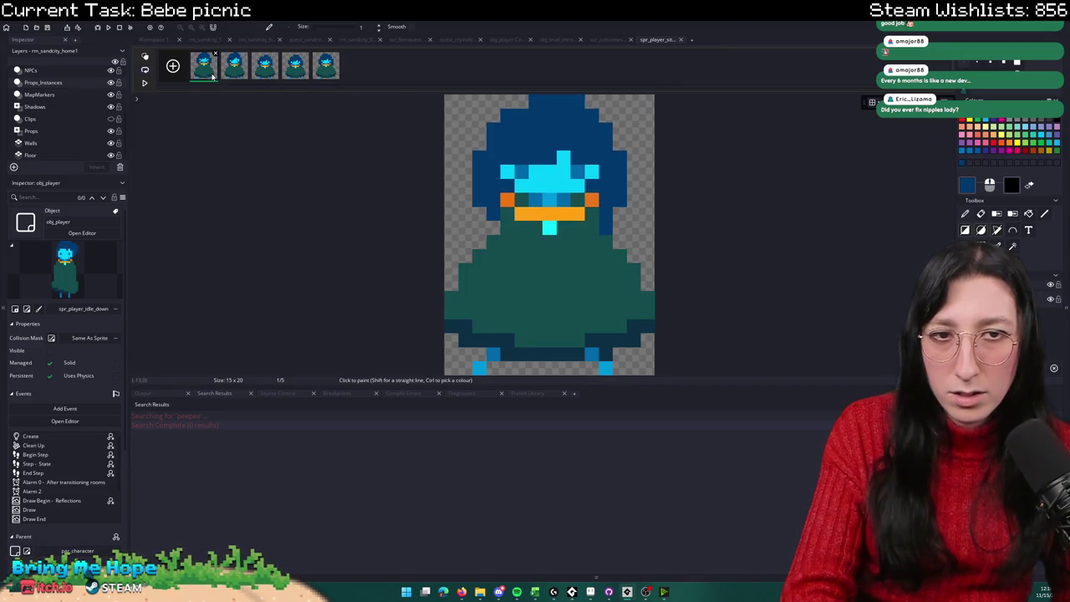
{"action": "key", "text": "Right"}
{"action": "key", "text": "Right"}
{"action": "key", "text": "Right"}
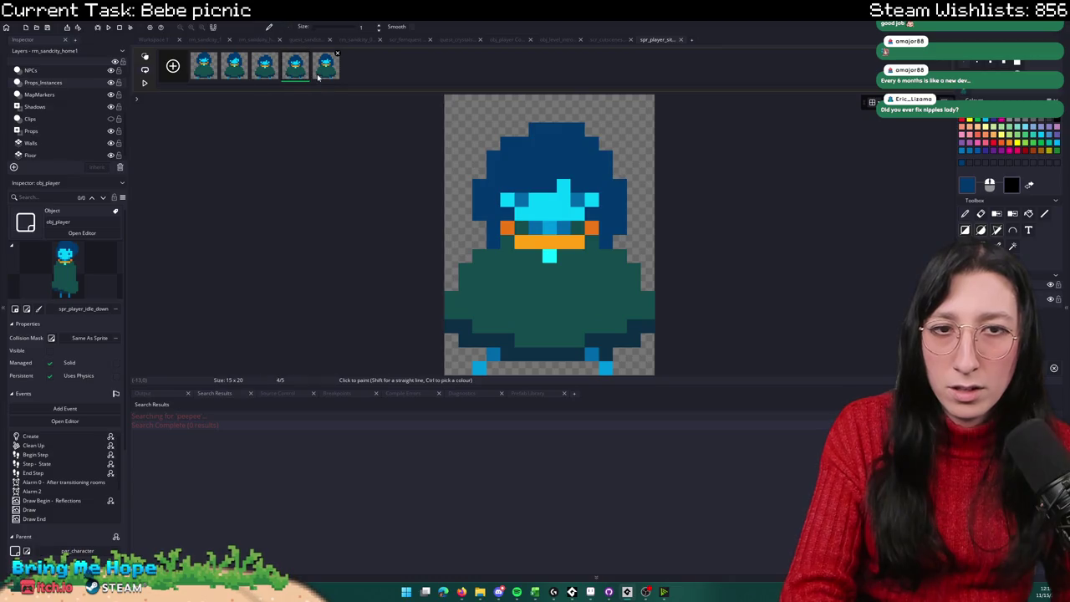
{"action": "middle_click", "coordinate": [643, 43]}
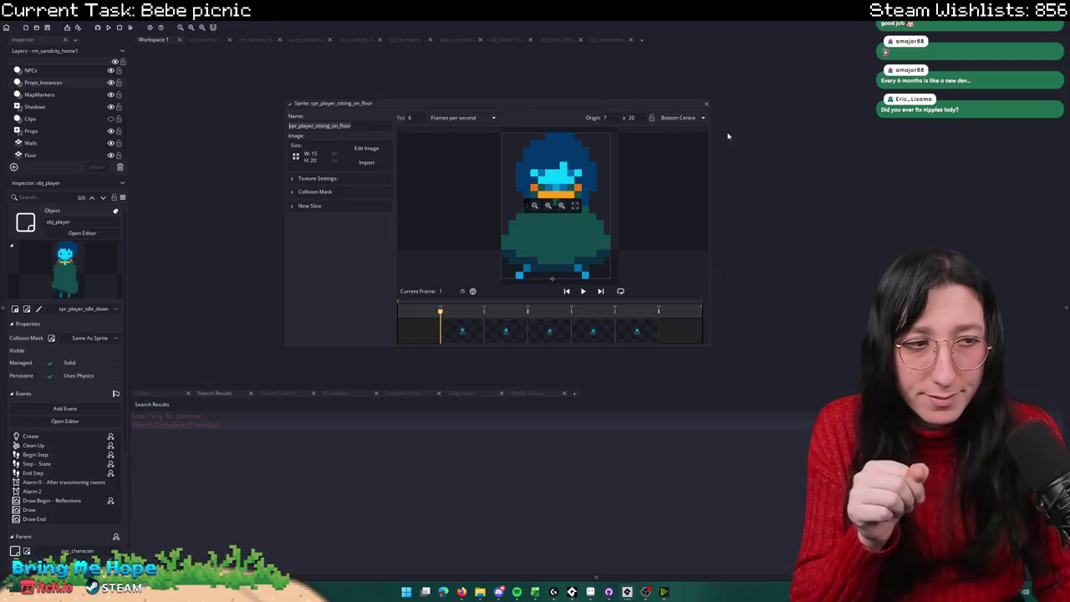
Step: Open spr_player_sitting_on_floor_rimlight in the image editor
{"action": "left_click", "coordinate": [706, 103]}
{"action": "key", "text": "ctrl+t"}
{"action": "type", "text": "spr_player_sitting_on_floor"}
{"action": "left_click", "coordinate": [527, 188]}
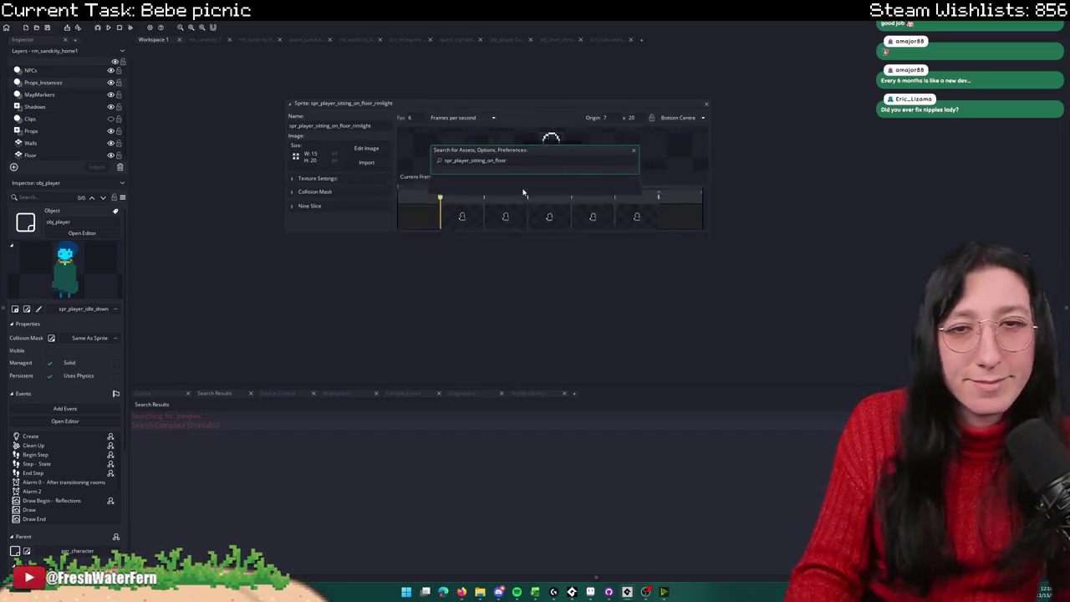
{"action": "left_click", "coordinate": [380, 156]}
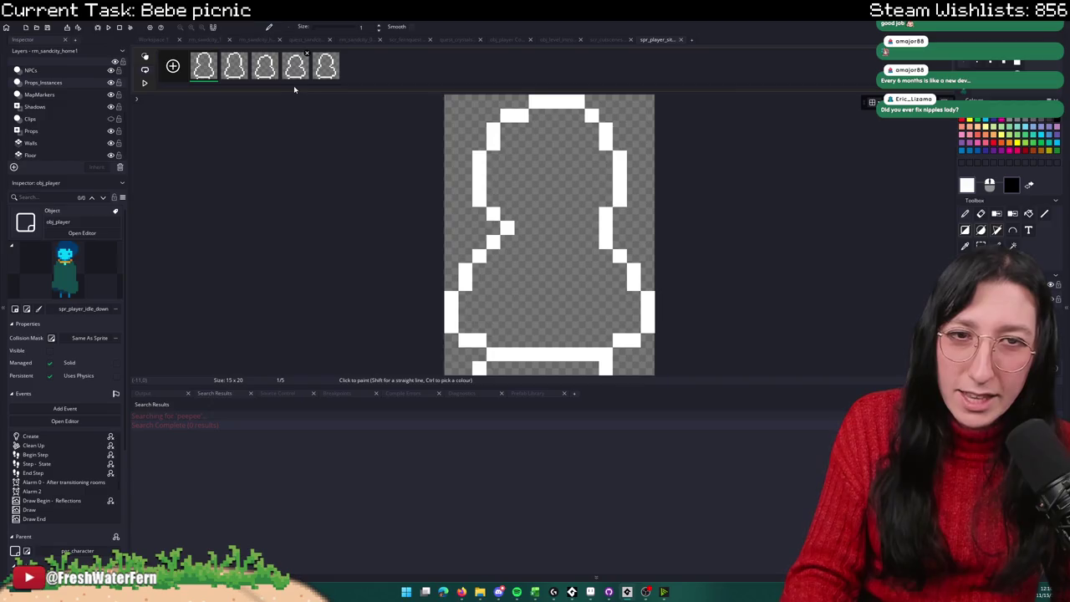
Step: Erase the stray white outline pixel from the fifth rimlight frame and close the sprite
{"action": "left_click", "coordinate": [268, 58]}
{"action": "left_click", "coordinate": [309, 74]}
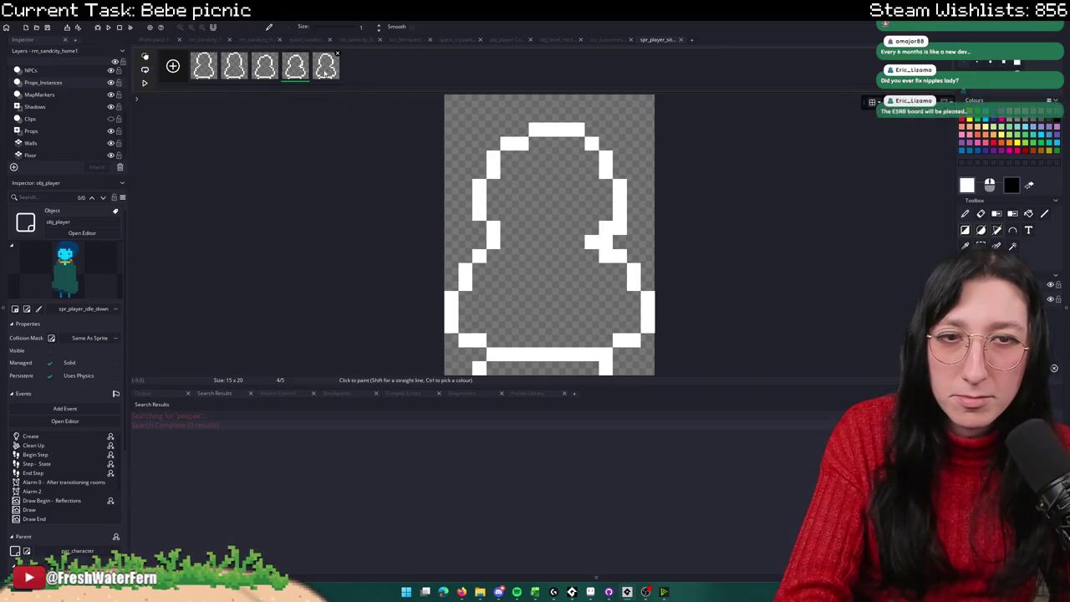
{"action": "left_click", "coordinate": [337, 74]}
{"action": "left_click", "coordinate": [309, 73]}
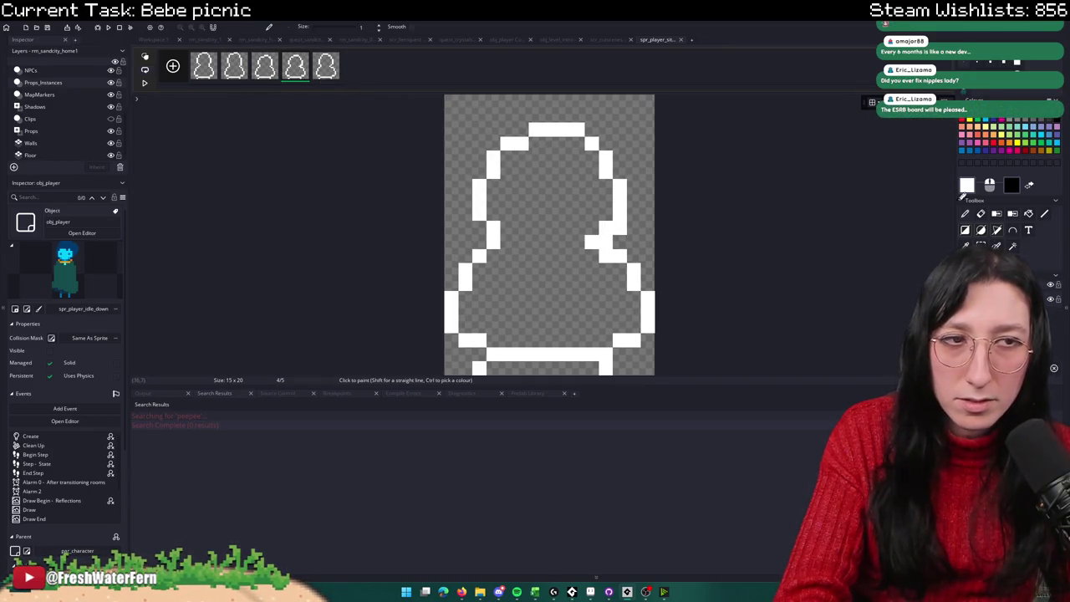
{"action": "left_click", "coordinate": [981, 214]}
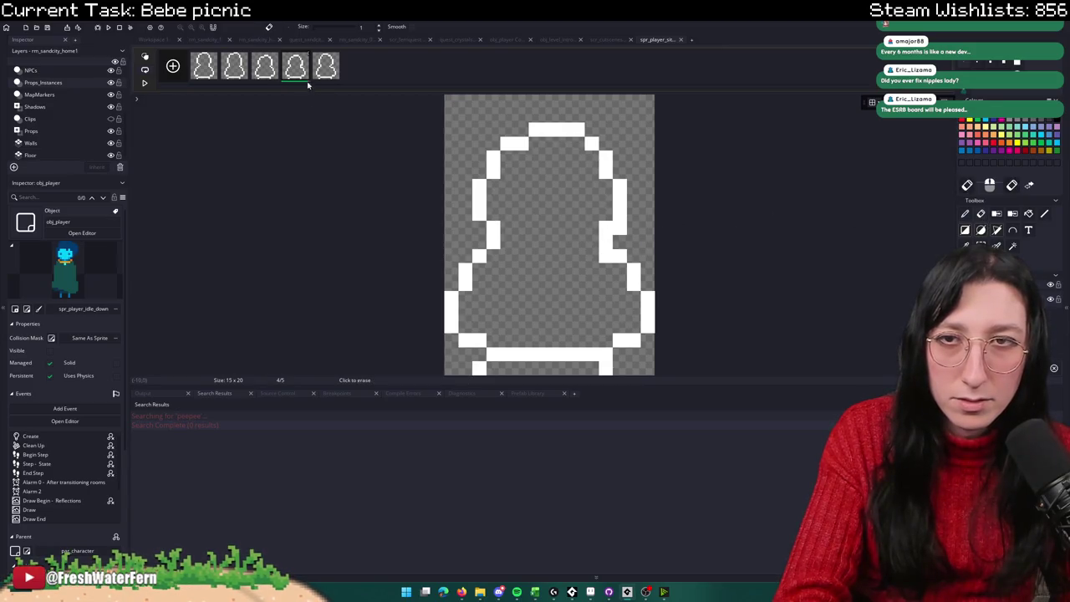
{"action": "left_click", "coordinate": [330, 74]}
{"action": "left_click", "coordinate": [595, 244]}
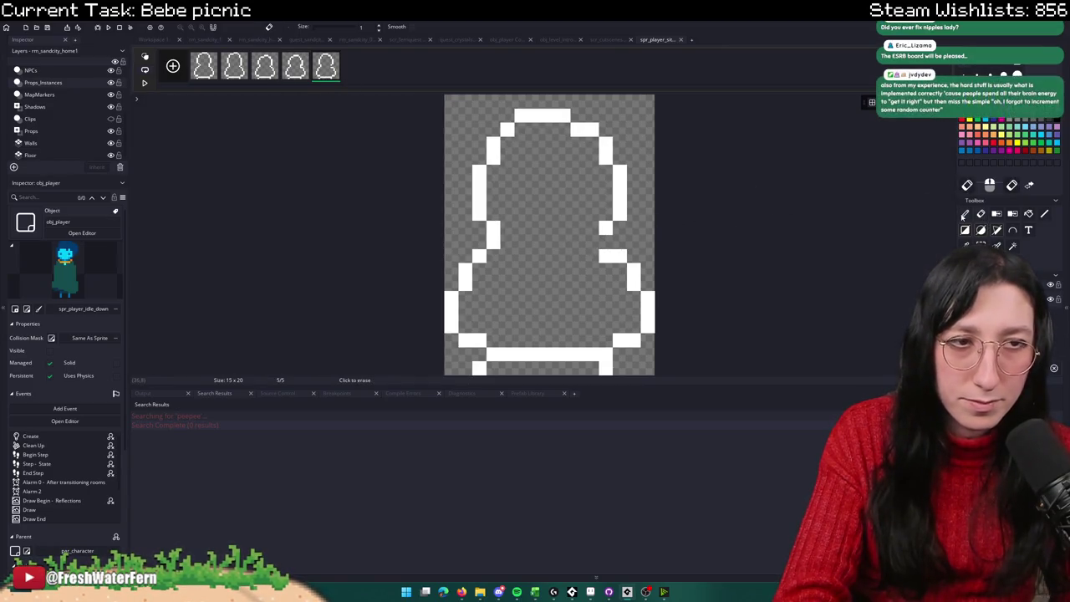
{"action": "key", "text": "d"}
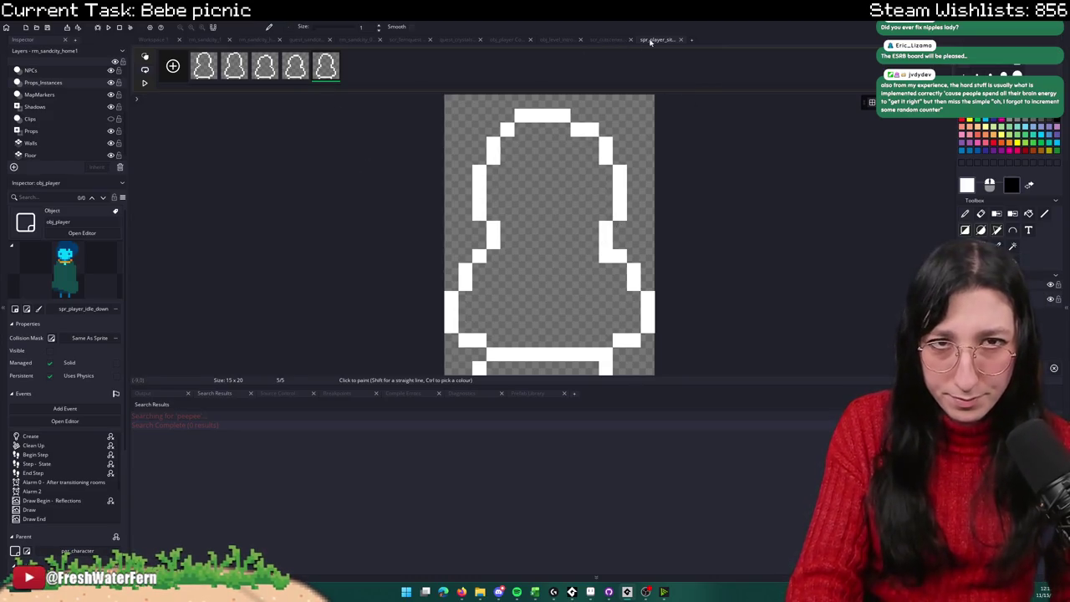
{"action": "left_click", "coordinate": [680, 39]}
{"action": "left_click", "coordinate": [705, 105]}
Step: Run the game, start Story mode, and walk the player from the Sand City fountain into the house
{"action": "key", "text": "F5"}
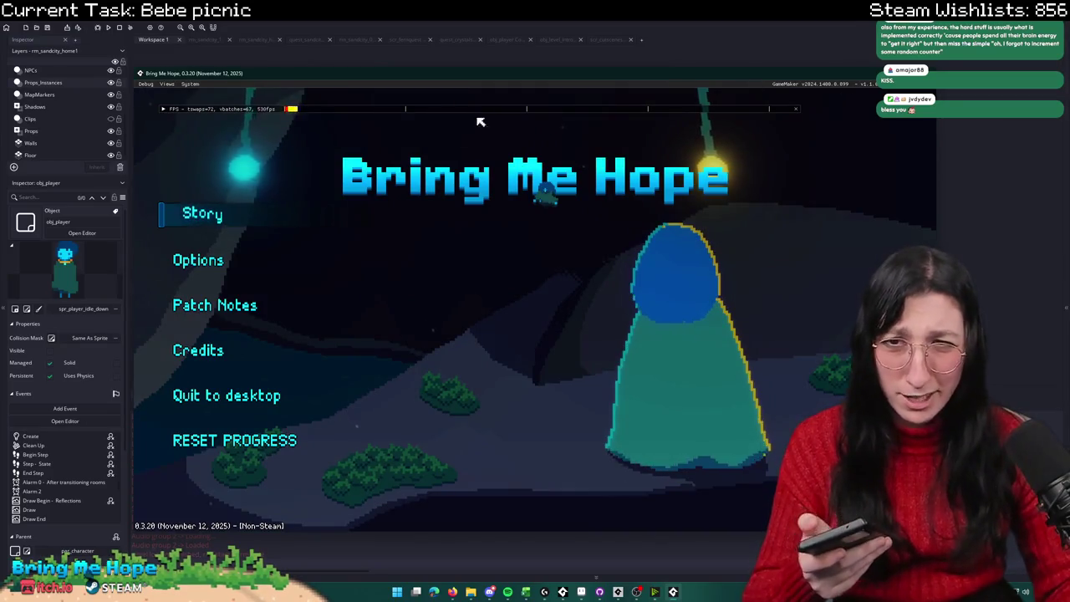
{"action": "left_click", "coordinate": [216, 208]}
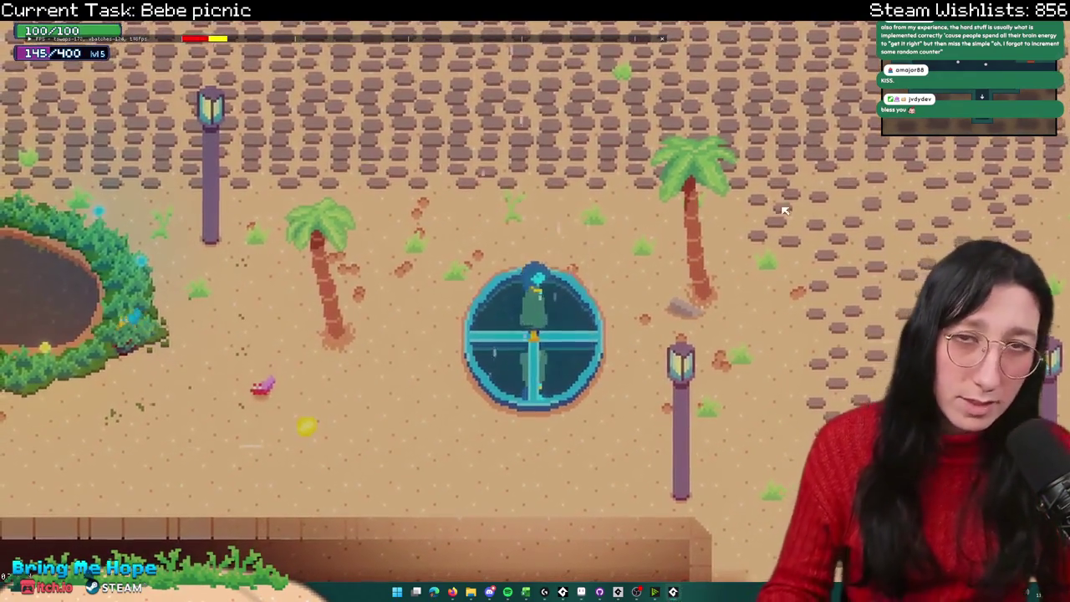
{"action": "key", "text": "w"}
{"action": "key", "text": "a"}
{"action": "key", "text": "a"}
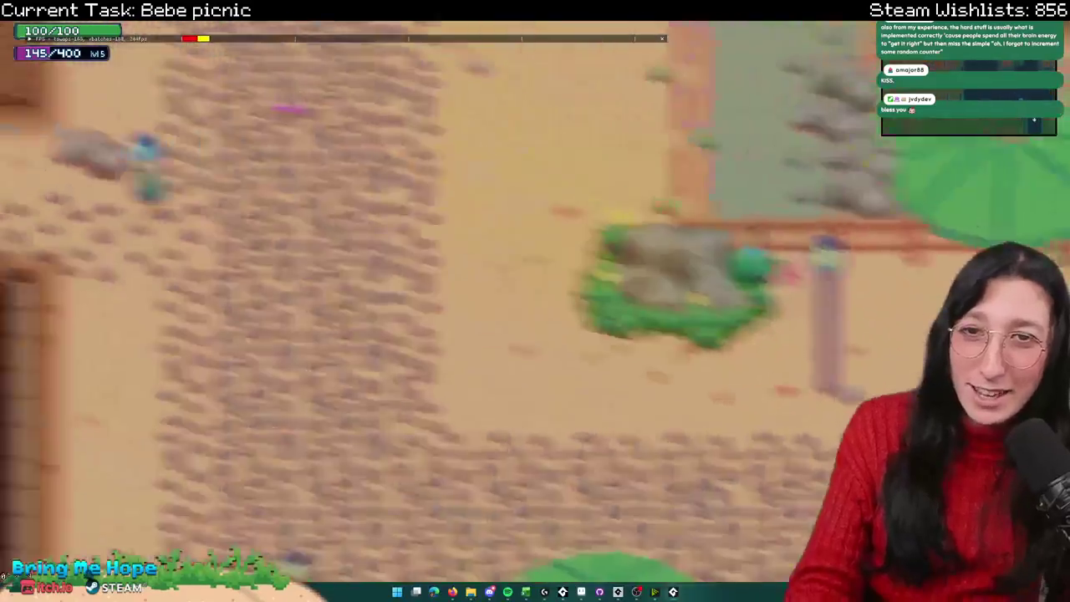
{"action": "key", "text": "w"}
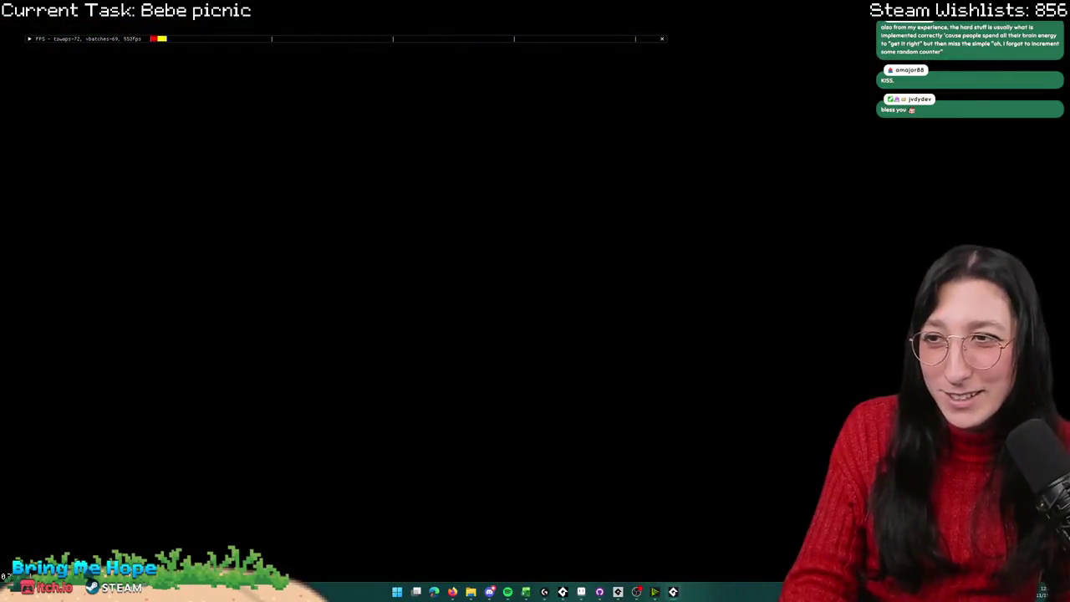